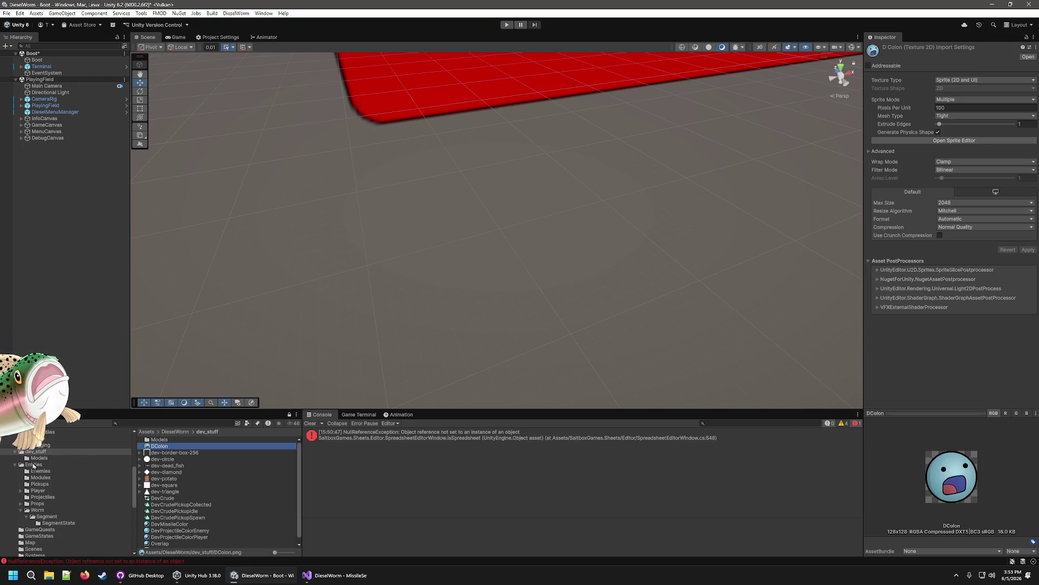
# Step: Browse the sprite choices for the Missile Launcher module's icon, leaving it unchanged
pyautogui.scroll(2, 64, 469)
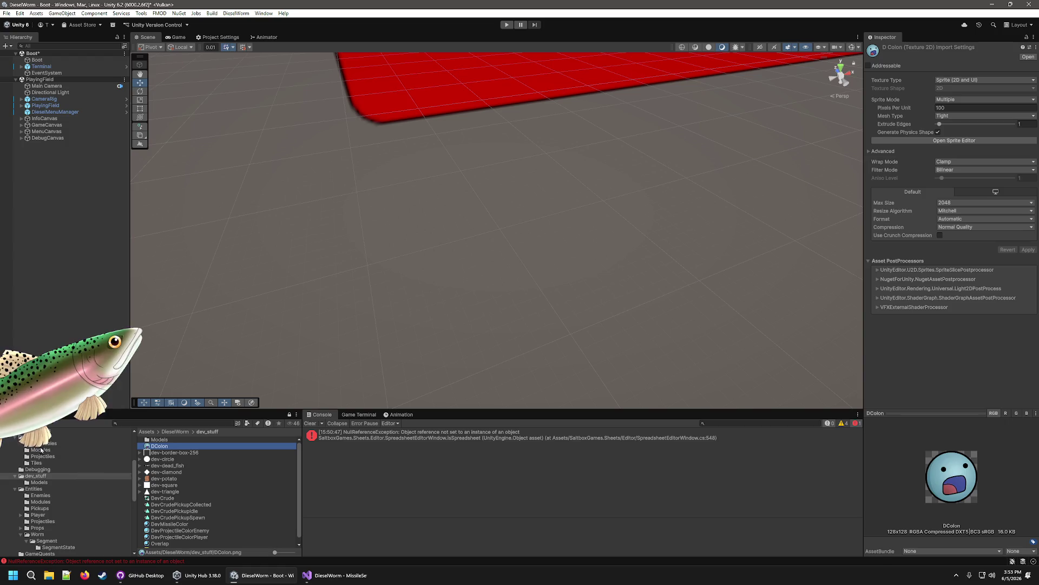
pyautogui.click(40, 449)
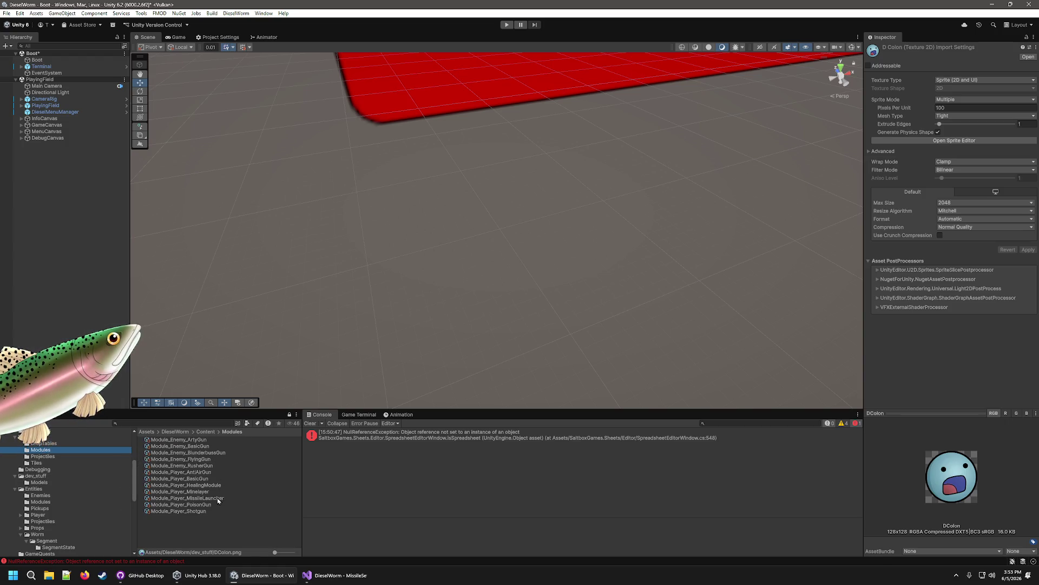
pyautogui.click(187, 498)
pyautogui.click(1031, 127)
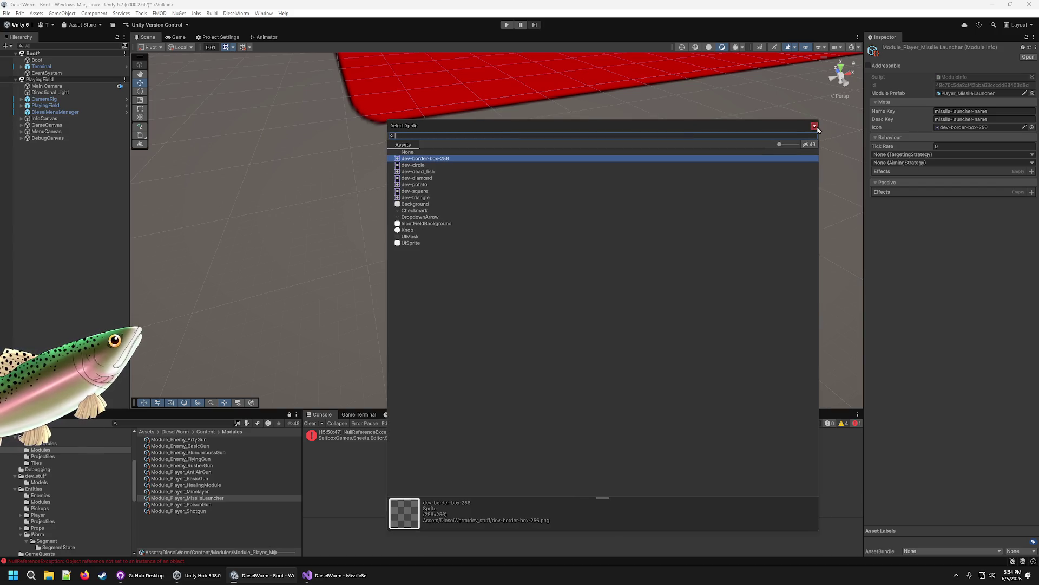
pyautogui.click(815, 126)
# Step: Change the DColon sprite's Sprite Mode to Single and apply the import settings
pyautogui.scroll(-2, 40, 471)
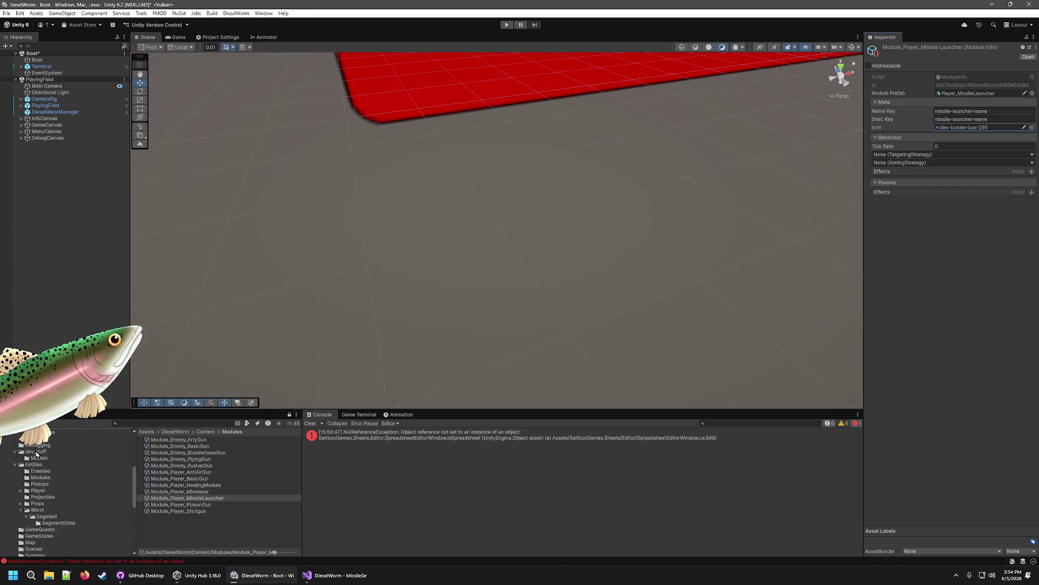
pyautogui.click(35, 451)
pyautogui.click(162, 445)
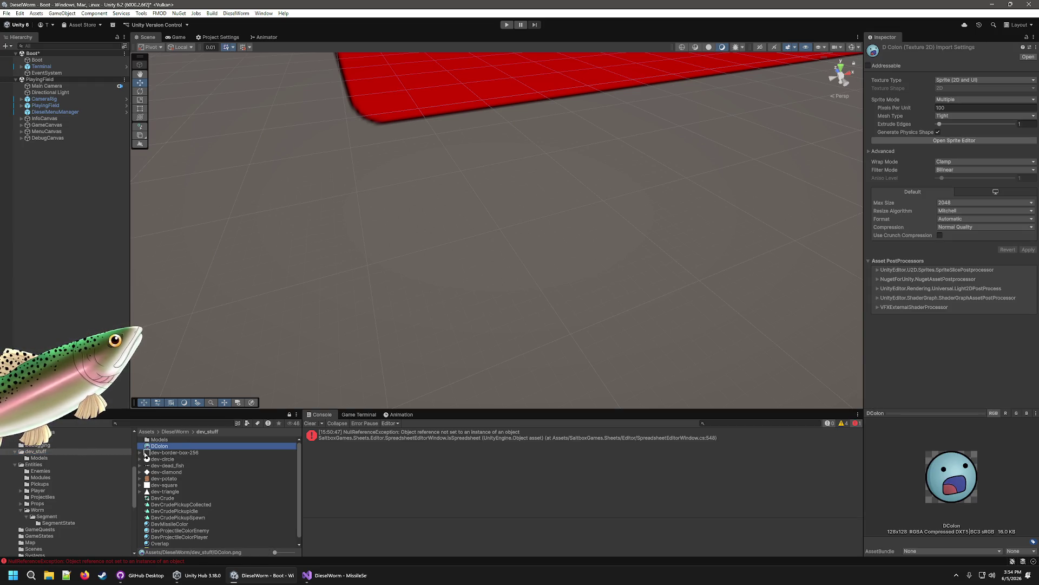
pyautogui.click(181, 465)
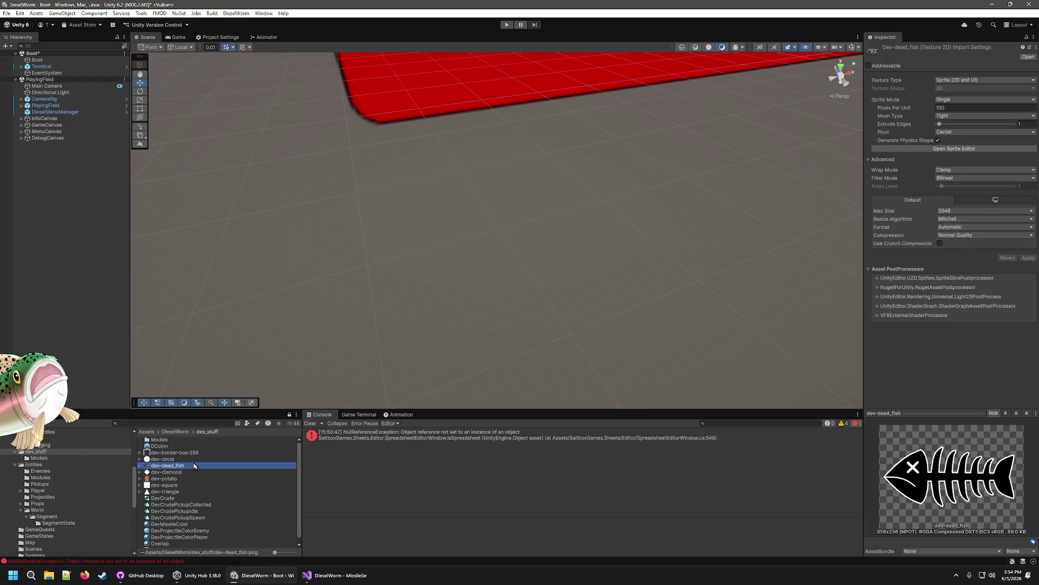
pyautogui.click(158, 446)
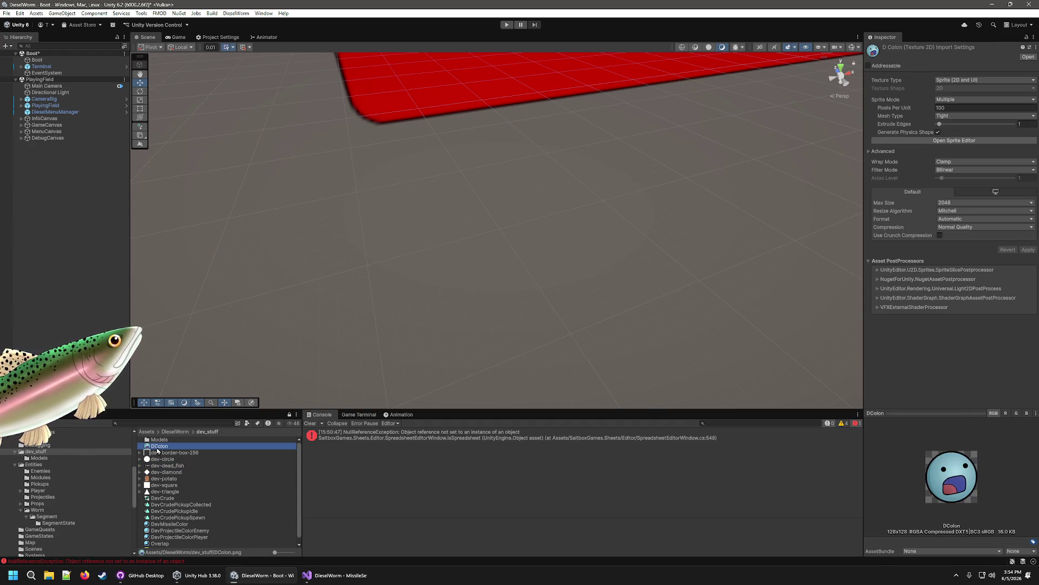
pyautogui.click(1008, 101)
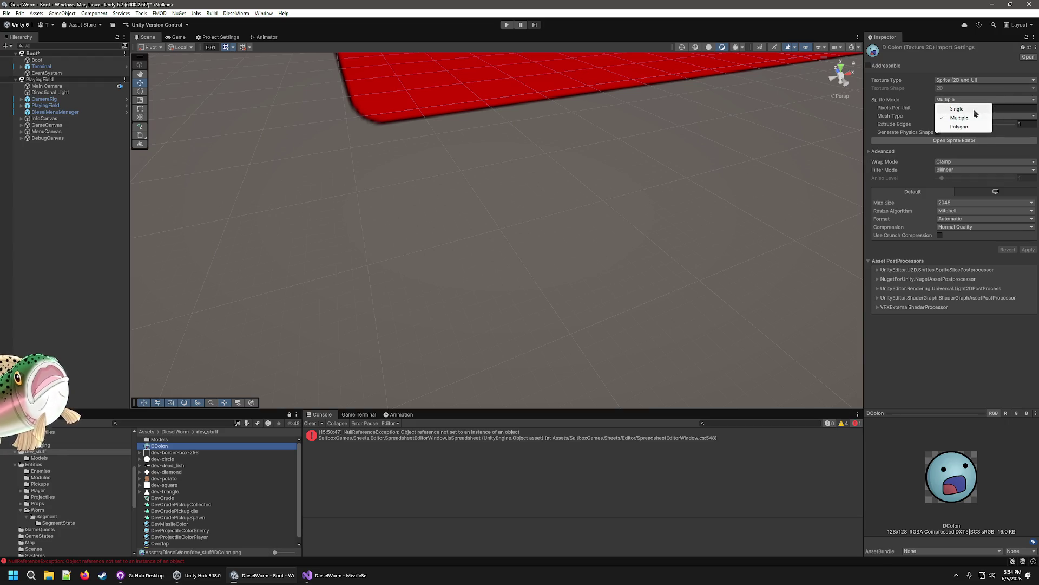
pyautogui.click(969, 107)
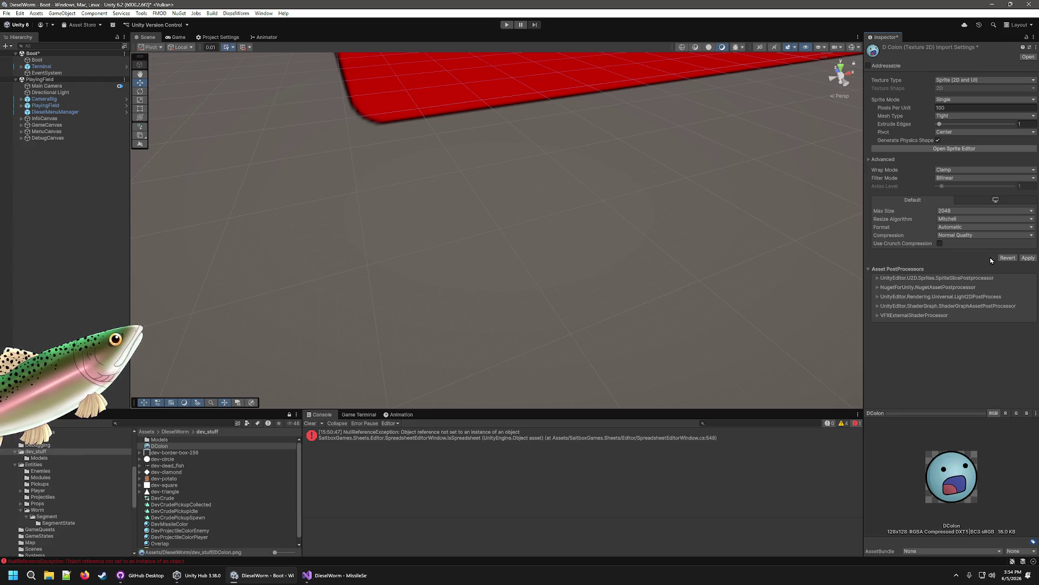
pyautogui.click(1028, 257)
# Step: Start renaming DColon, cancel, and reselect the DColon sprite
pyautogui.click(180, 447)
pyautogui.click(172, 453)
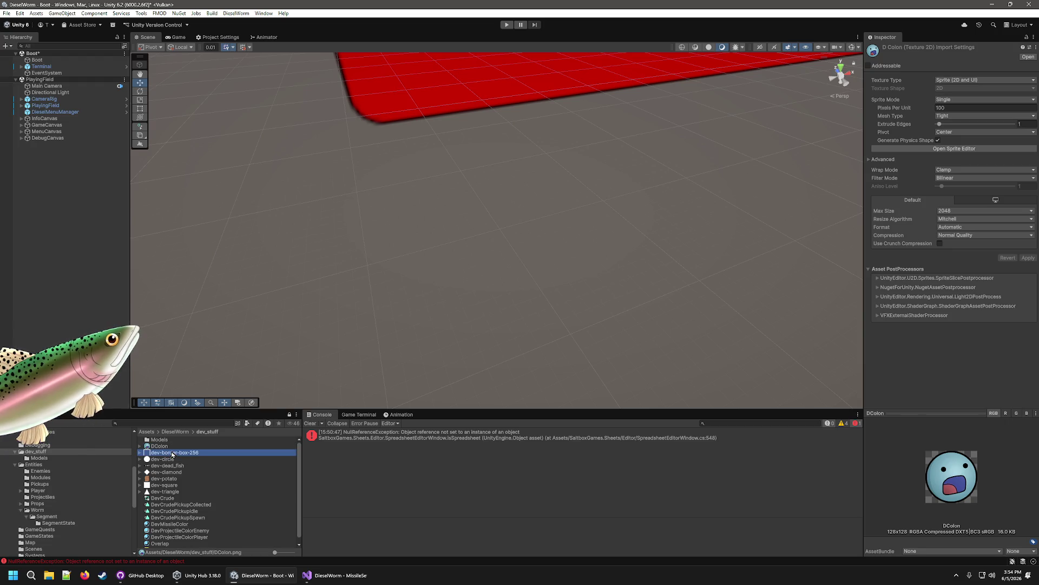
pyautogui.press('Up')
pyautogui.press('Down')
pyautogui.press('Up')
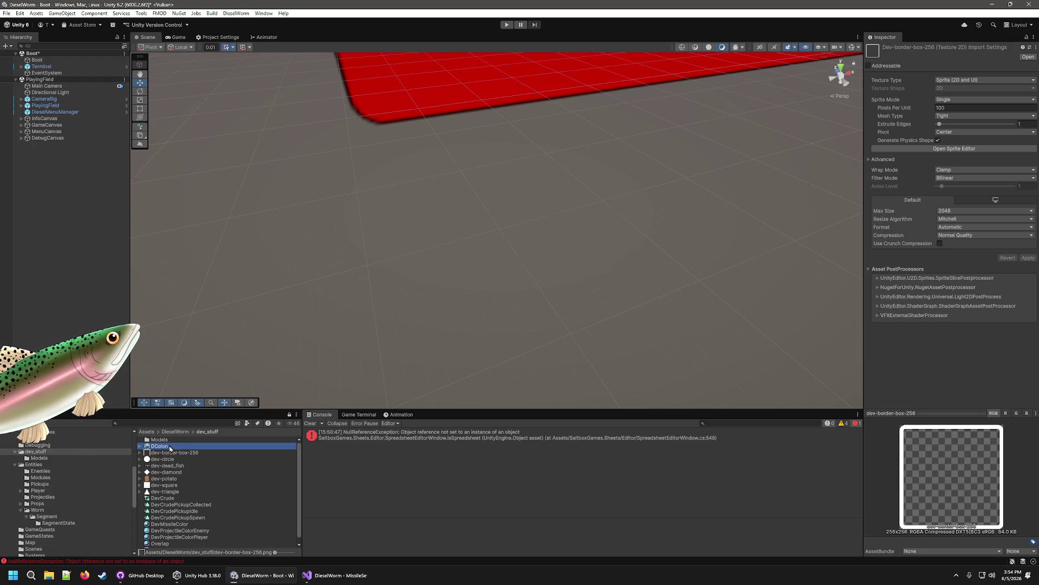
pyautogui.press('Down')
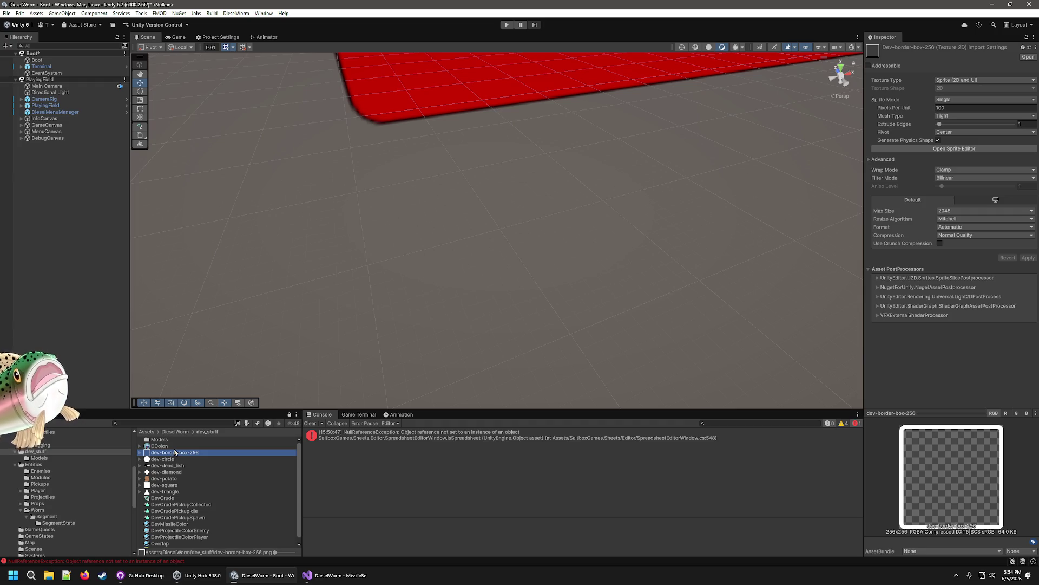
pyautogui.click(153, 448)
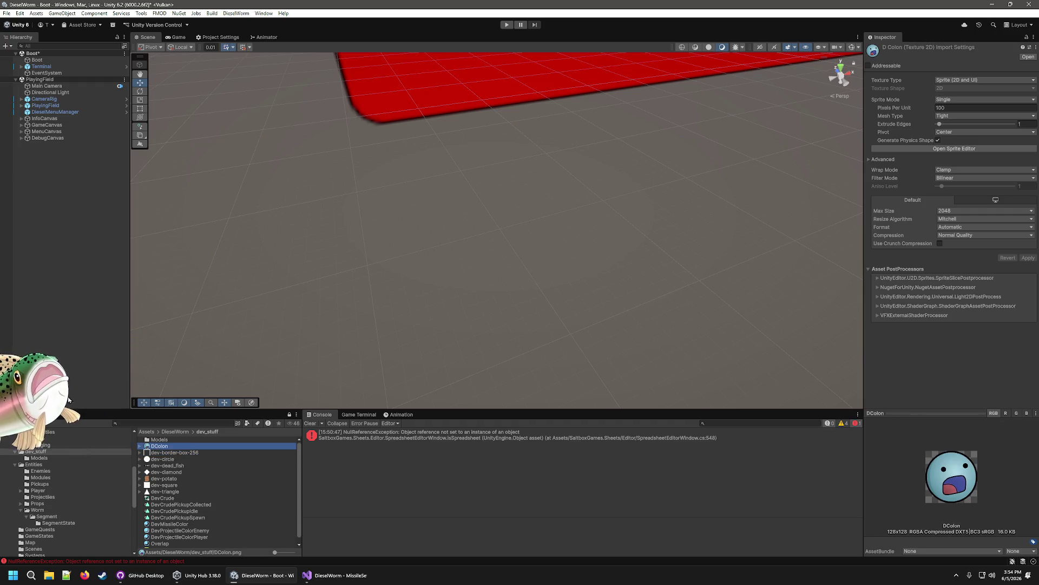
# Step: Assign DColon as Module_Player_MissileLauncher's icon via the object picker
pyautogui.scroll(2, 46, 443)
pyautogui.click(40, 450)
pyautogui.click(195, 497)
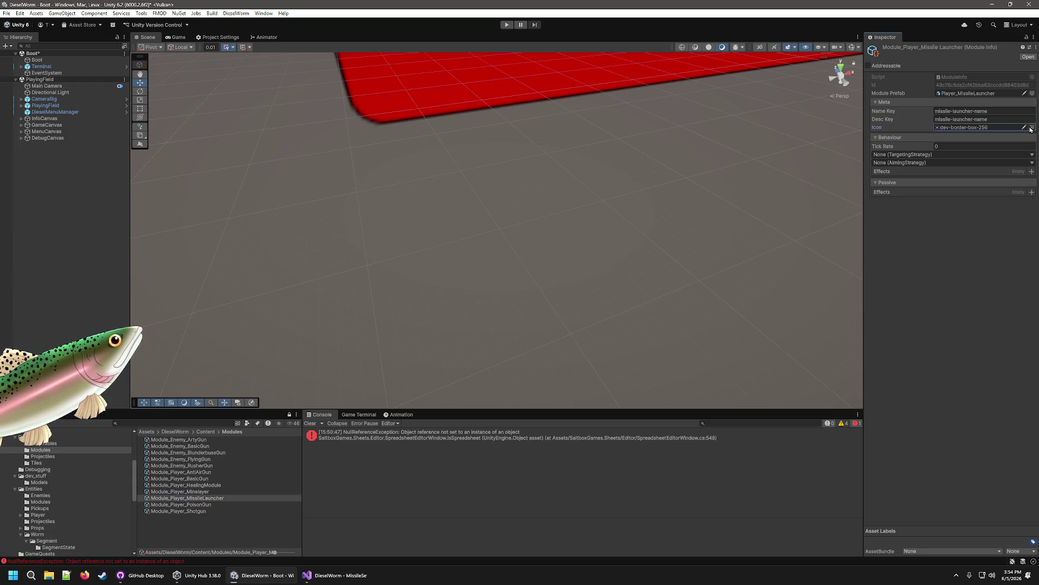
pyautogui.click(1032, 128)
pyautogui.click(634, 153)
pyautogui.doubleClick(635, 153)
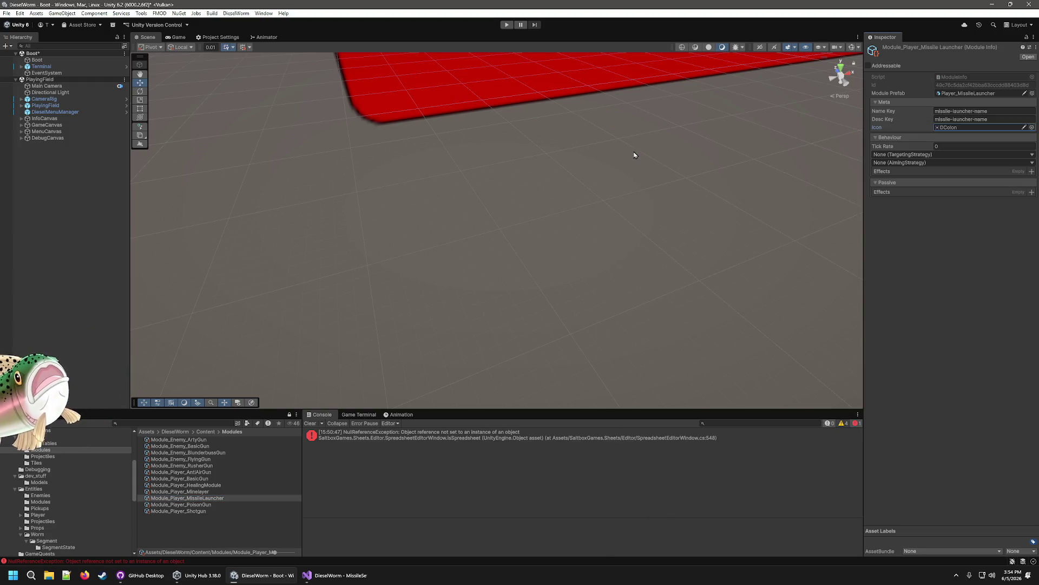
pyautogui.click(51, 470)
# Step: Rename the DColon sprite in dev_stuff to dev-DColon
pyautogui.click(52, 476)
pyautogui.click(163, 446)
pyautogui.rightClick(162, 445)
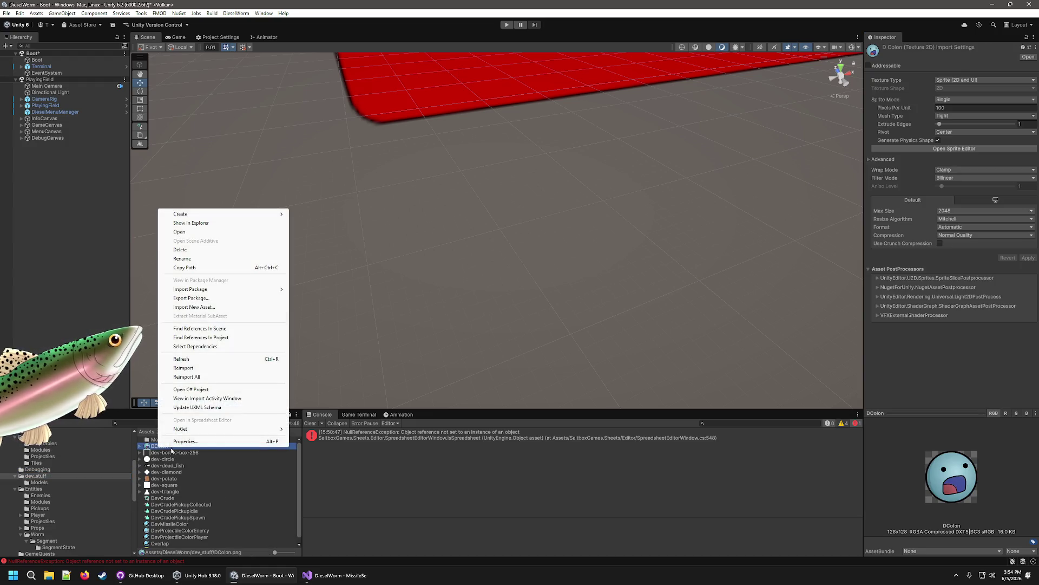
pyautogui.click(182, 259)
pyautogui.press('Home')
pyautogui.write('dev-')
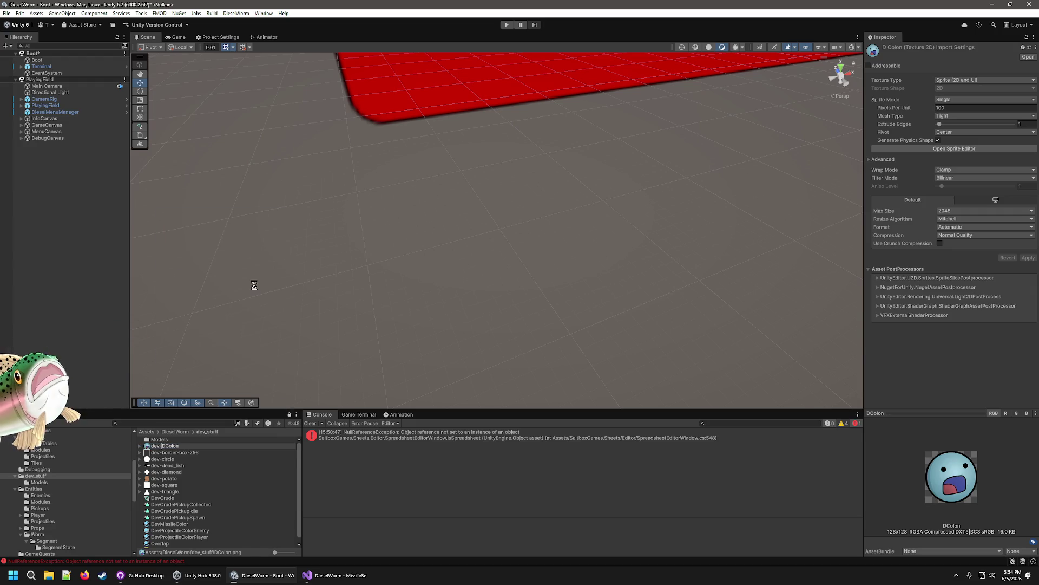
pyautogui.press('Return')
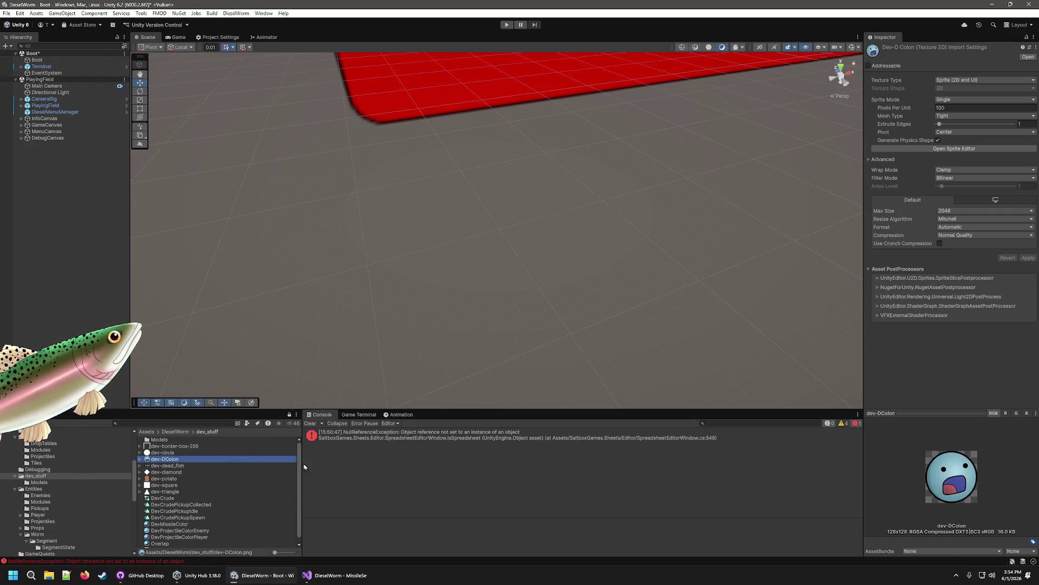
# Step: Go to Content/Modules and select Module_Player_MissileLauncher
pyautogui.scroll(2, 48, 465)
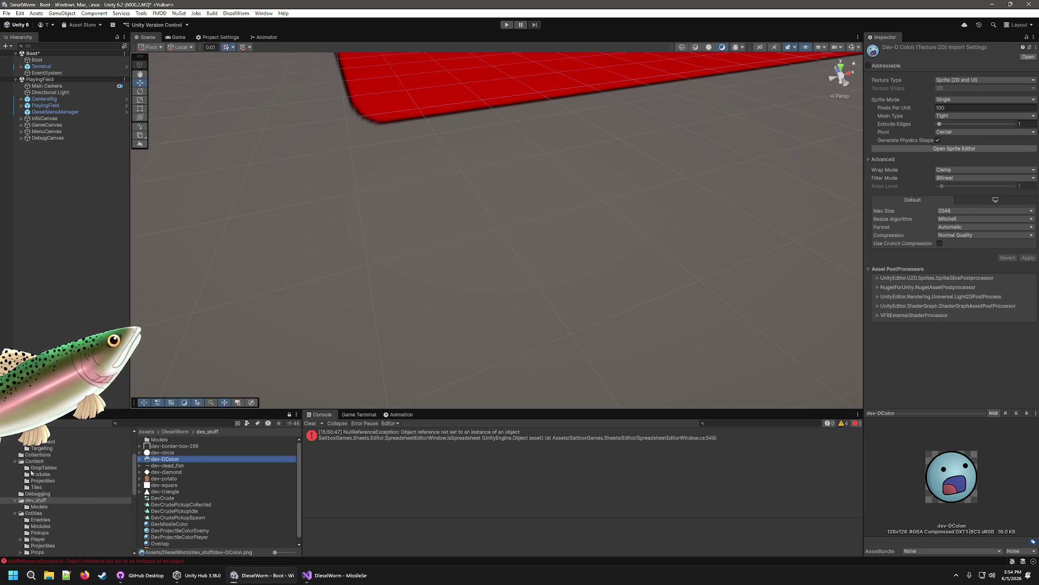
pyautogui.click(44, 482)
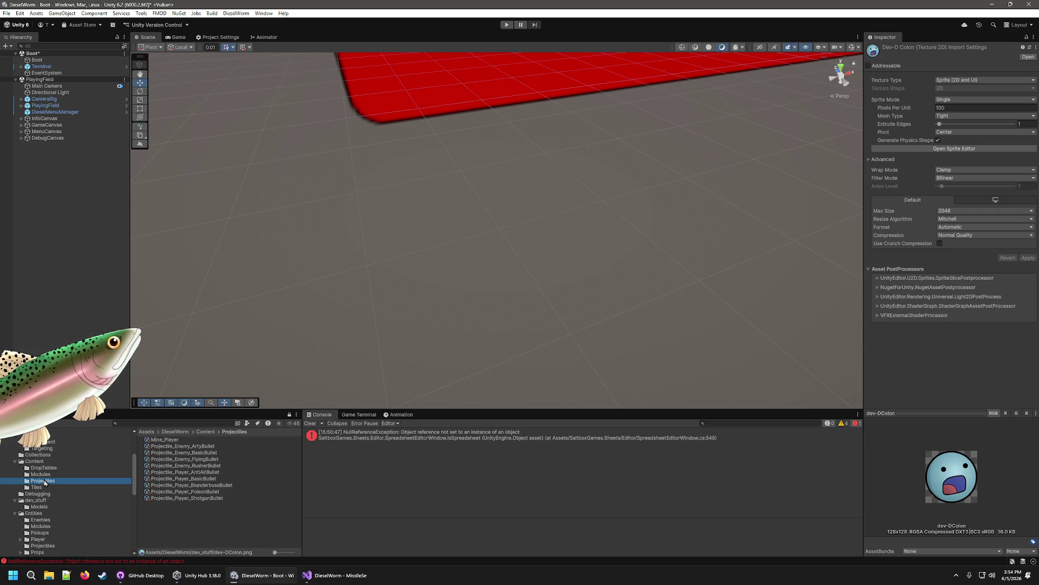
pyautogui.click(42, 474)
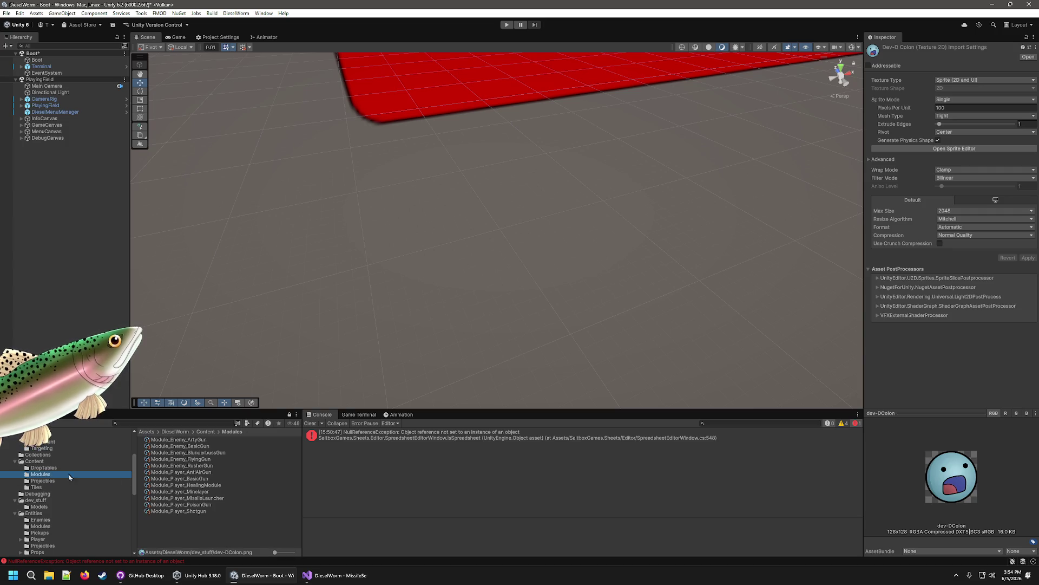
pyautogui.click(213, 498)
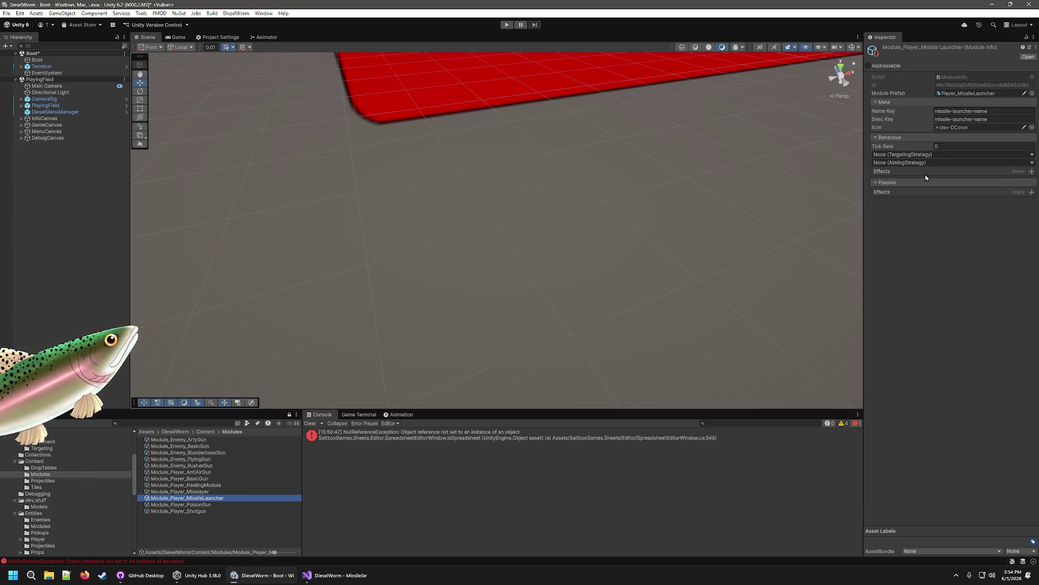
# Step: After comparing the Minelayer and Poison Gun modules, set the launcher to Tick Rate 2 and closest-enemy targeting
pyautogui.click(203, 490)
pyautogui.click(205, 504)
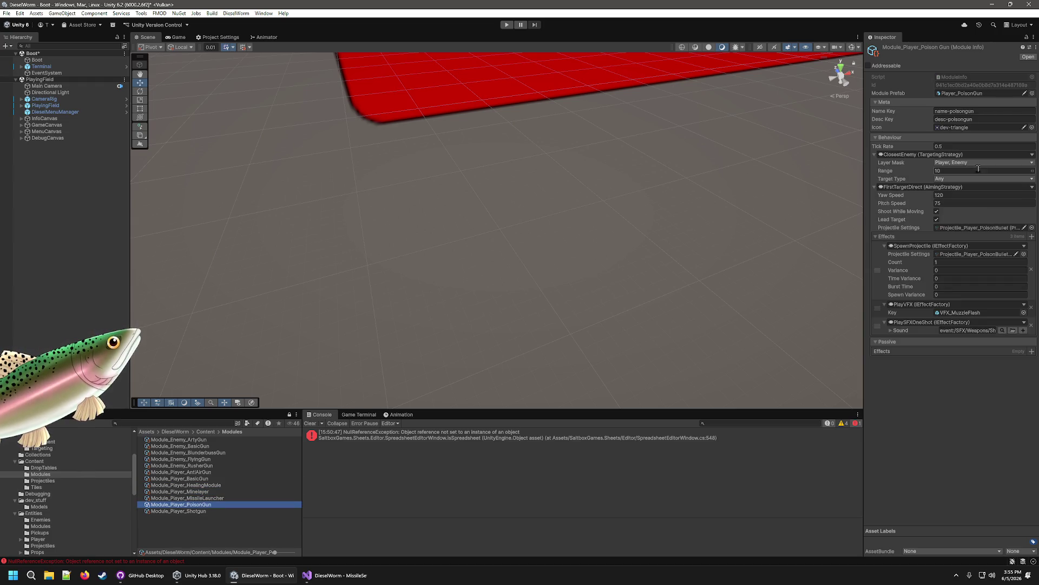
pyautogui.click(210, 498)
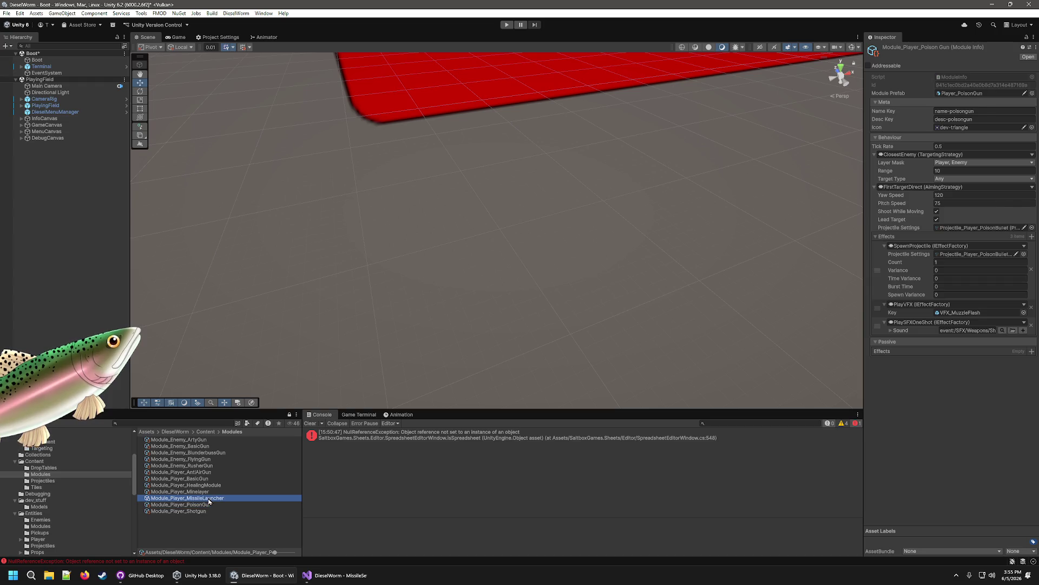
pyautogui.click(957, 145)
pyautogui.write('2')
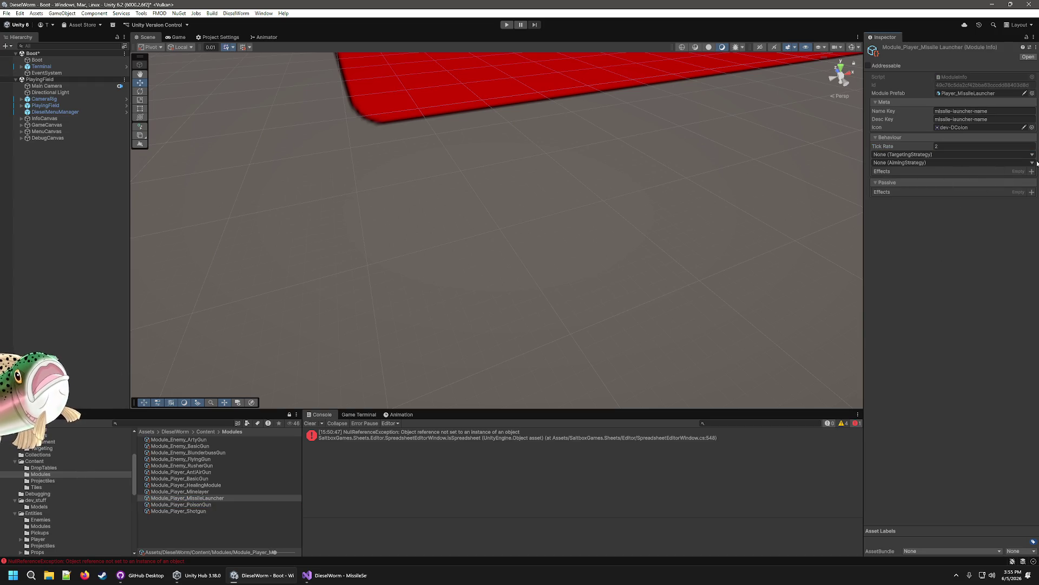
pyautogui.click(1032, 158)
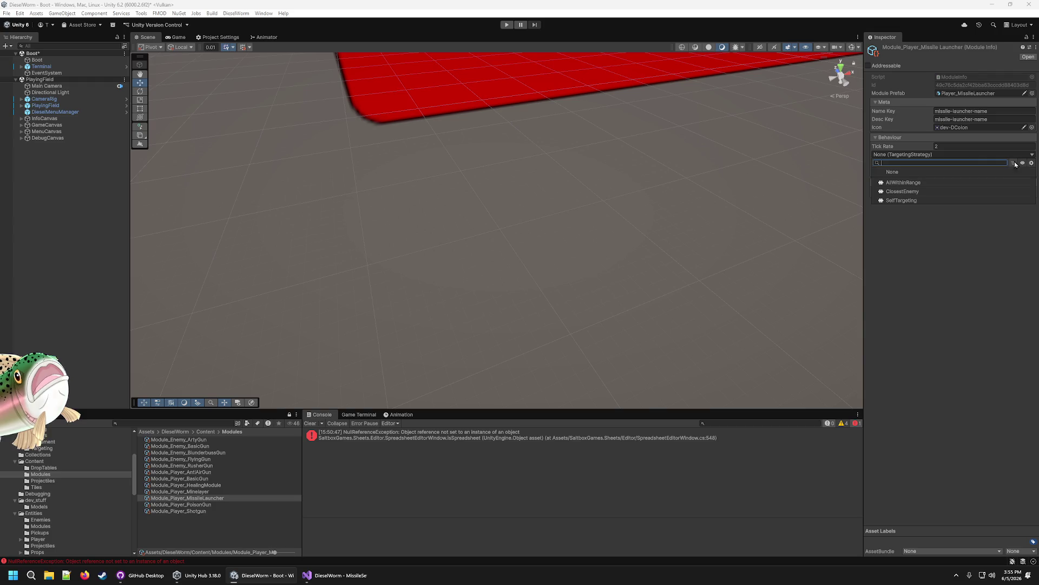
pyautogui.click(923, 192)
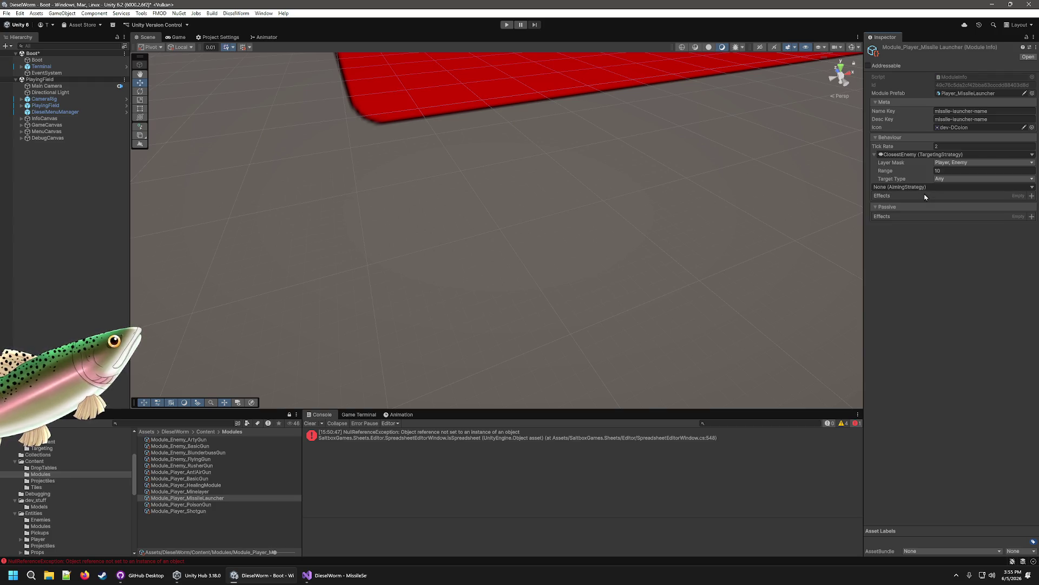
# Step: Add a SpawnMissile effect to the launcher, then open the Projectiles folder
pyautogui.click(1032, 196)
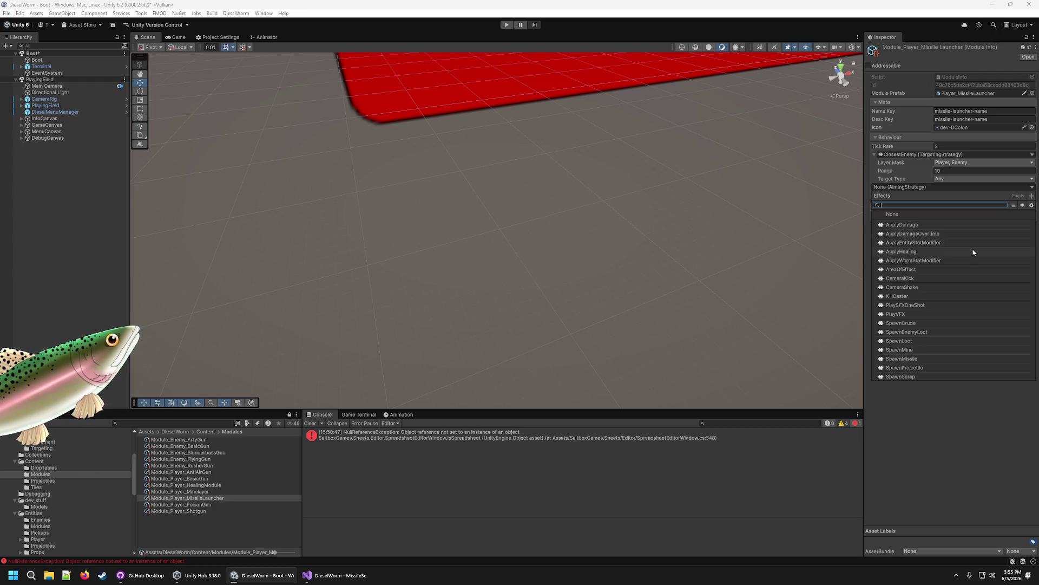
pyautogui.click(928, 358)
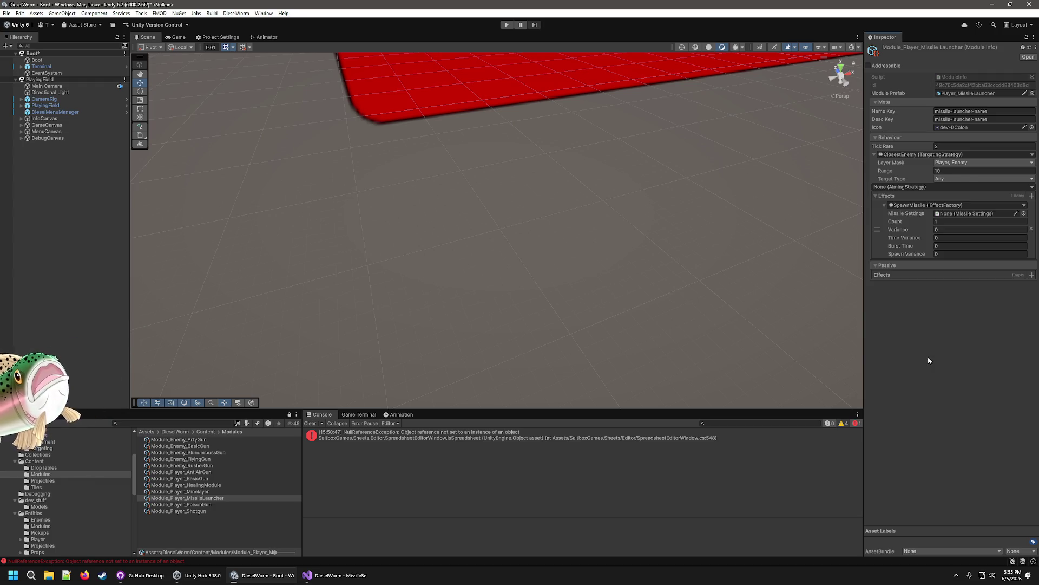
pyautogui.click(44, 481)
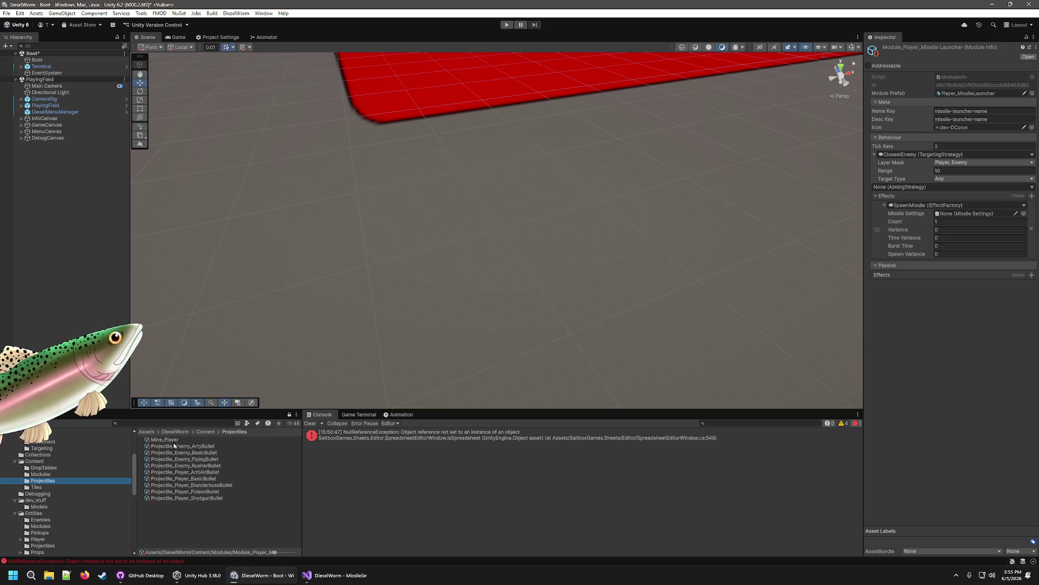
pyautogui.rightClick(174, 520)
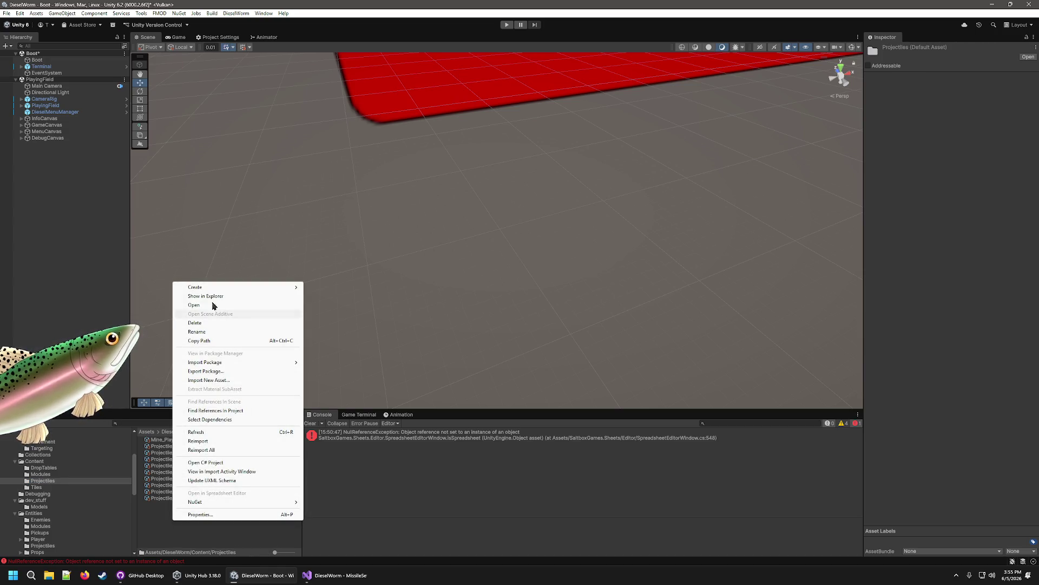
# Step: Create a Missile settings asset via Create > DieselWorm > Content > Missile, named Missile_Player
pyautogui.moveTo(219, 289)
pyautogui.moveTo(334, 540)
pyautogui.moveTo(411, 540)
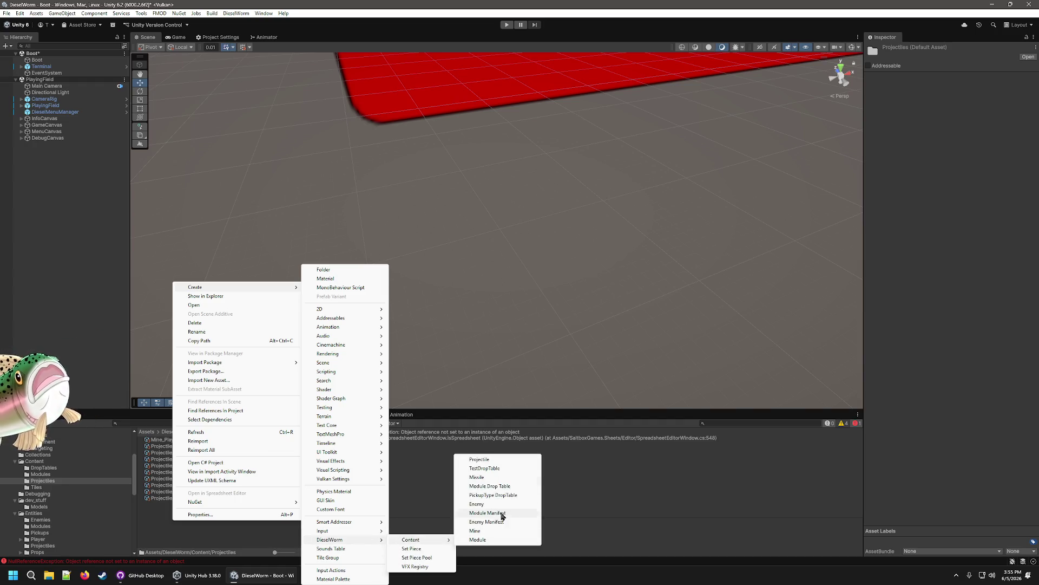
pyautogui.click(492, 477)
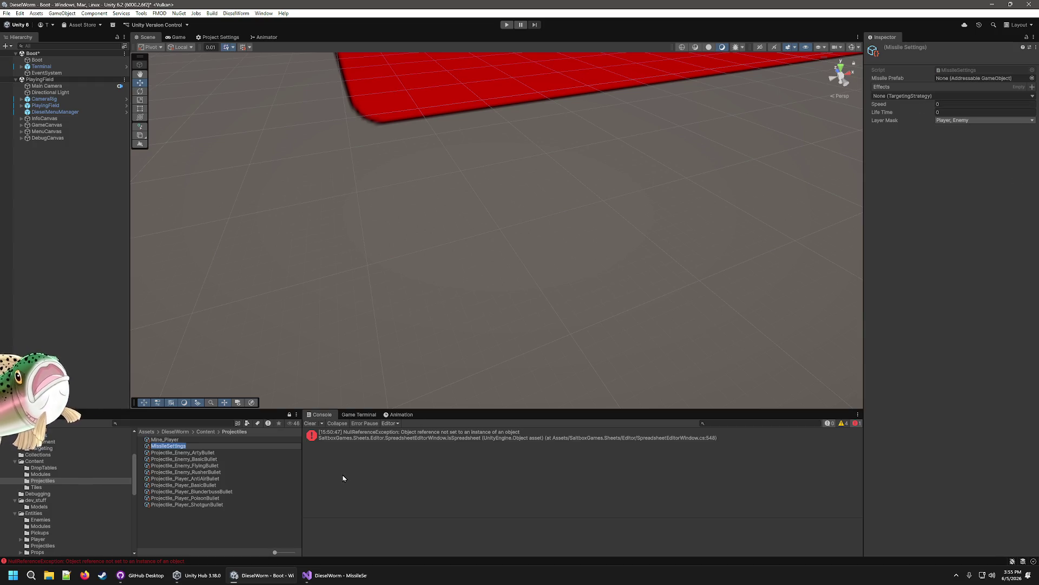
pyautogui.write('Missile')
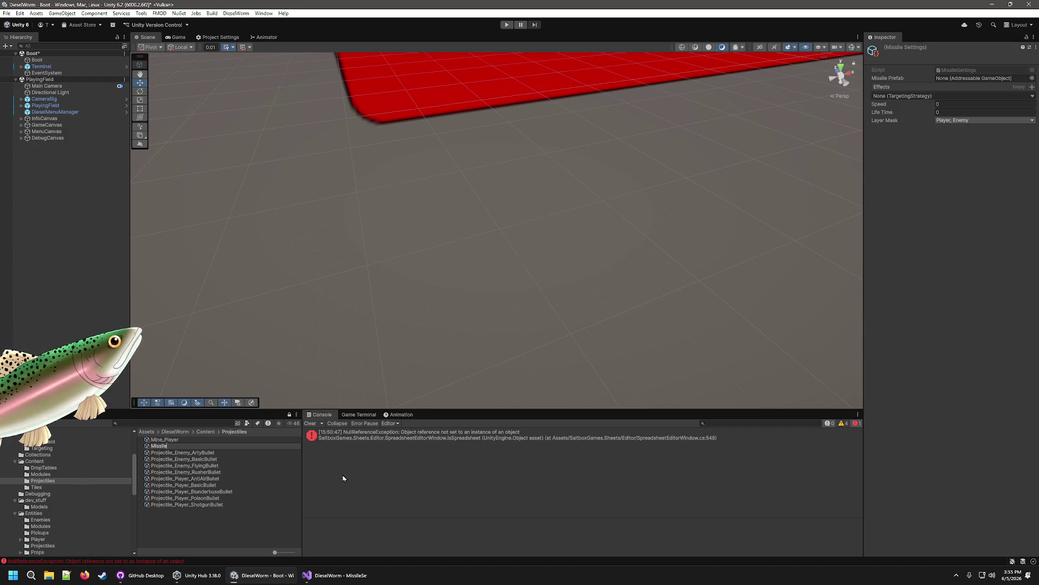
pyautogui.write('r')
pyautogui.press('Return')
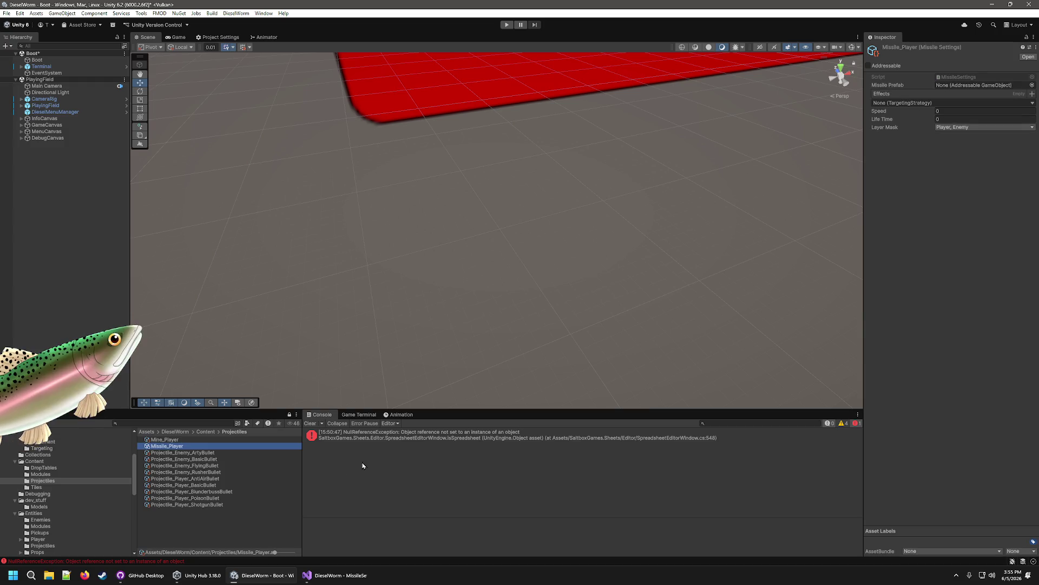
pyautogui.click(1032, 94)
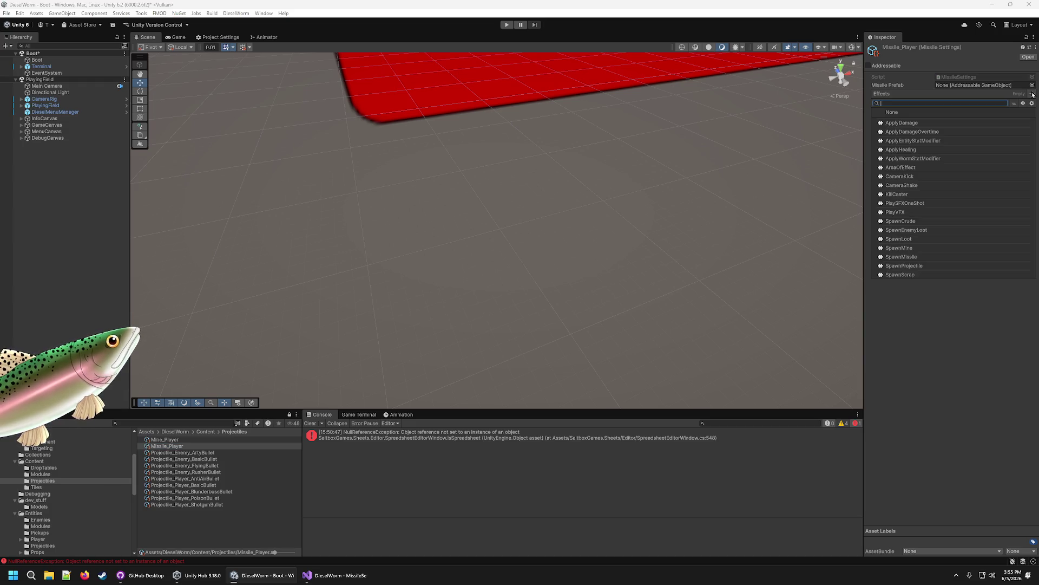
# Step: Add an AreaOfEffect effect with Range 2 containing an ApplyDamage inner effect
pyautogui.click(923, 168)
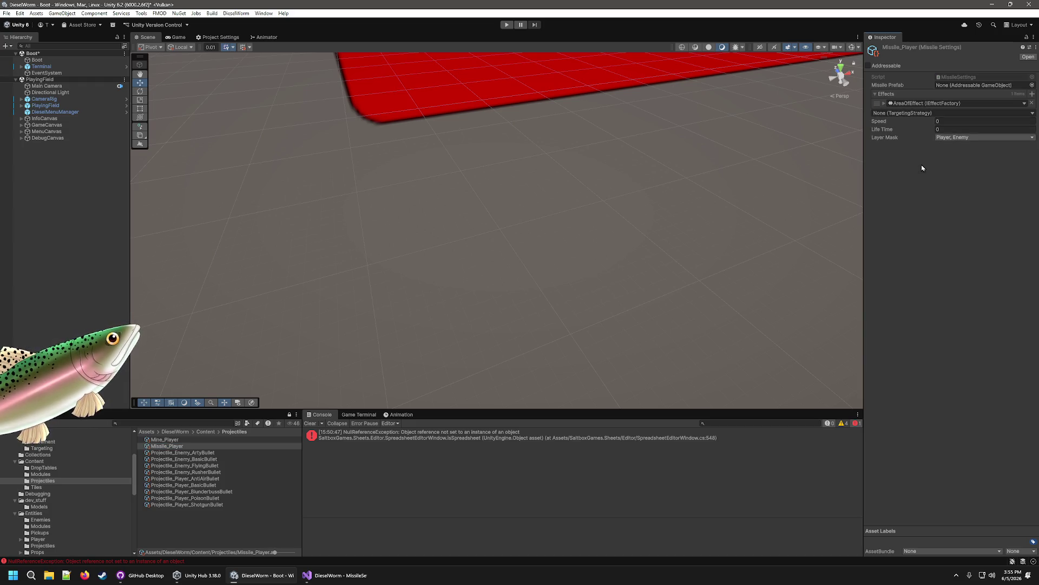
pyautogui.click(884, 103)
pyautogui.click(1023, 128)
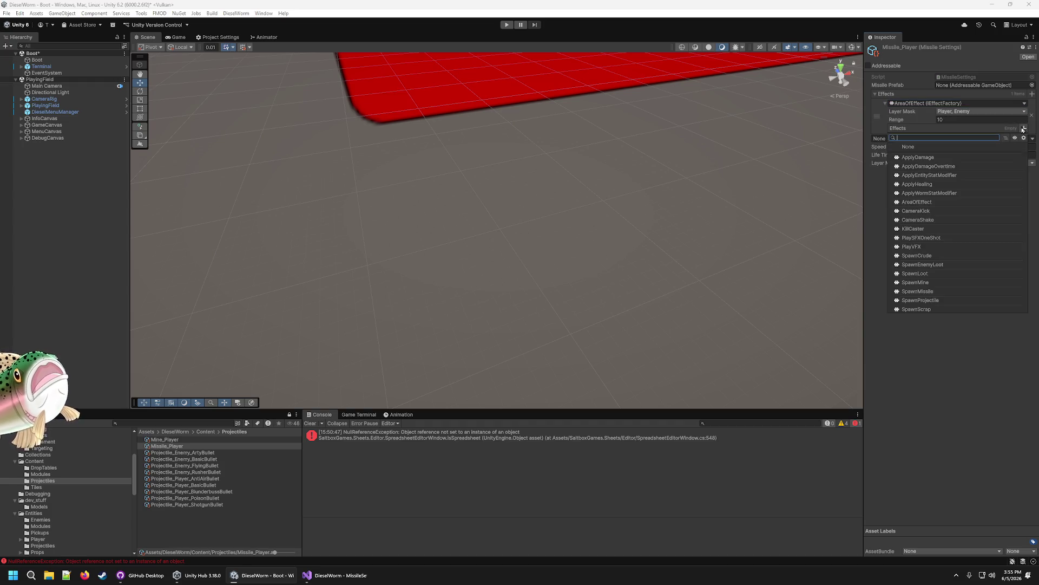
pyautogui.click(972, 118)
pyautogui.write('3')
pyautogui.click(1024, 128)
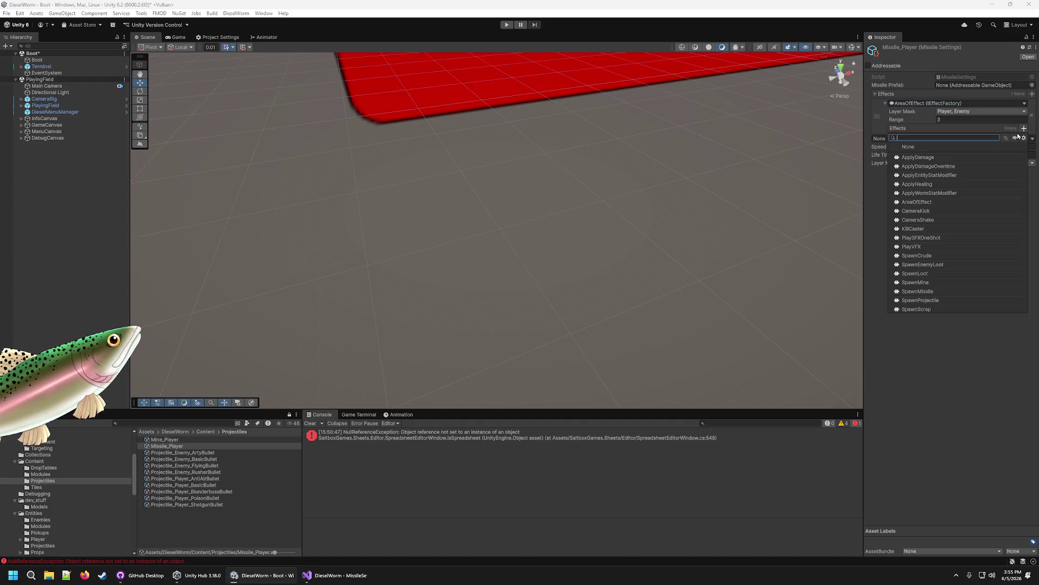
pyautogui.press('Escape')
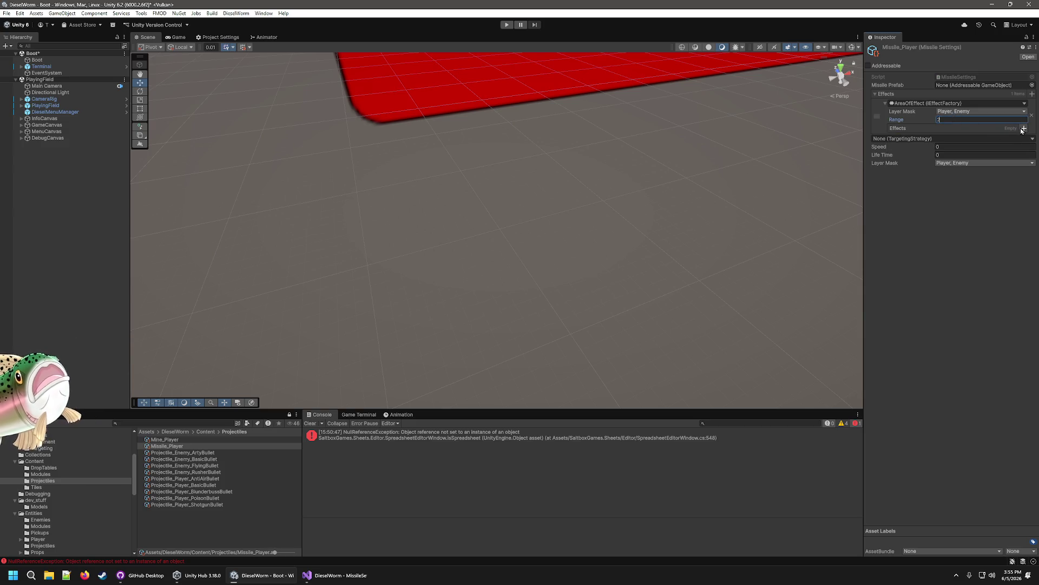
pyautogui.click(1024, 128)
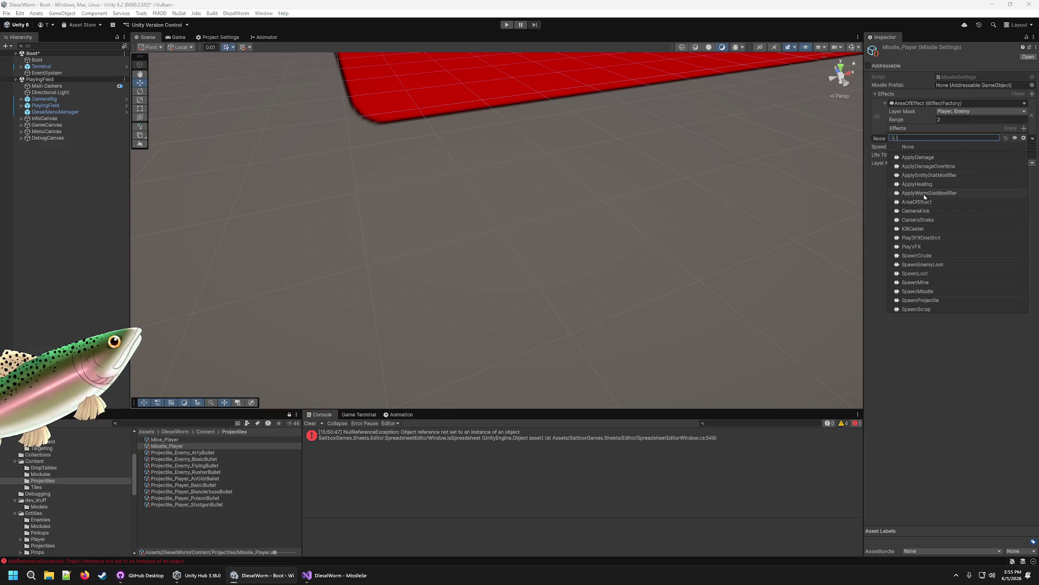
pyautogui.click(938, 158)
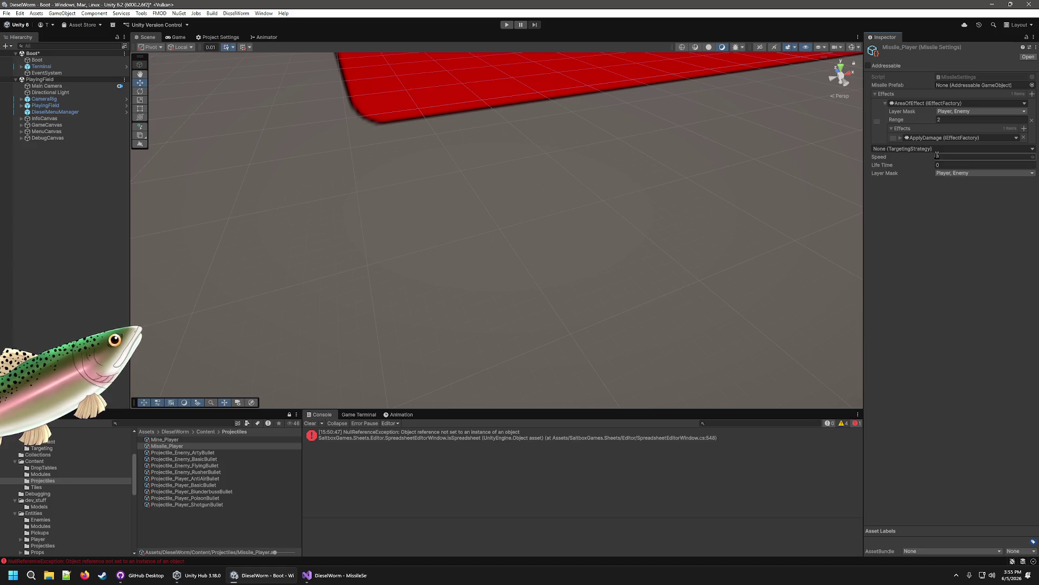
# Step: Collapse the area entry and add PlaySFXOneShot and PlayVFX as further missile effects
pyautogui.click(1016, 138)
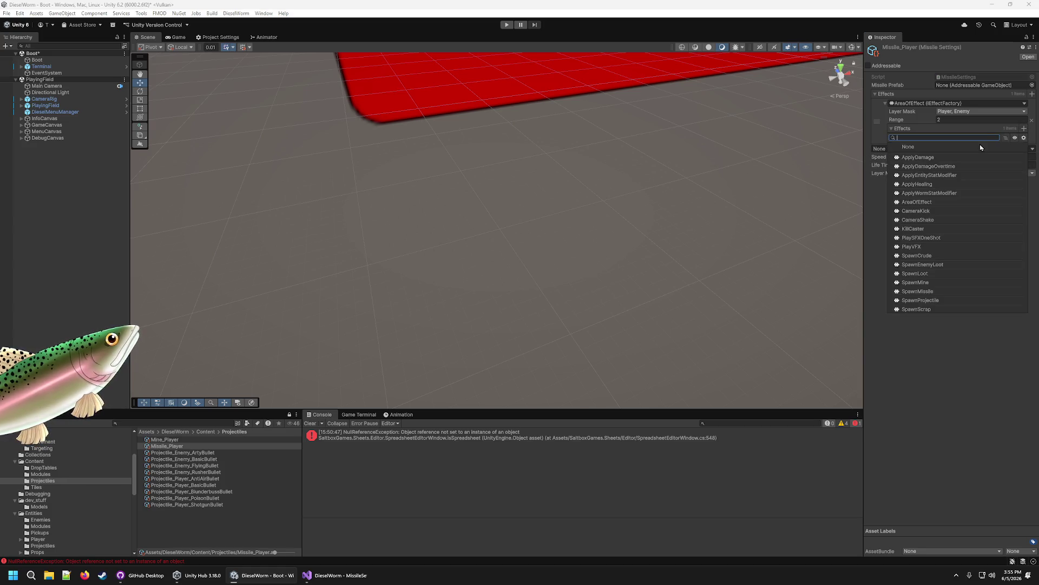
pyautogui.click(862, 236)
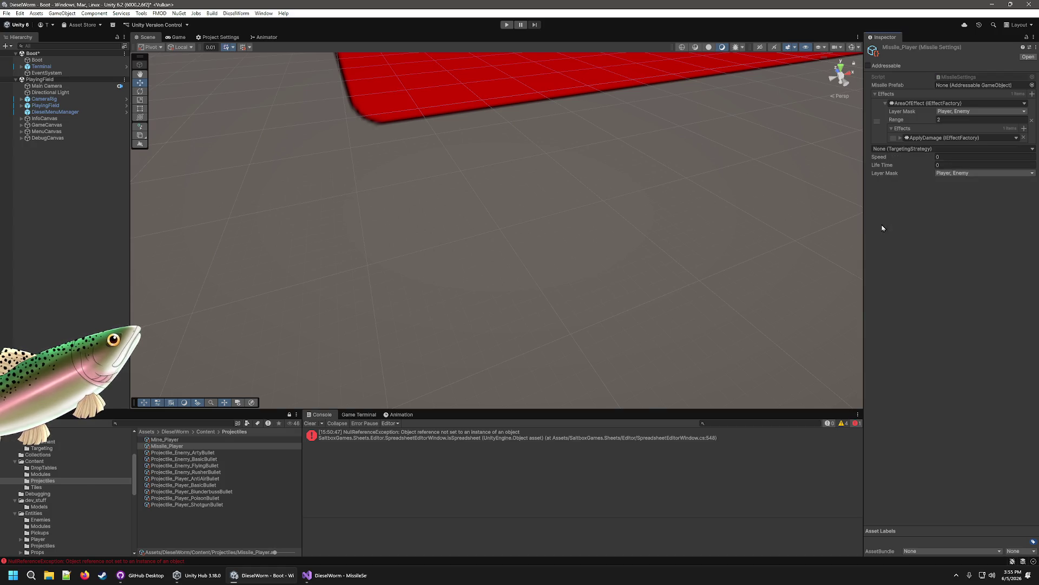
pyautogui.click(886, 104)
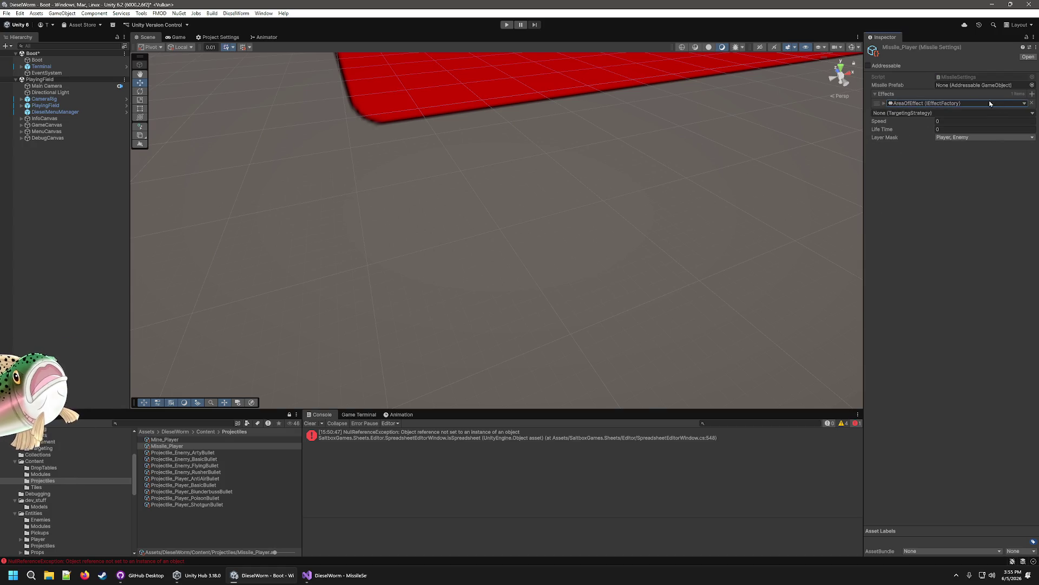
pyautogui.click(1023, 103)
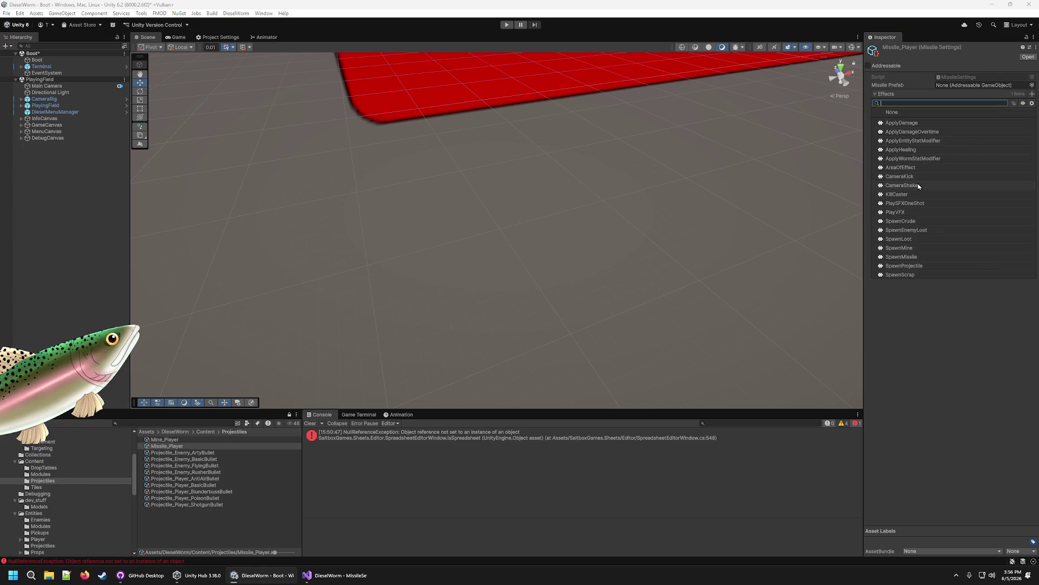
pyautogui.click(918, 205)
pyautogui.click(1032, 94)
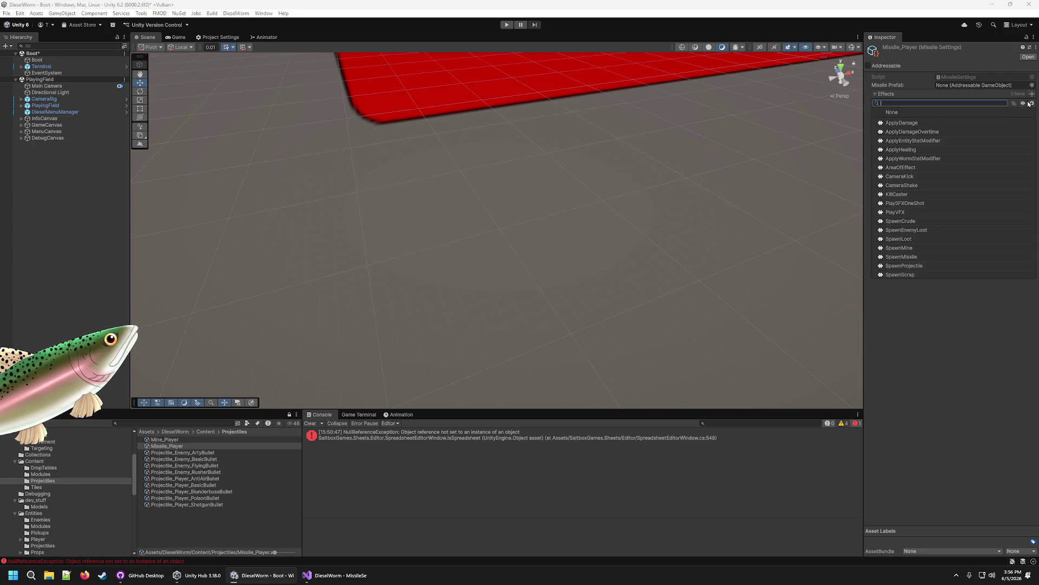
pyautogui.click(920, 215)
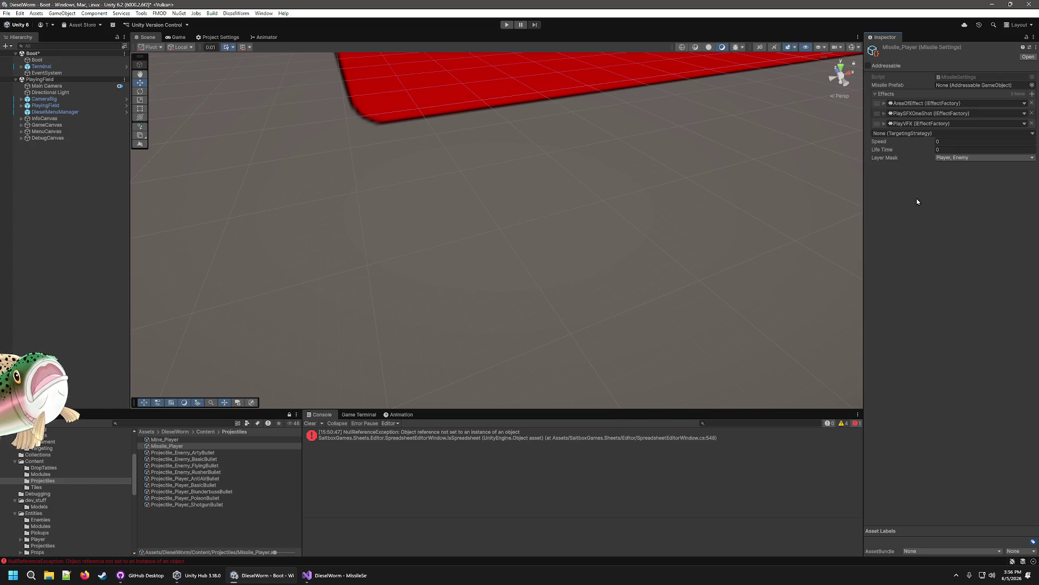
pyautogui.click(885, 123)
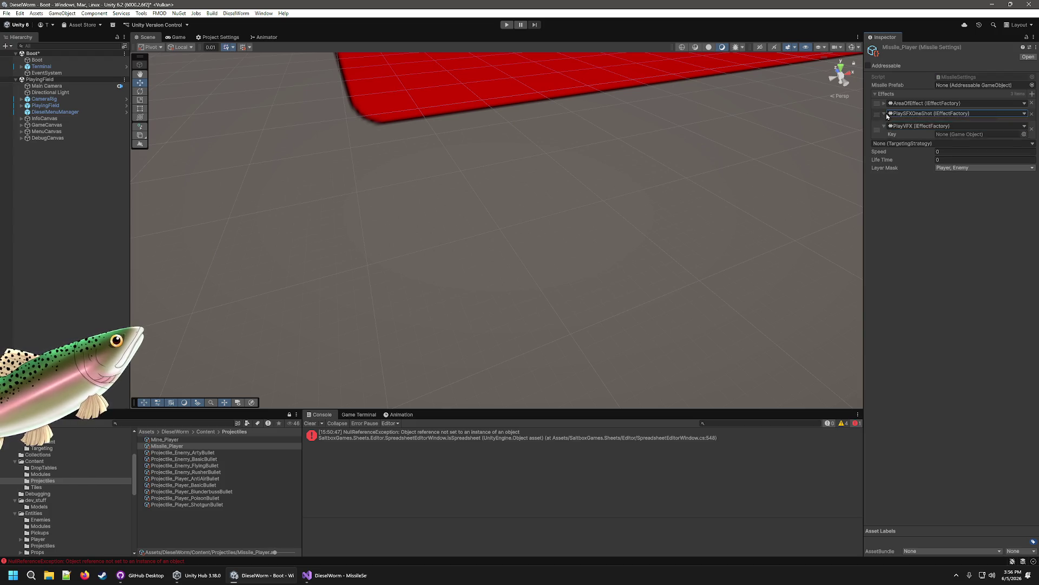
# Step: Set the PlaySFXOneShot sound to SFX > Explosion and the PlayVFX key to VFX_MuzzleFlash
pyautogui.click(885, 113)
pyautogui.click(1003, 122)
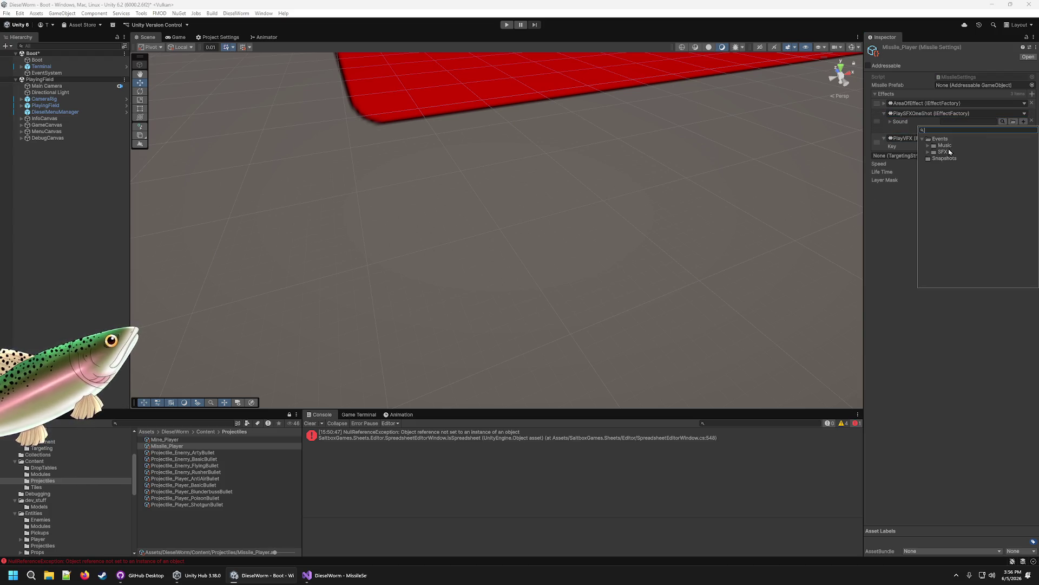
pyautogui.click(929, 153)
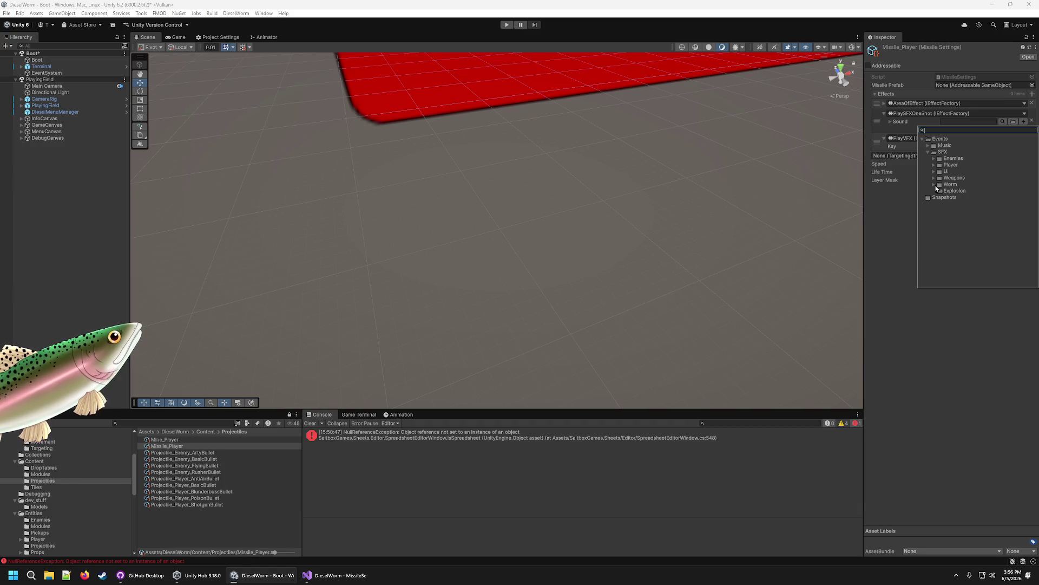
pyautogui.doubleClick(943, 192)
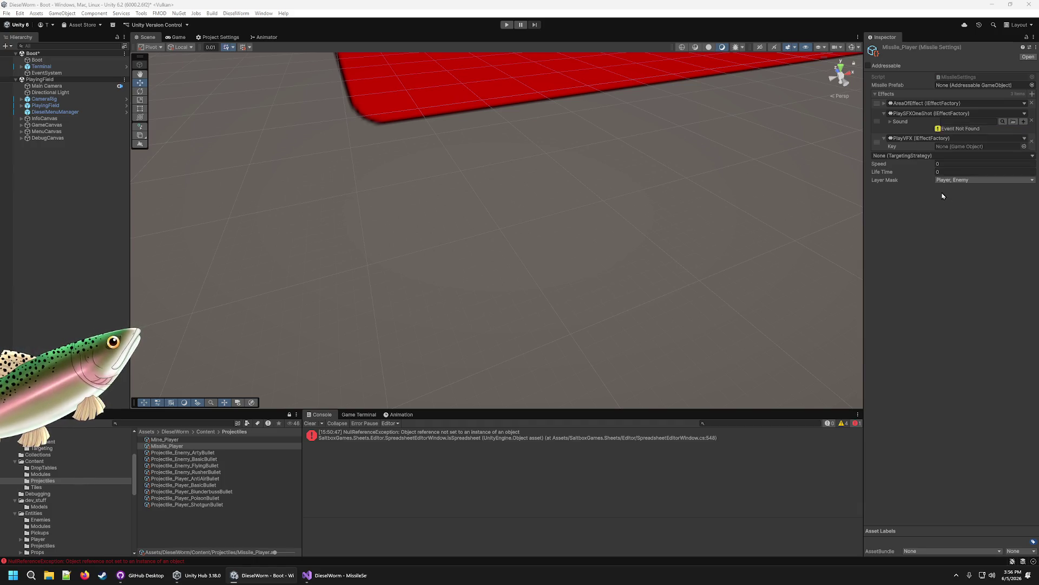
pyautogui.click(1023, 140)
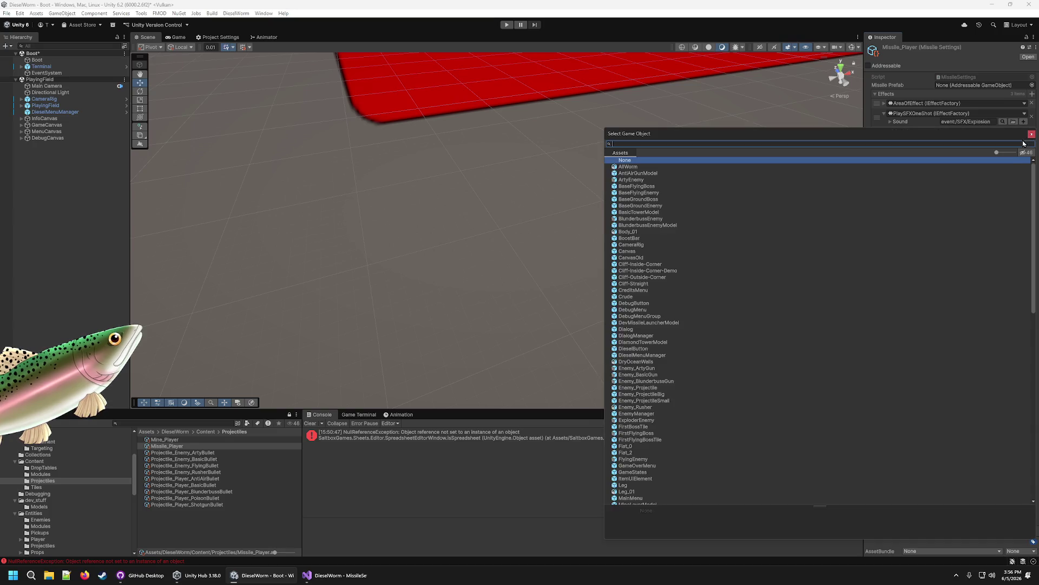
pyautogui.scroll(-10, 690, 397)
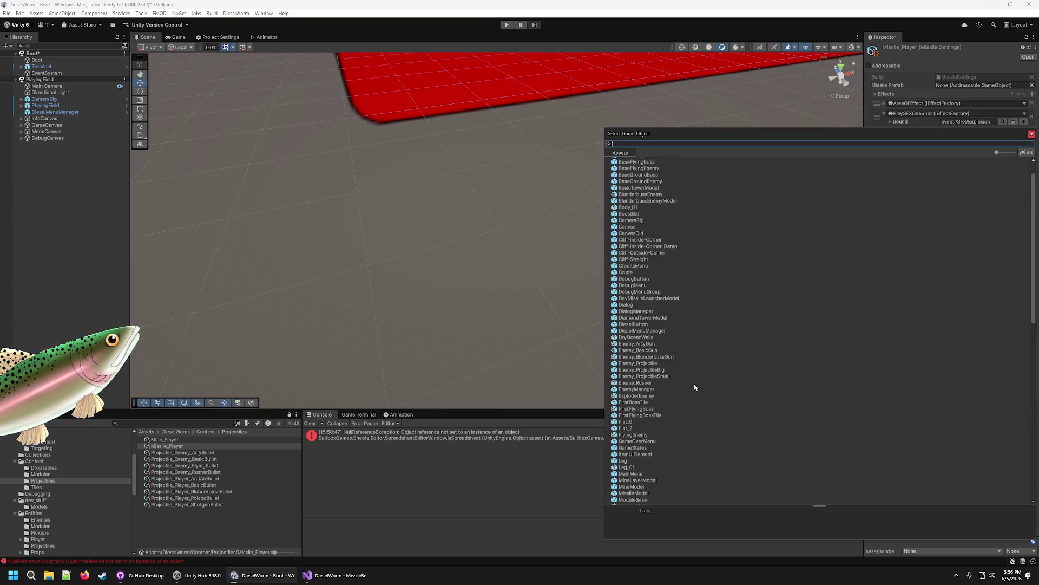
pyautogui.scroll(-5, 670, 380)
pyautogui.doubleClick(652, 417)
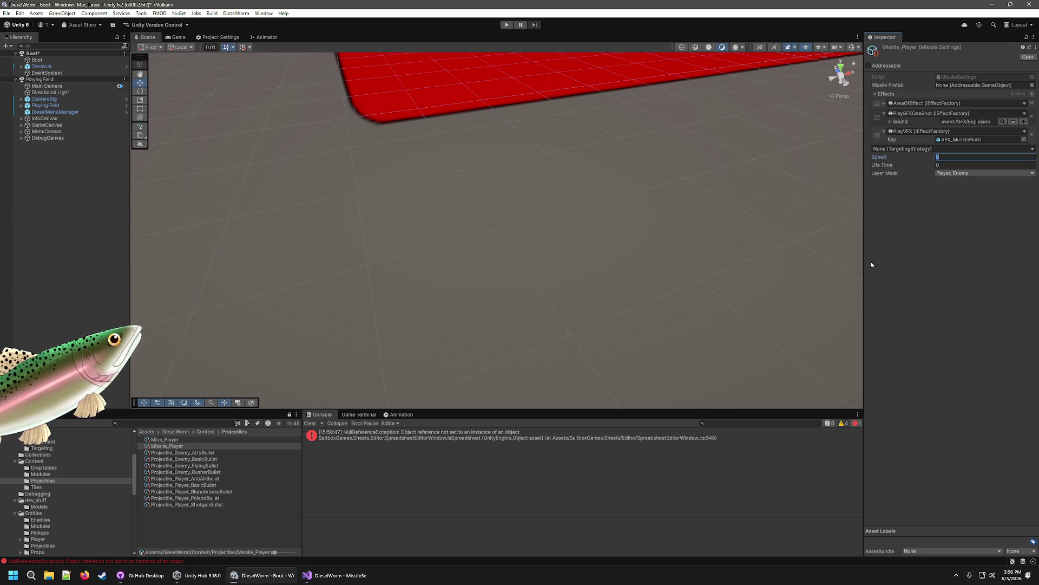
pyautogui.click(216, 498)
# Step: Compare neighbouring projectile settings, then set Missile_Player's Speed to 30
pyautogui.press('Up')
pyautogui.press('Up')
pyautogui.press('Up')
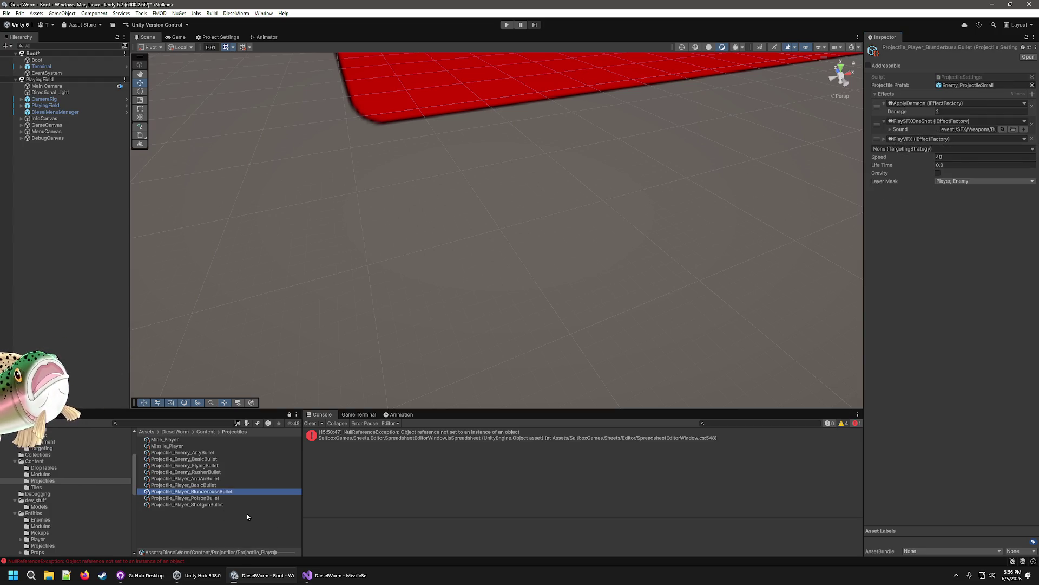
pyautogui.press('Down')
pyautogui.press('Down')
pyautogui.press('Down')
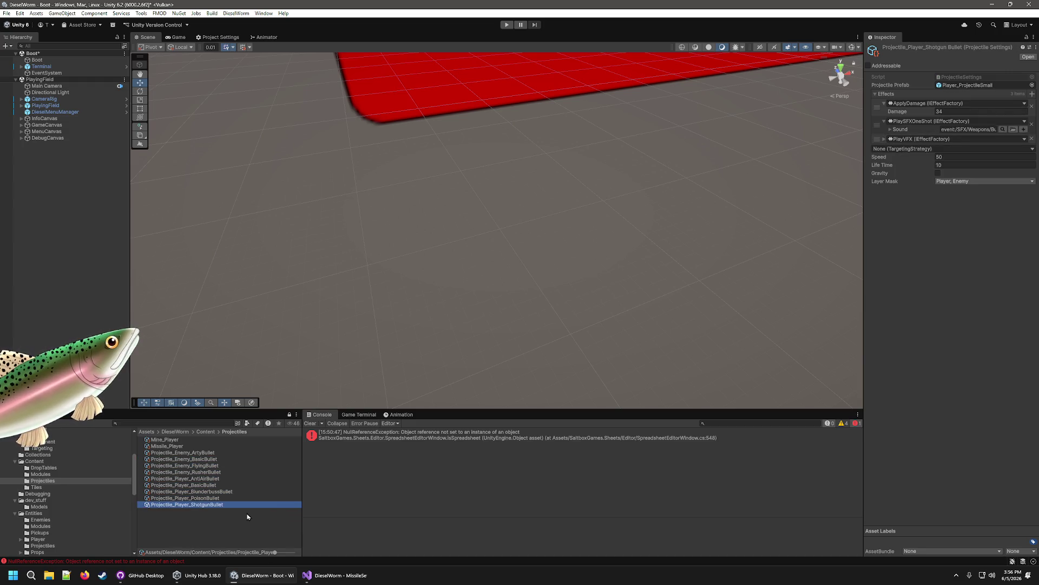
pyautogui.press('Up')
pyautogui.press('Up')
pyautogui.press('Up')
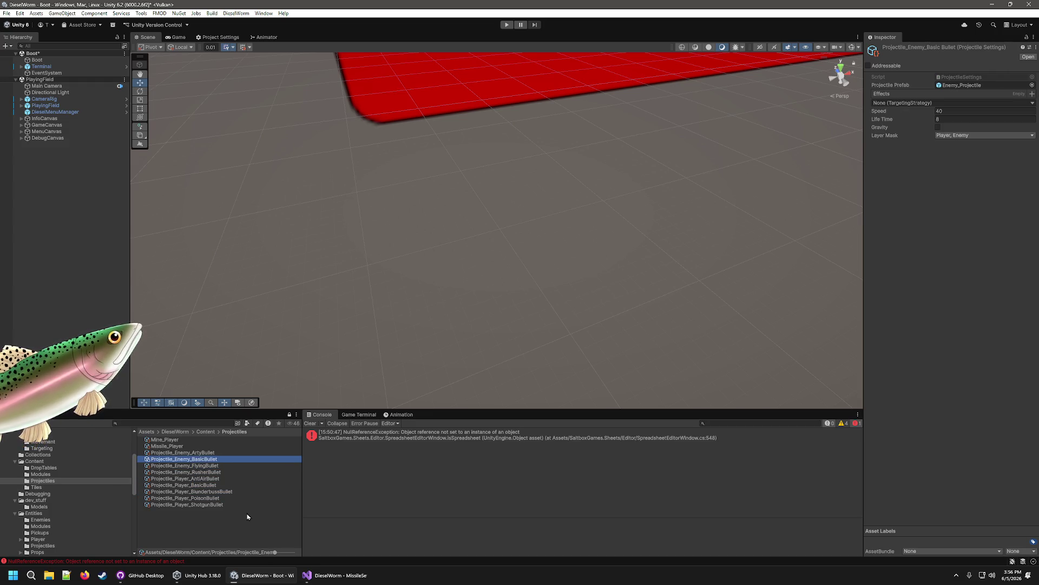
pyautogui.press('Up')
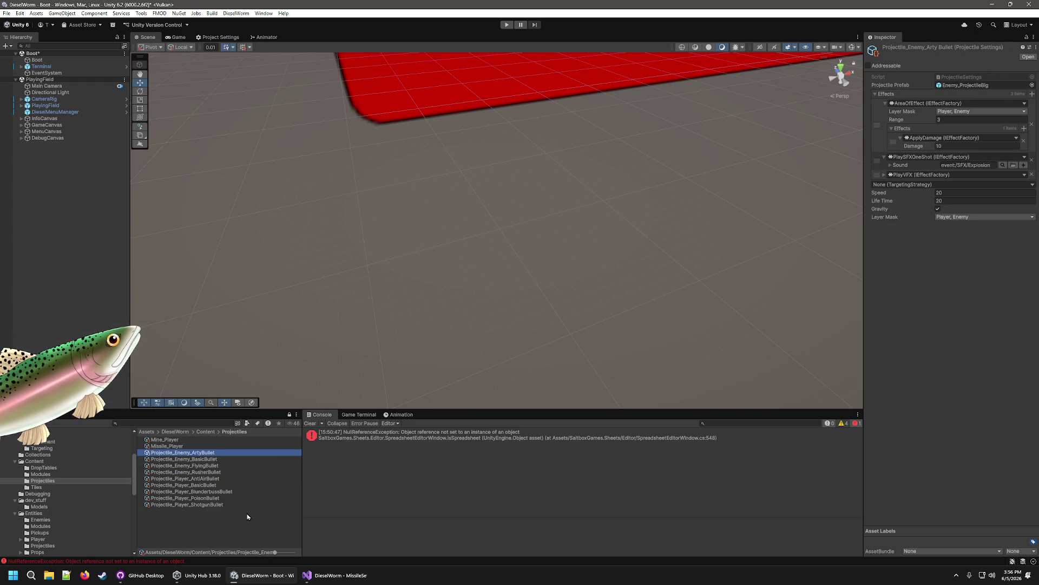
pyautogui.press('Up')
pyautogui.press('Up')
pyautogui.press('Down')
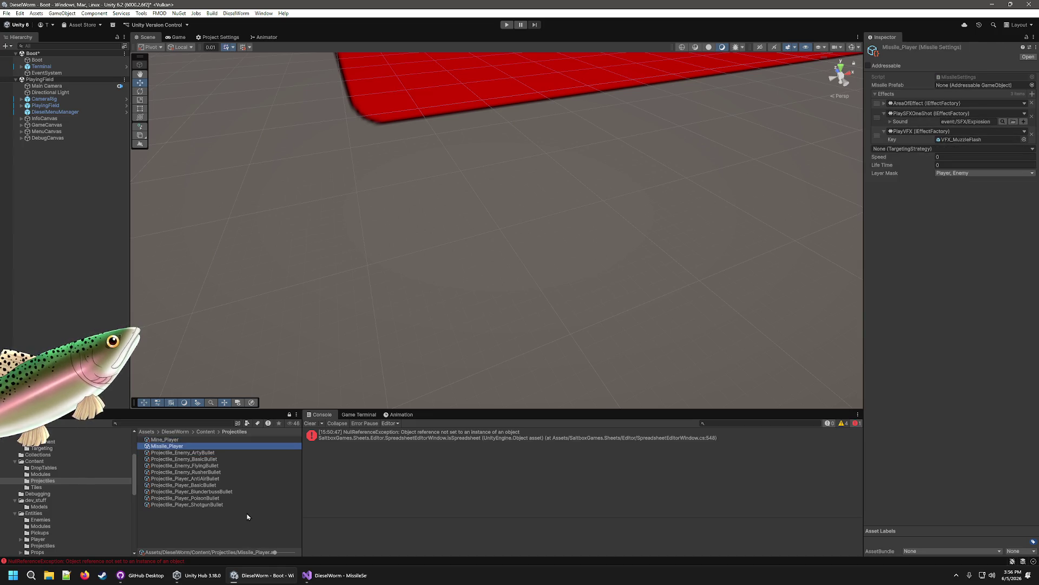
pyautogui.click(950, 157)
pyautogui.write('30')
pyautogui.press('Return')
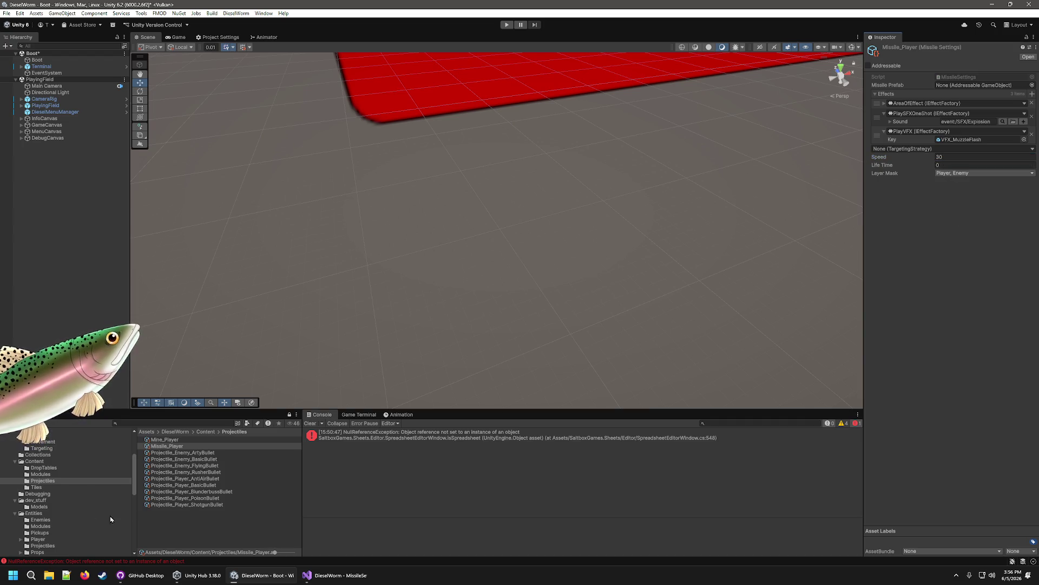
# Step: Review the BlunderbussBullet, RusherBullet, BasicBullet and ArtyBullet settings, then return to Missile_Player
pyautogui.click(220, 492)
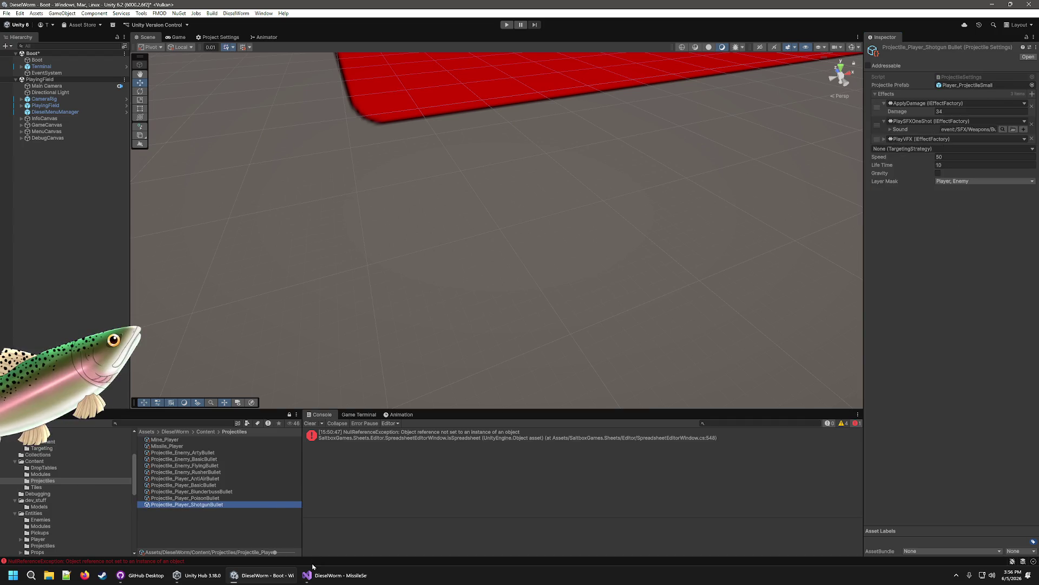
pyautogui.press('Up')
pyautogui.press('Up')
pyautogui.press('Up')
pyautogui.press('Down')
pyautogui.press('Down')
pyautogui.press('Down')
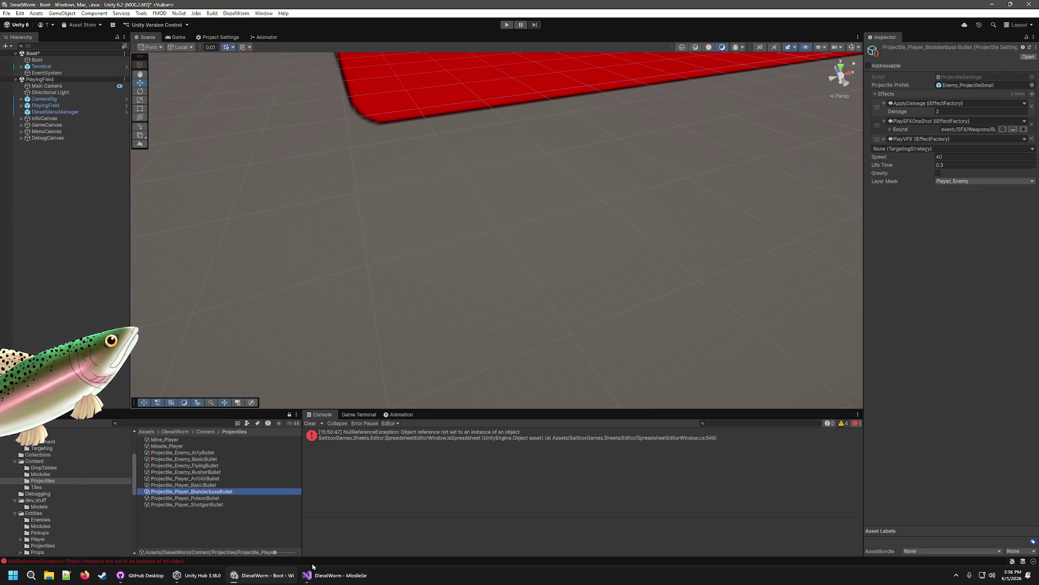
pyautogui.press('Up')
pyautogui.press('Up')
pyautogui.press('Up')
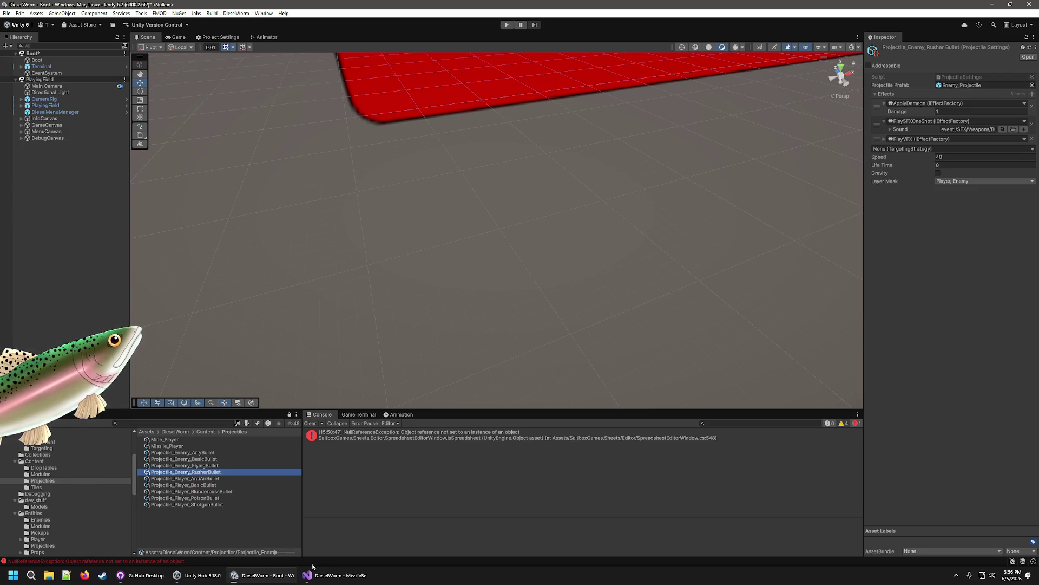
pyautogui.press('Up')
pyautogui.press('Up')
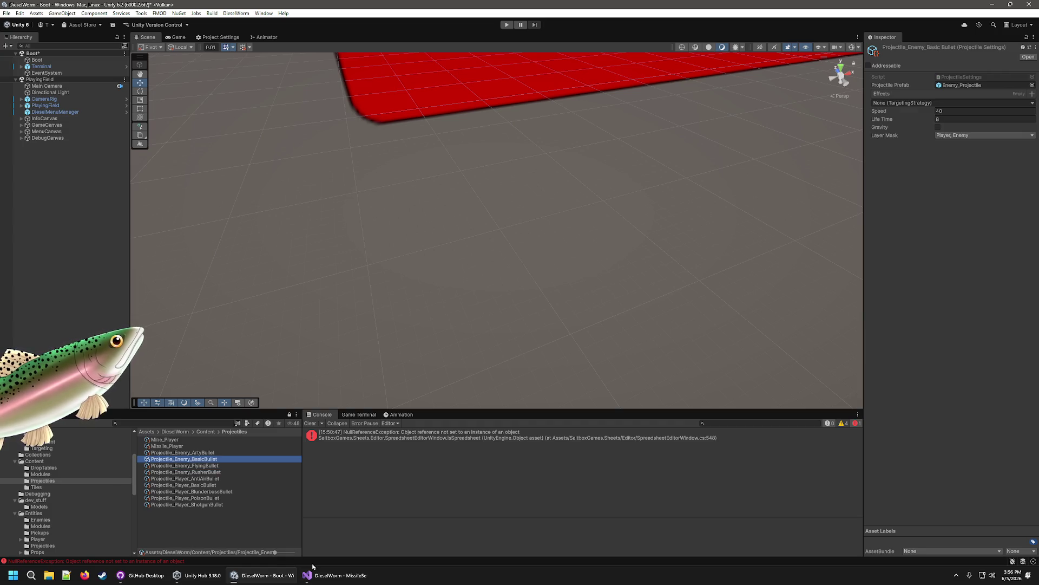
pyautogui.press('Up')
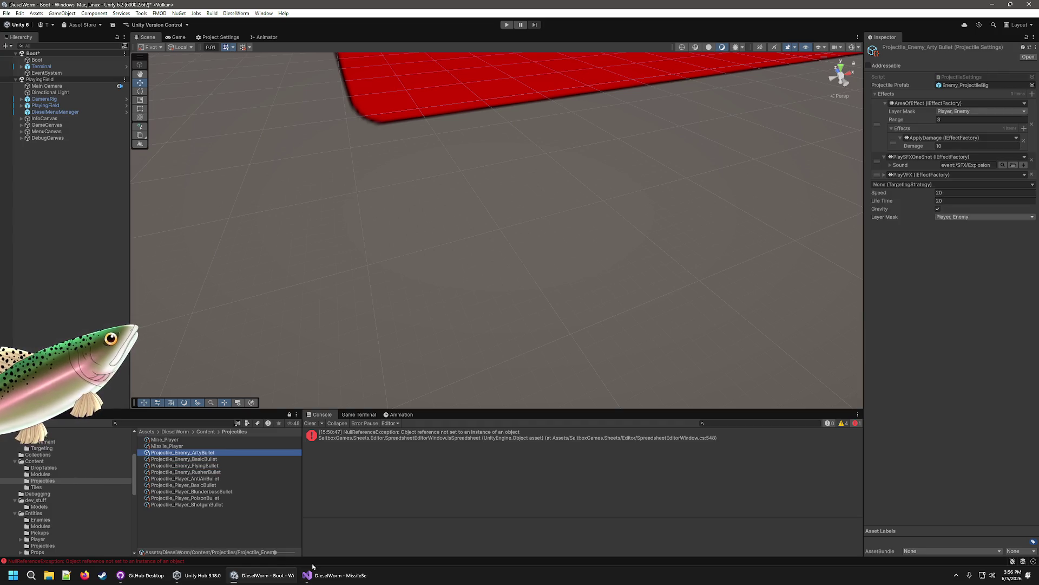
pyautogui.press('Up')
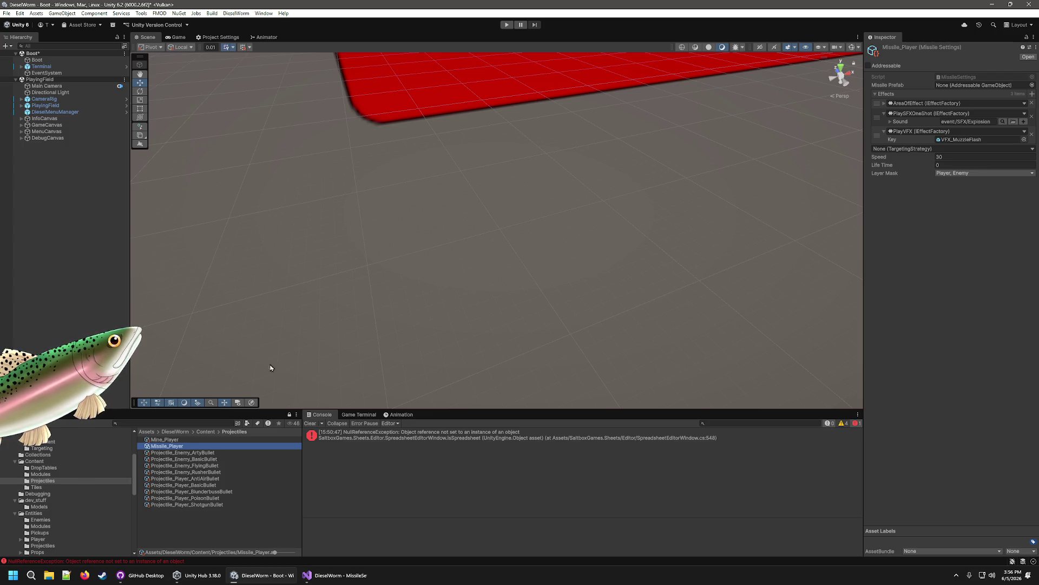
# Step: Change Missile_Player's Life Time from a first entry of 2 to 15
pyautogui.click(963, 164)
pyautogui.write('2')
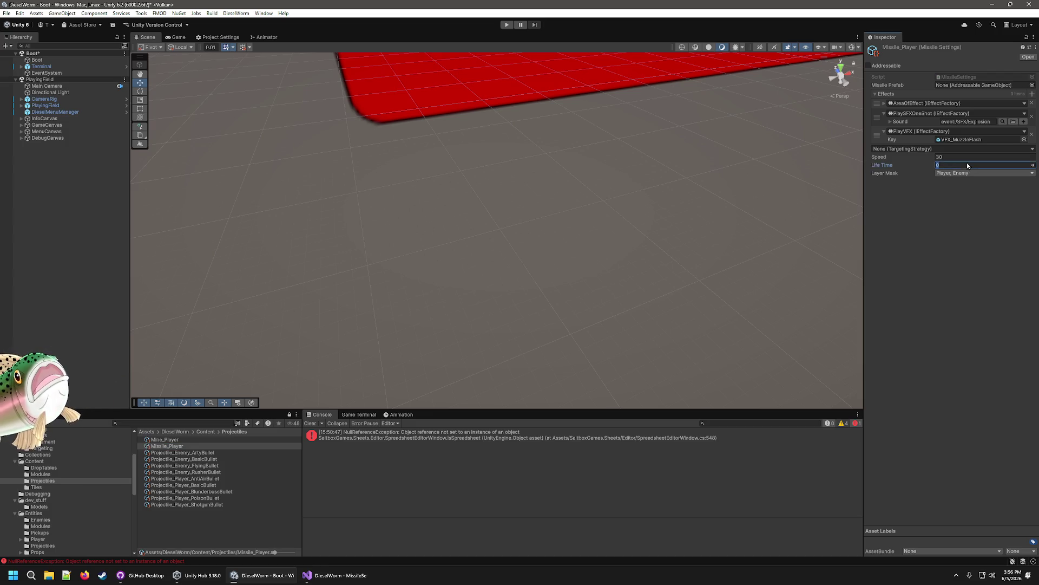
pyautogui.click(955, 233)
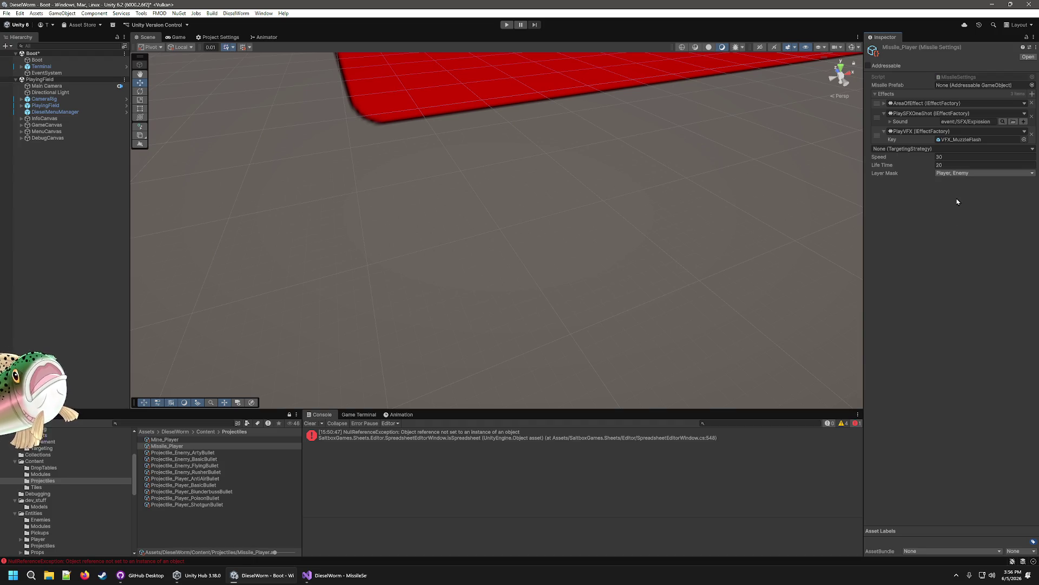
pyautogui.click(962, 165)
pyautogui.write('15')
pyautogui.click(934, 235)
pyautogui.click(954, 158)
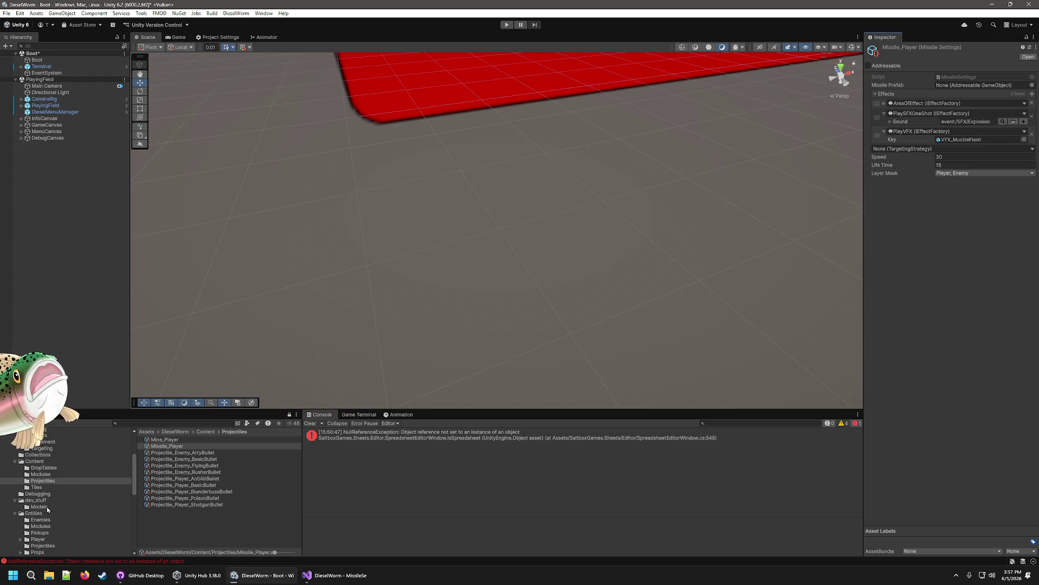
# Step: Drag Player_Missile from Entities/Projectiles into the Missile Prefab field, then open the console error's source line
pyautogui.click(50, 545)
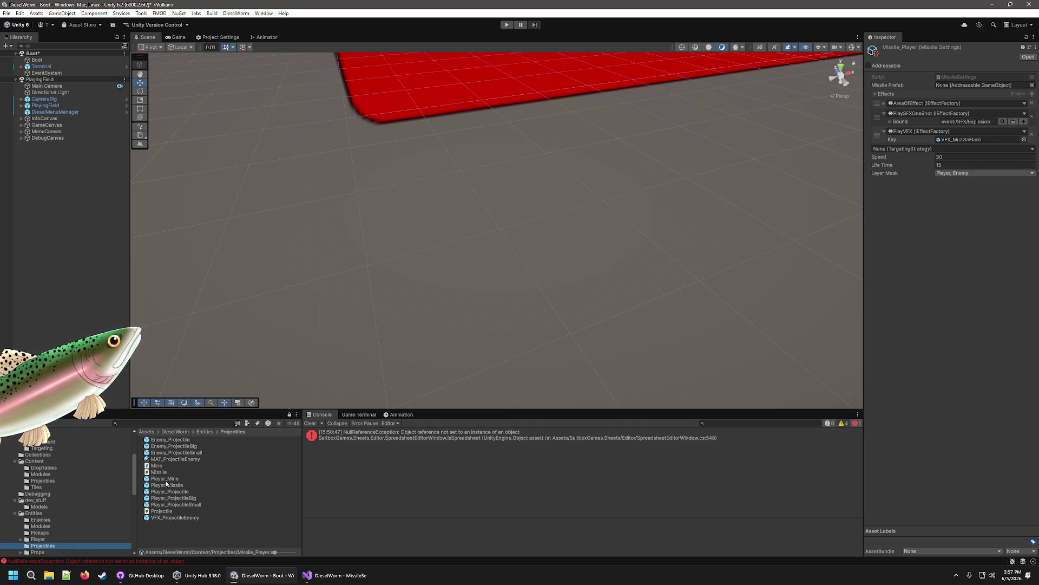
pyautogui.moveTo(170, 488)
pyautogui.mouseDown()
pyautogui.moveTo(810, 241)
pyautogui.moveTo(965, 84)
pyautogui.mouseUp()
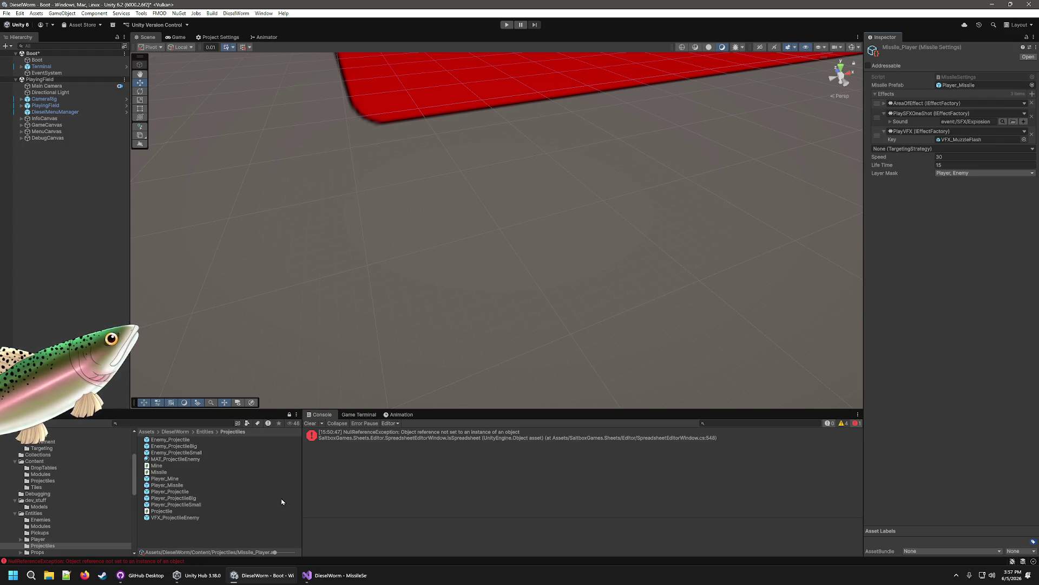
pyautogui.click(490, 436)
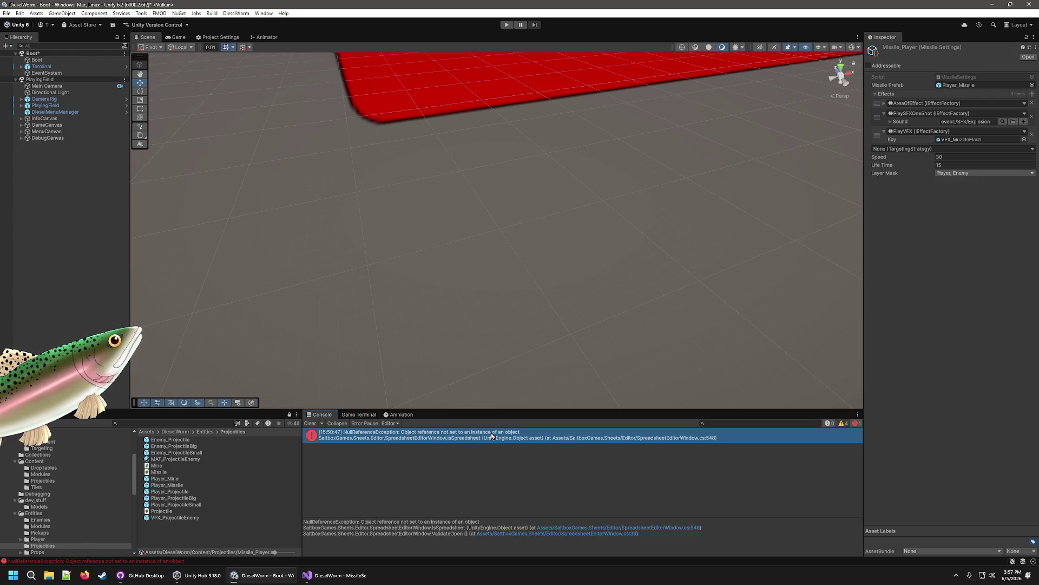
pyautogui.doubleClick(492, 436)
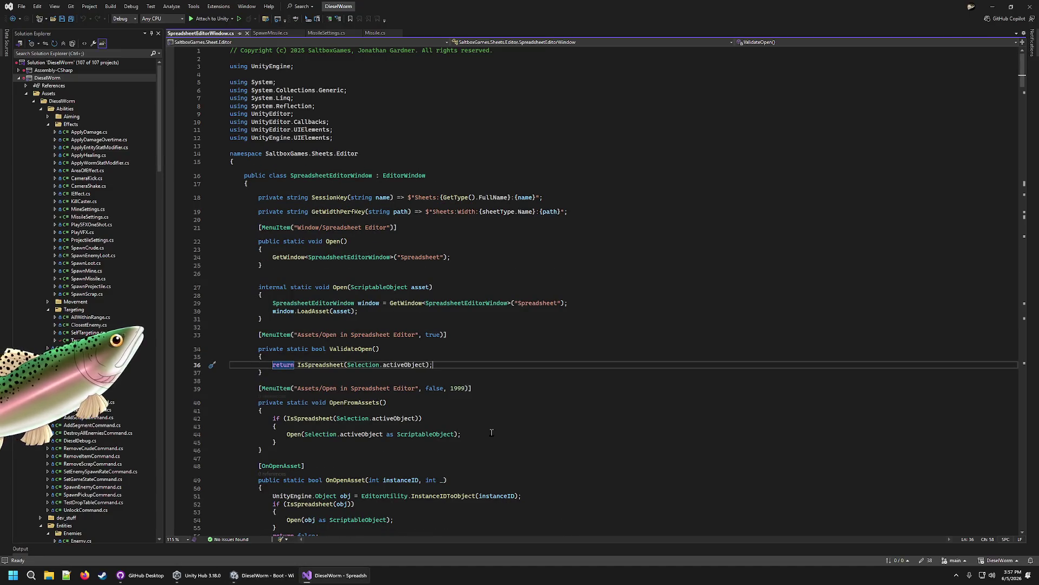
# Step: Close SpreadsheetEditorWindow.cs in Visual Studio and switch back to Unity
pyautogui.click(248, 34)
pyautogui.click(262, 575)
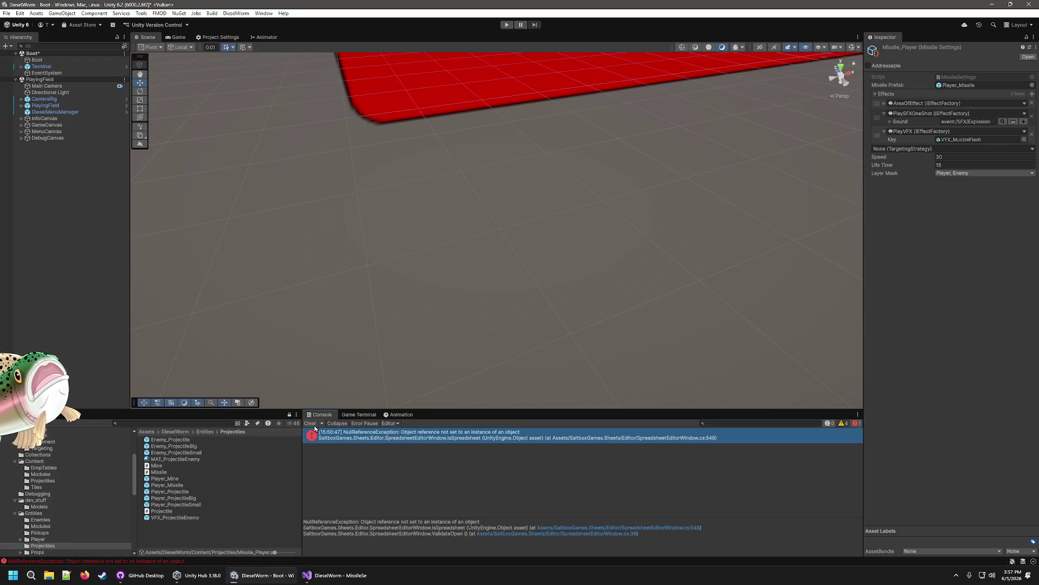
# Step: Clear the old console error and save the Boot scene
pyautogui.click(311, 423)
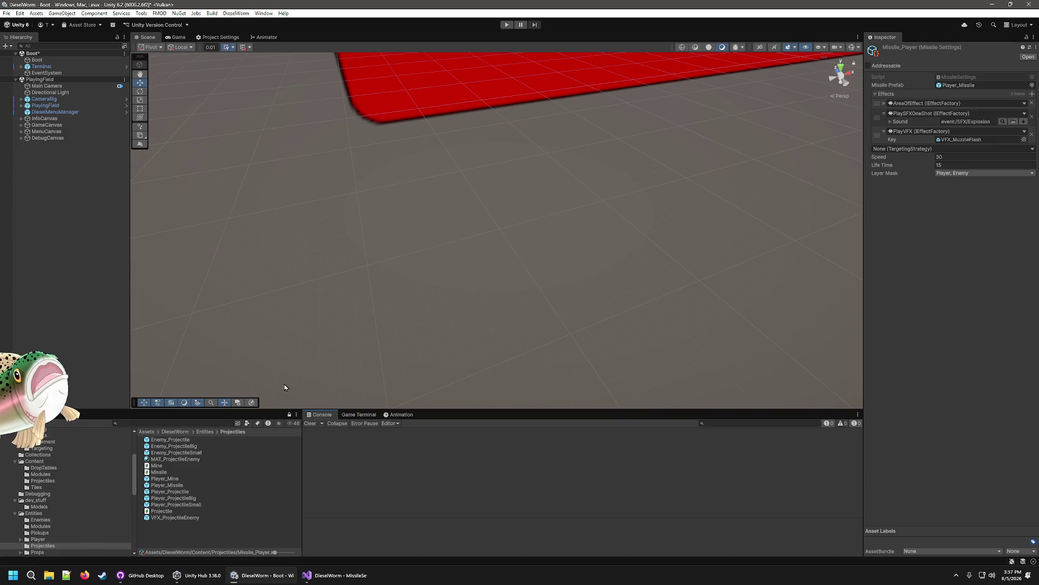
pyautogui.click(57, 55)
pyautogui.hotkey('ctrl', 's')
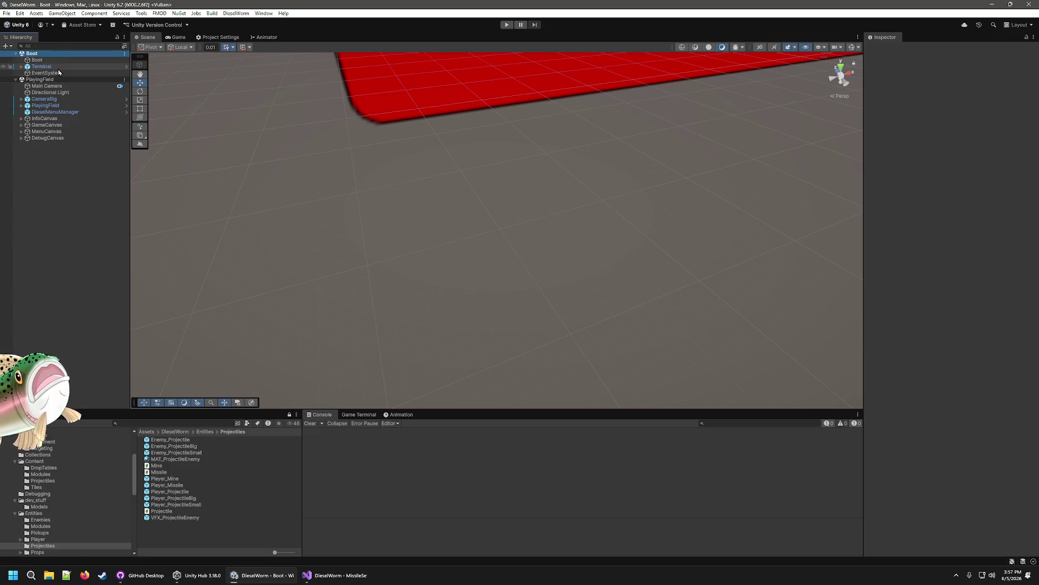
# Step: Inspect the Player_Missile prefab's Sphere Collider, Missile, Poolable Object and Rigidbody components
pyautogui.click(46, 79)
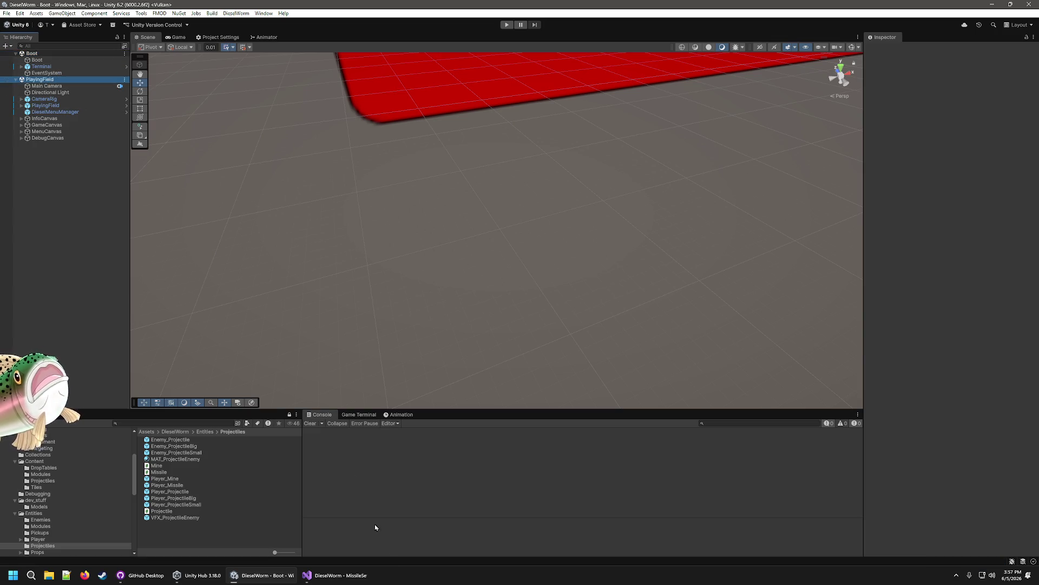
pyautogui.click(182, 485)
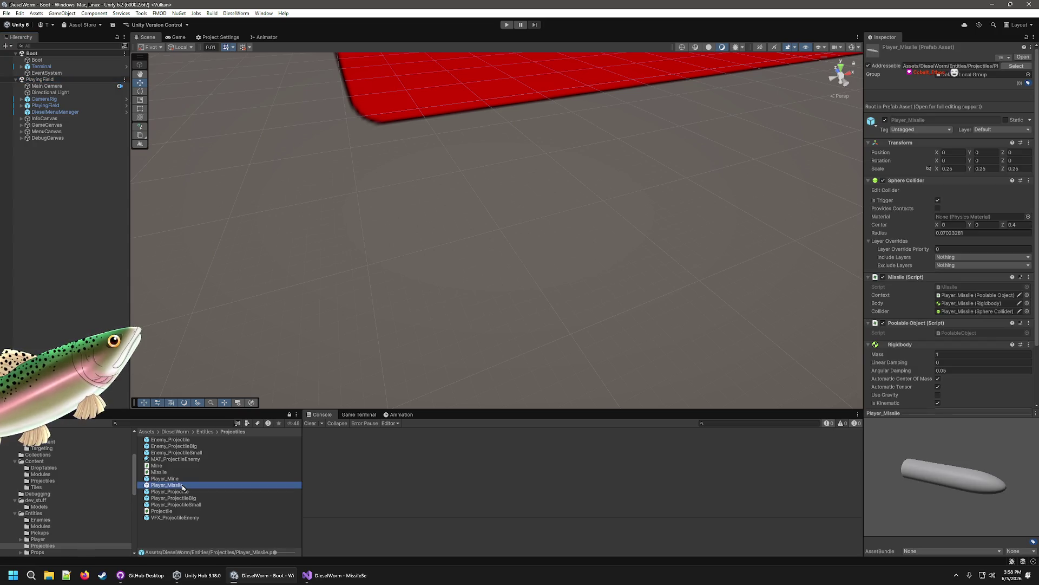
pyautogui.scroll(-3, 976, 371)
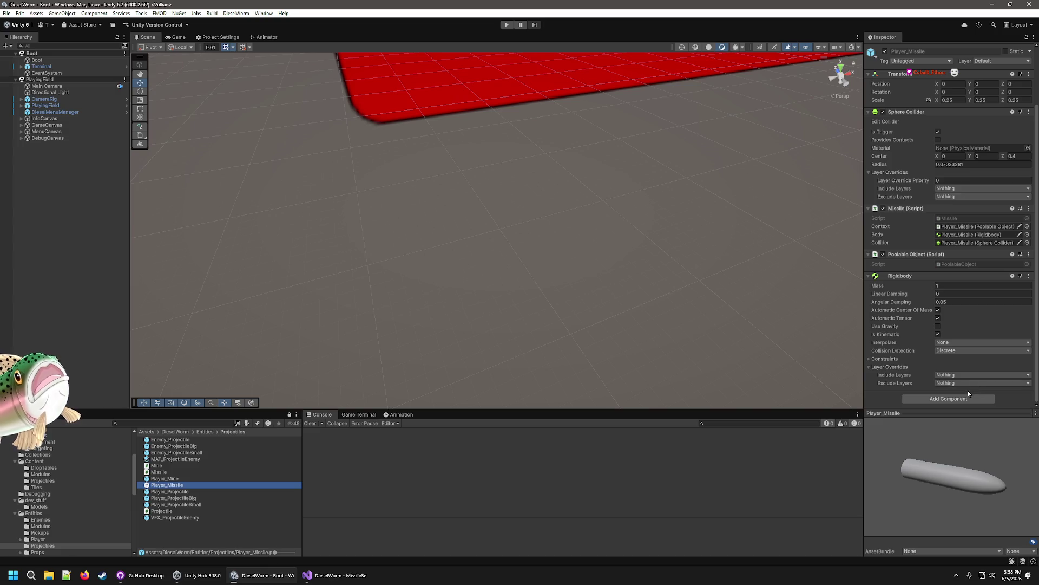
pyautogui.scroll(3, 972, 379)
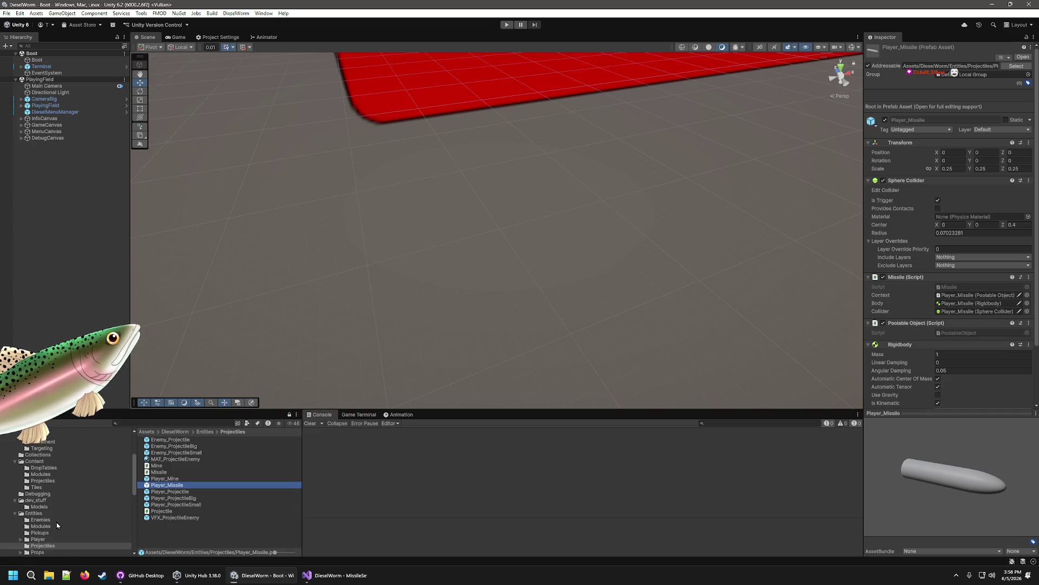
pyautogui.scroll(-3, 38, 499)
pyautogui.scroll(2, 30, 502)
# Step: Browse through the dev_stuff Models folder to the Entities folder
pyautogui.click(33, 458)
pyautogui.click(33, 464)
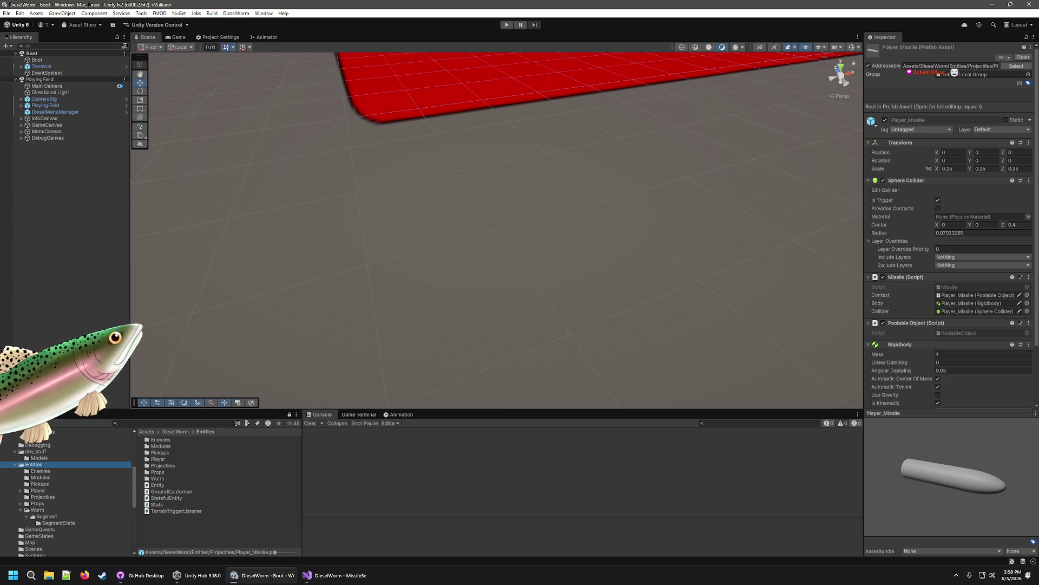
pyautogui.scroll(3, 70, 496)
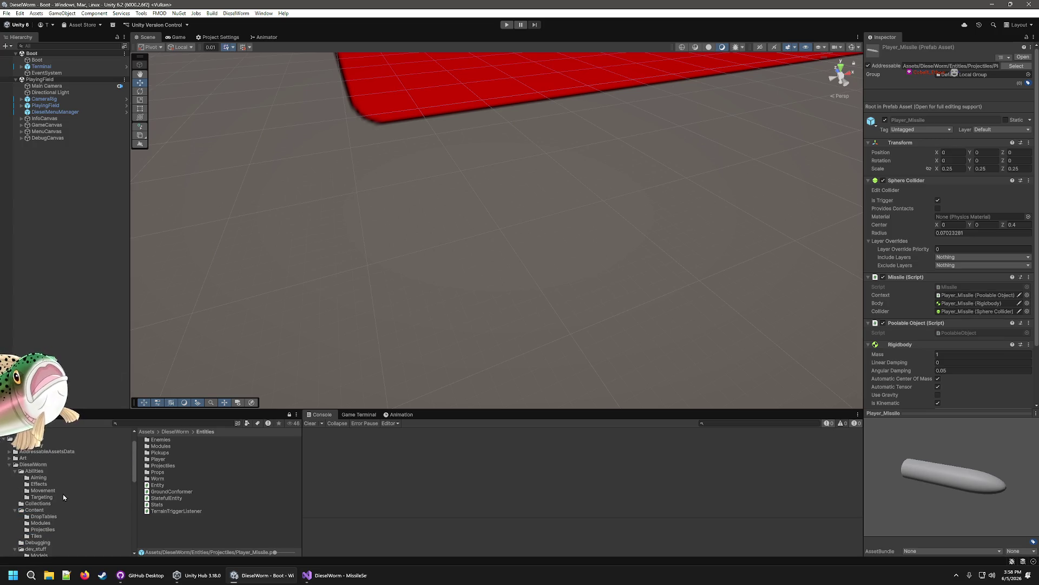
pyautogui.scroll(-3, 41, 472)
# Step: Open the DieselWorm Content folder listing DropTables, Modules, Projectiles, Tiles and manifests
pyautogui.click(33, 462)
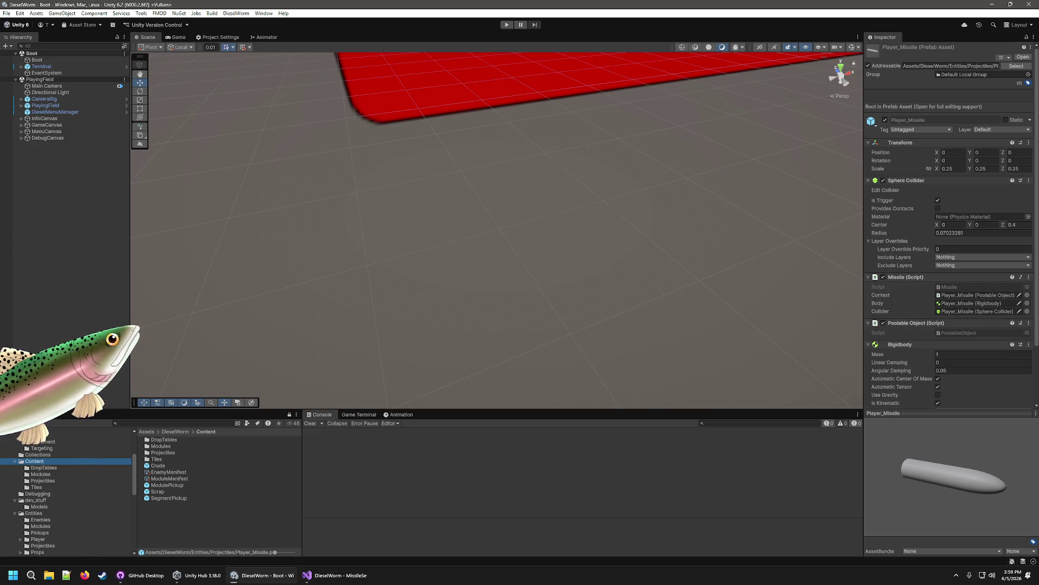
# Step: Inspect the Player_Projectile and Player_Missile prefabs in Entities/Projectiles
pyautogui.scroll(-3, 81, 466)
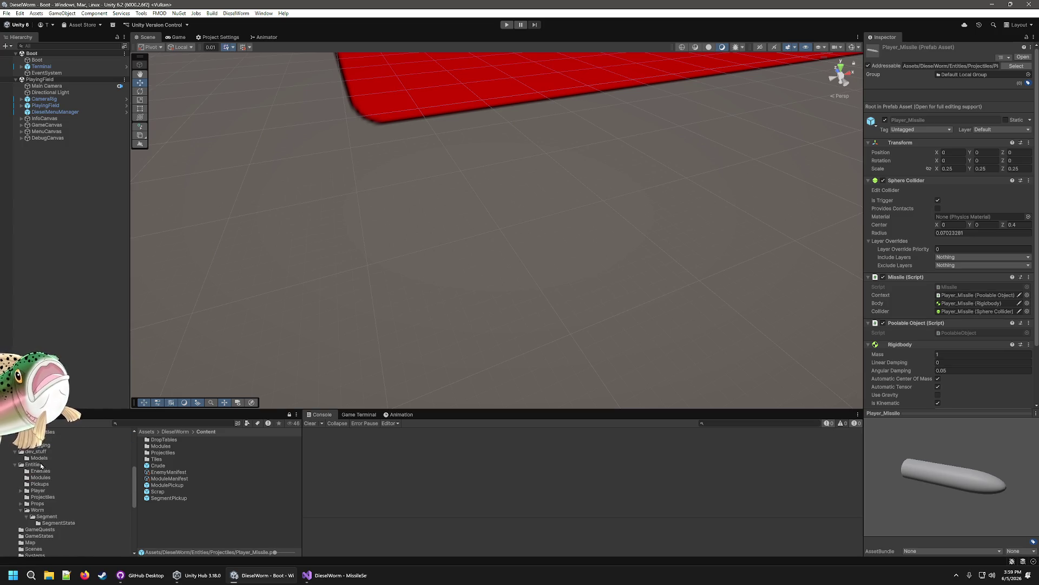
pyautogui.click(40, 464)
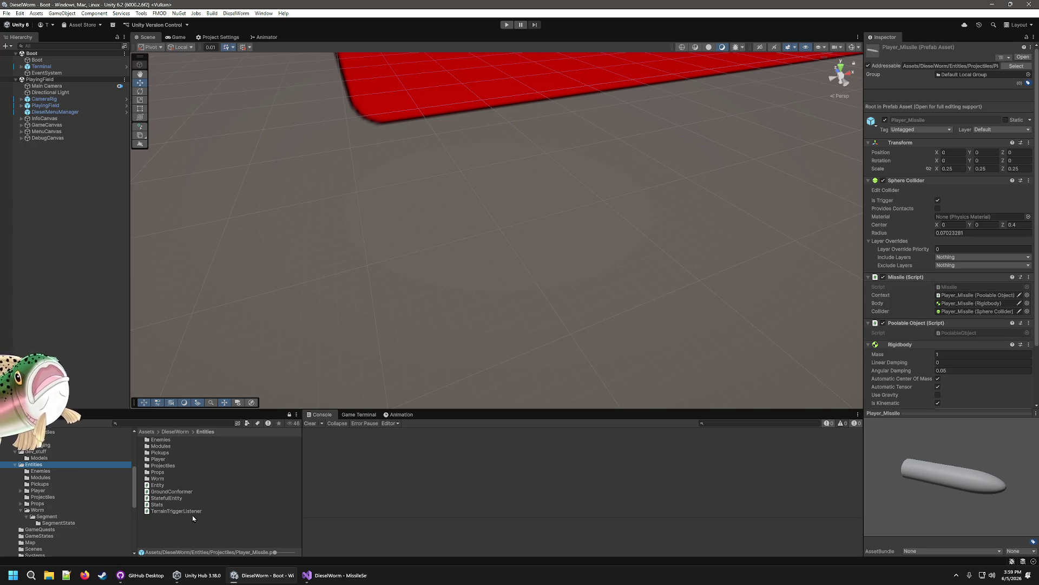
pyautogui.doubleClick(162, 465)
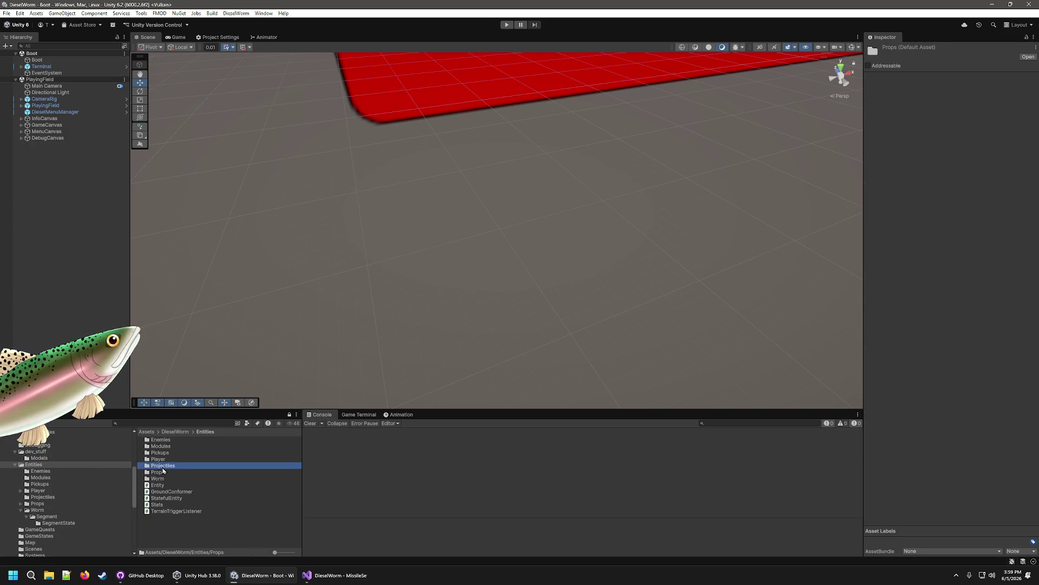
pyautogui.click(165, 479)
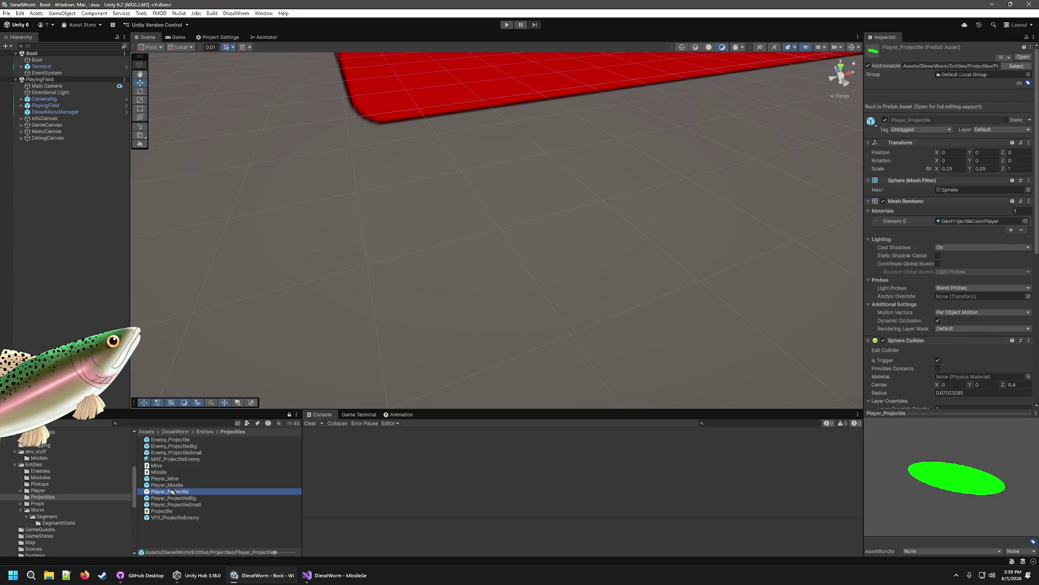
pyautogui.click(174, 486)
pyautogui.scroll(-3, 899, 298)
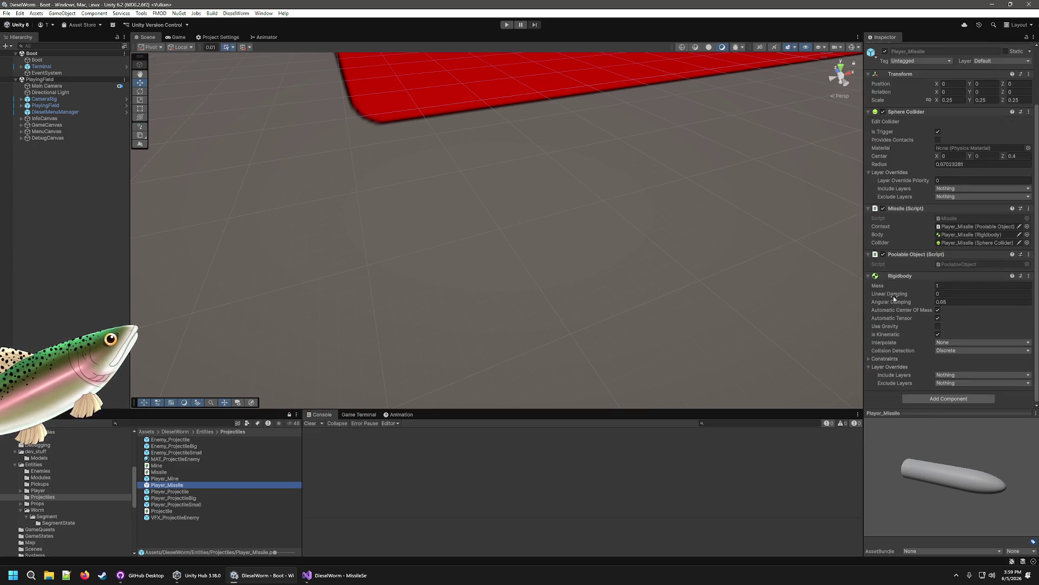
pyautogui.scroll(4, 909, 394)
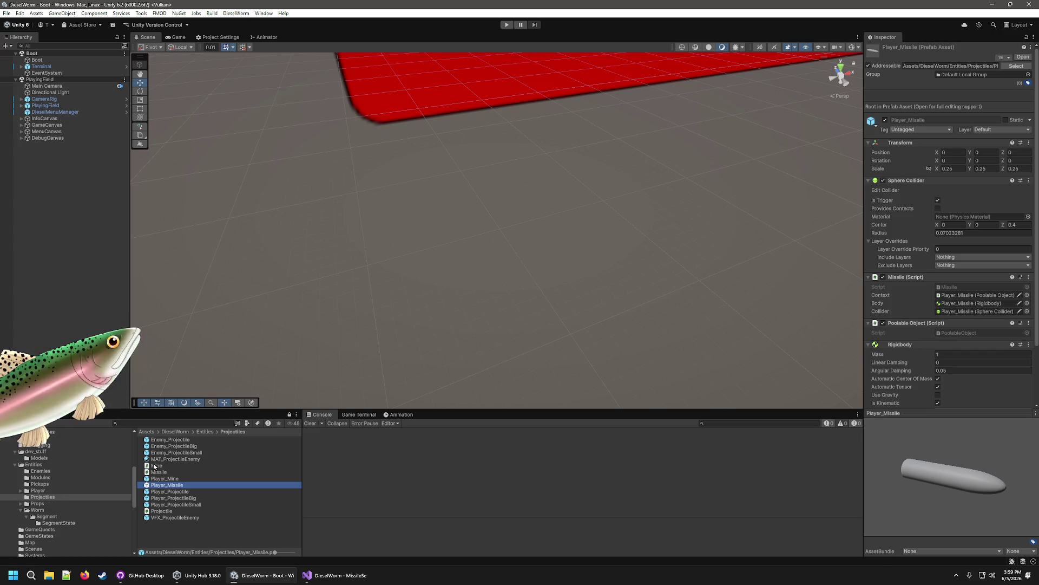
# Step: Review Missile_Player's settings in Content/Projectiles, then view SpawnMissile.cs's Spawn method in Visual Studio
pyautogui.click(61, 471)
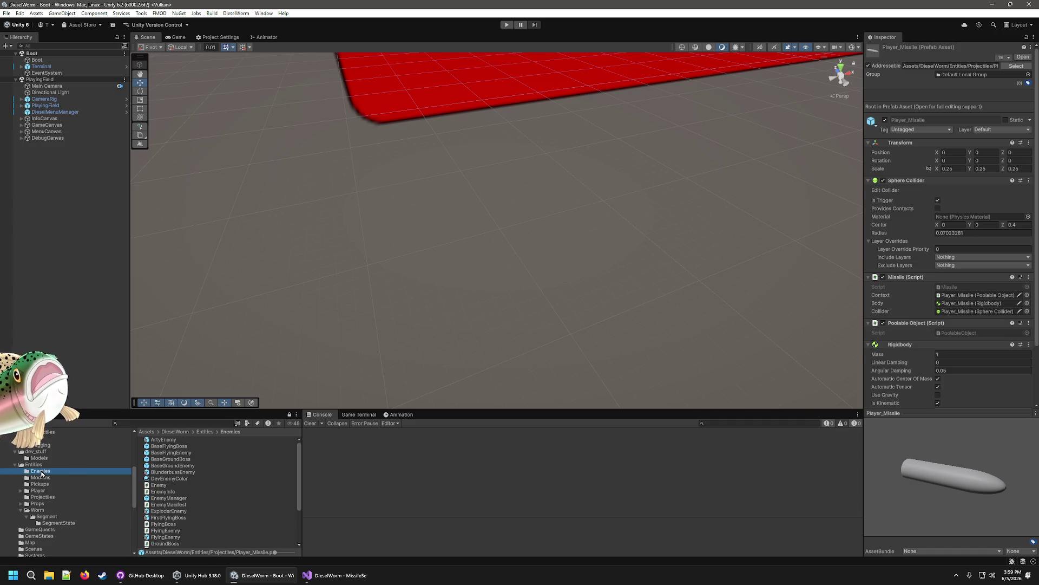
pyautogui.click(49, 458)
pyautogui.scroll(3, 53, 453)
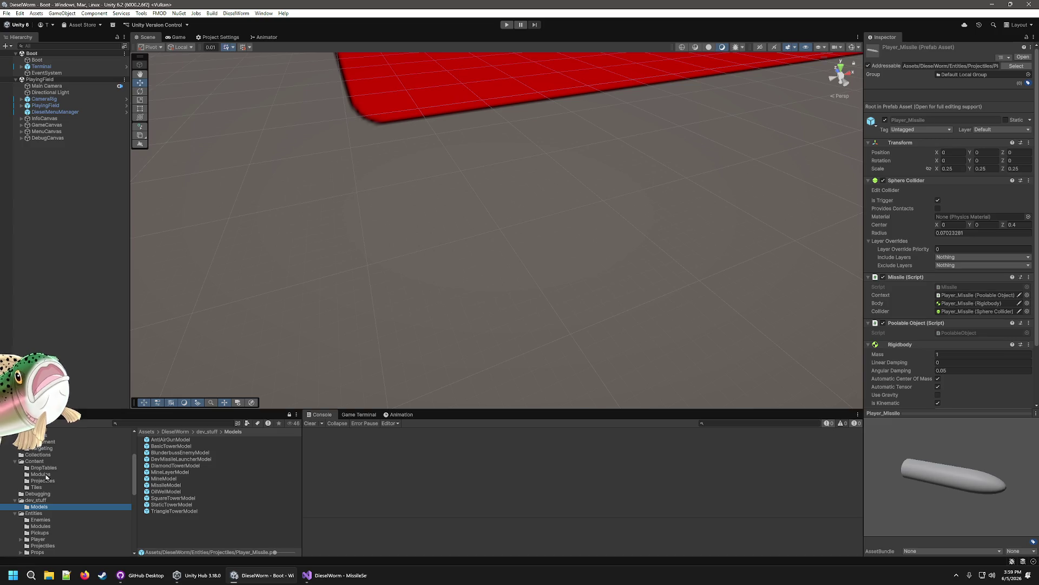
pyautogui.click(43, 481)
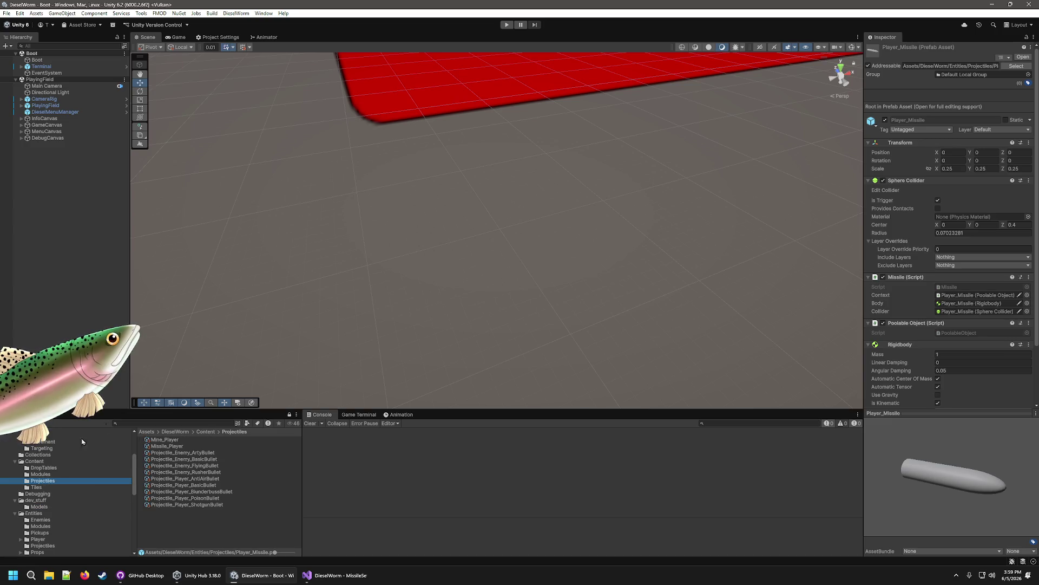
pyautogui.click(165, 447)
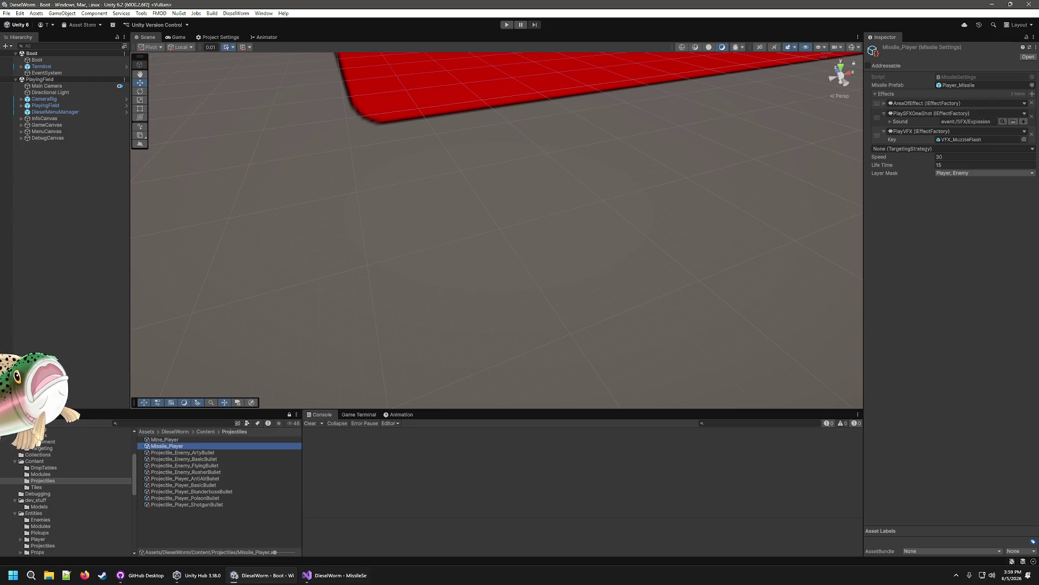
pyautogui.click(353, 576)
pyautogui.click(195, 34)
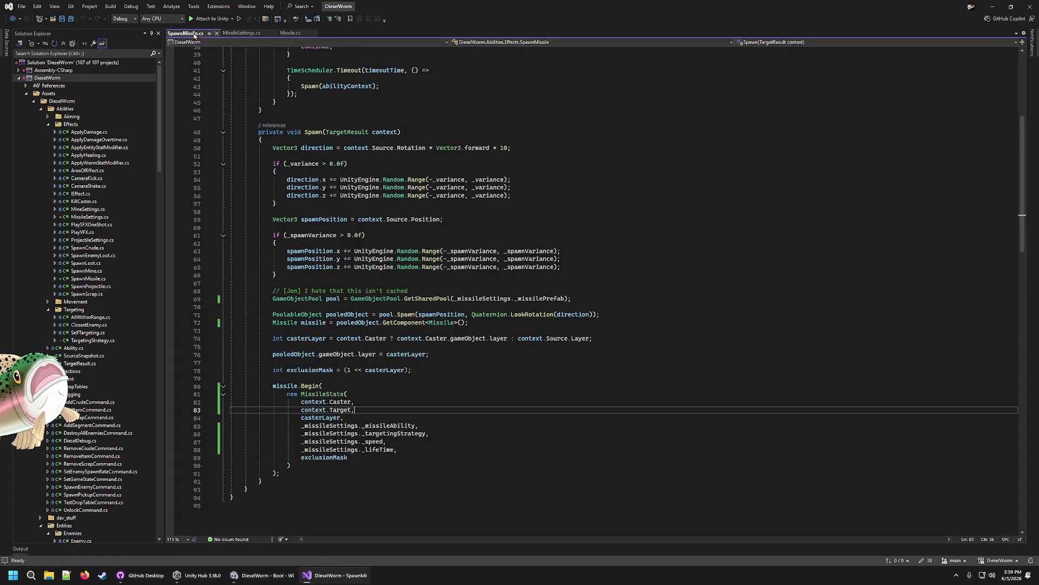
# Step: Read through Missile.cs's Begin, OnTriggerEnter and FixedUpdate methods, then return to Unity
pyautogui.click(290, 33)
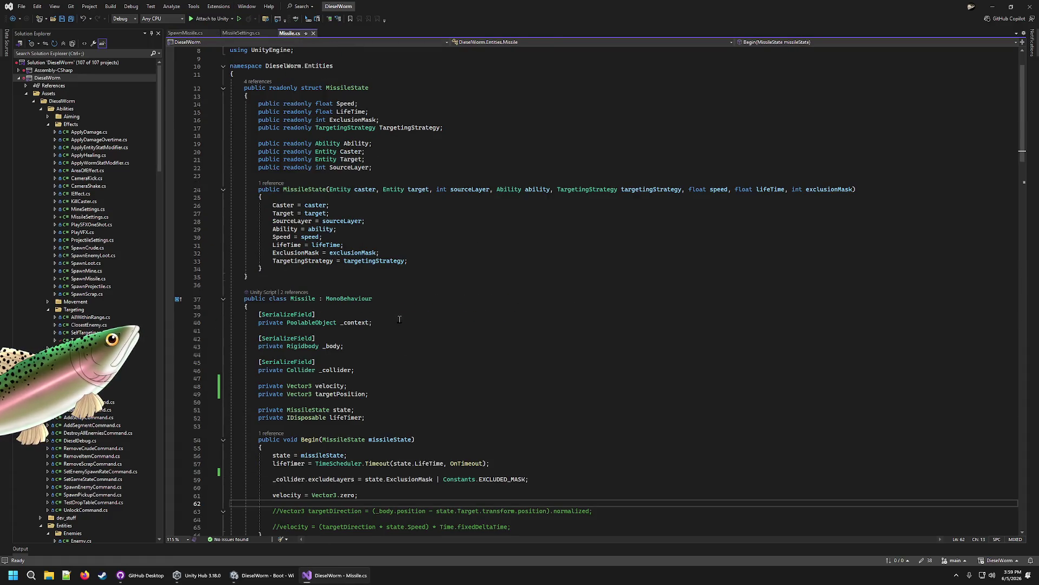
pyautogui.scroll(-9, 399, 319)
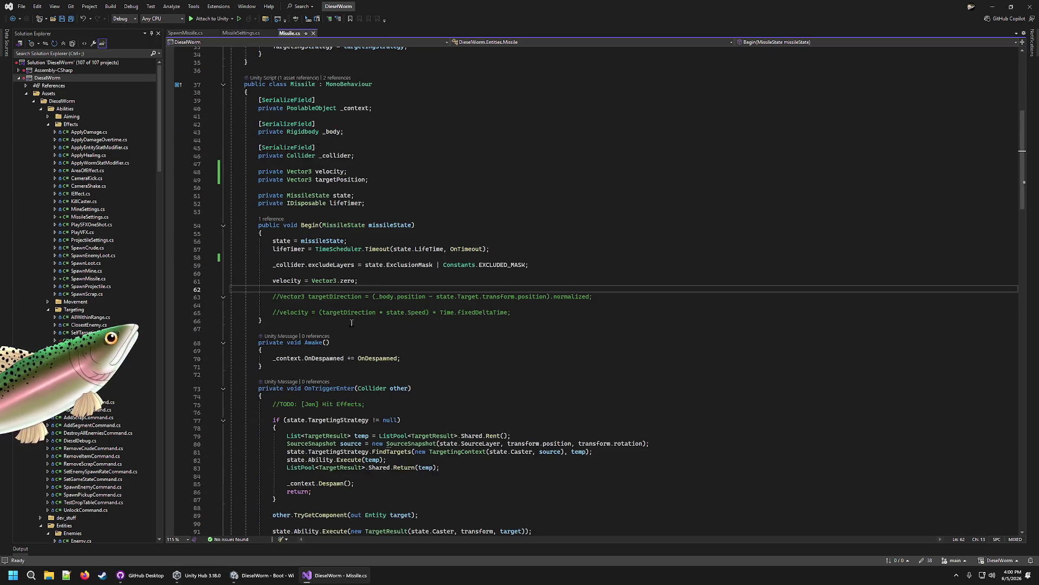
pyautogui.scroll(-5, 351, 322)
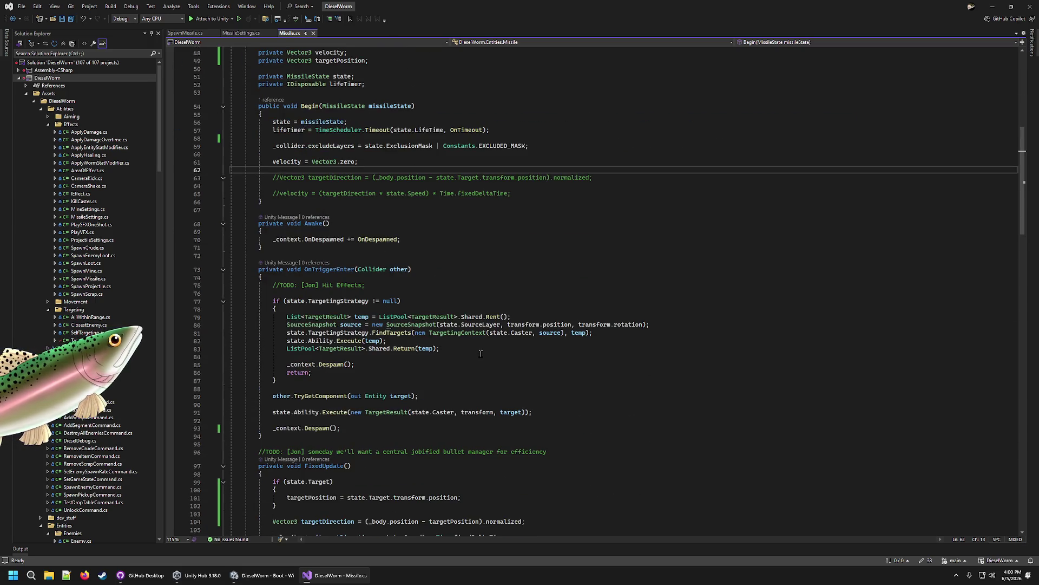
pyautogui.scroll(-6, 474, 346)
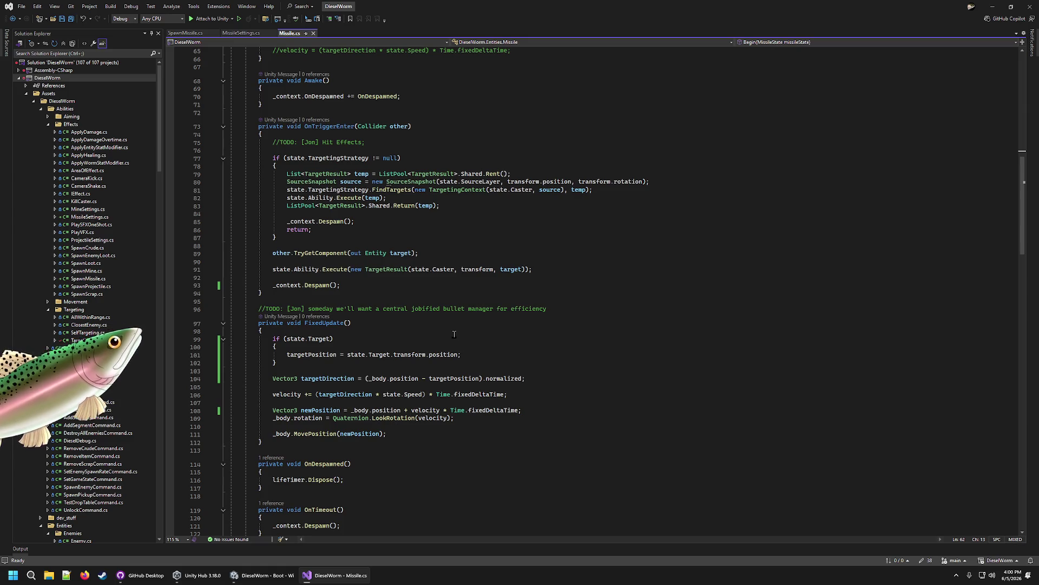
pyautogui.scroll(7, 443, 337)
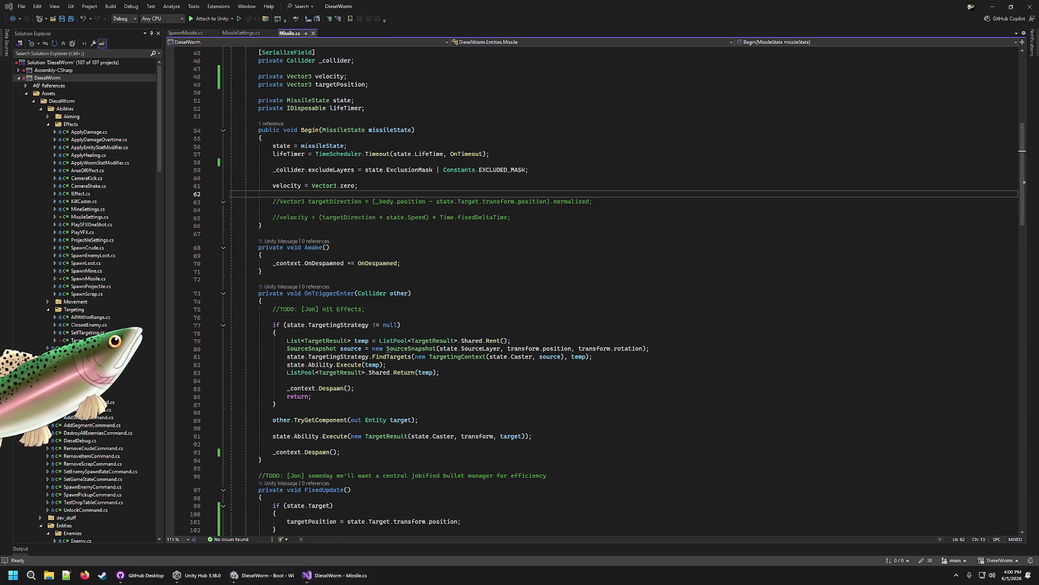
pyautogui.click(263, 574)
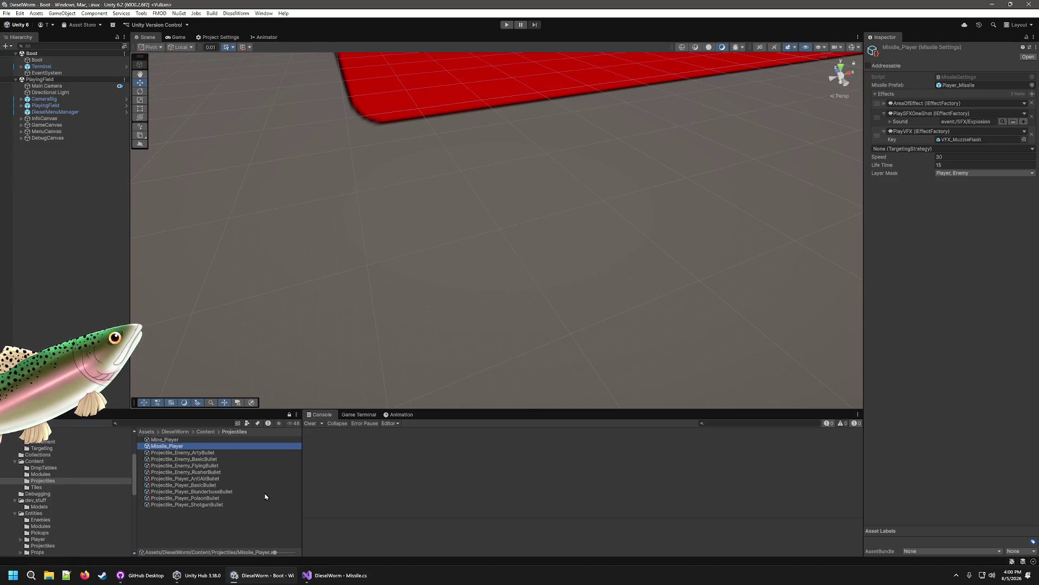
# Step: Add Module_Player_MissileLauncher as the seventh entry in ModuleManifest's Modules list
pyautogui.click(41, 474)
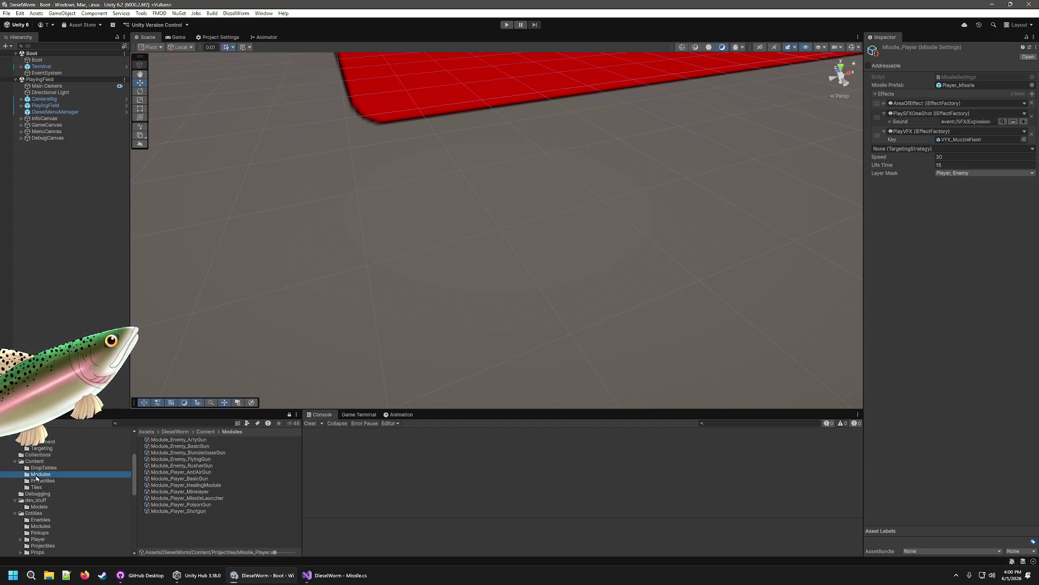
pyautogui.click(37, 461)
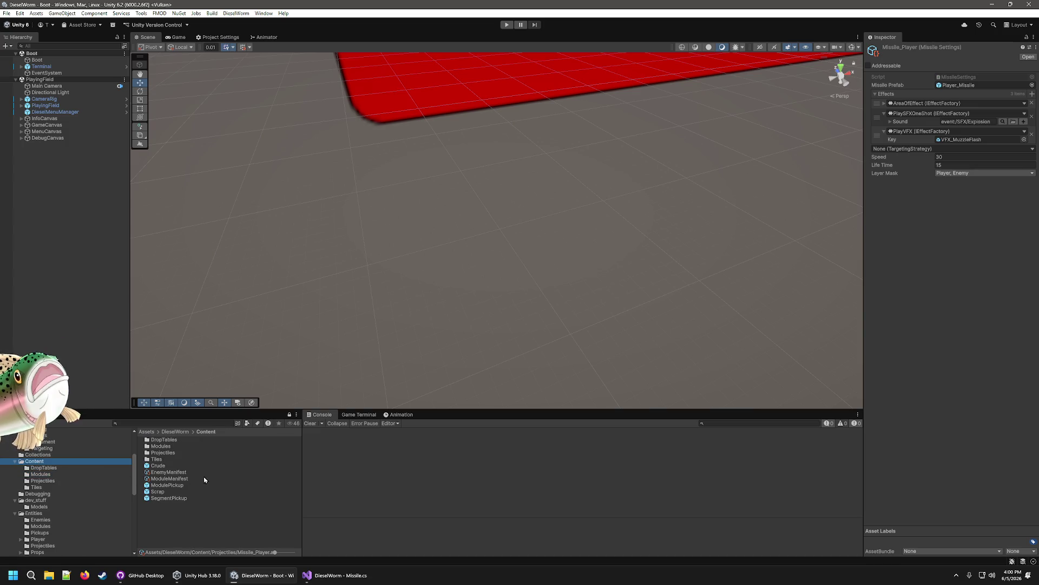
pyautogui.click(168, 478)
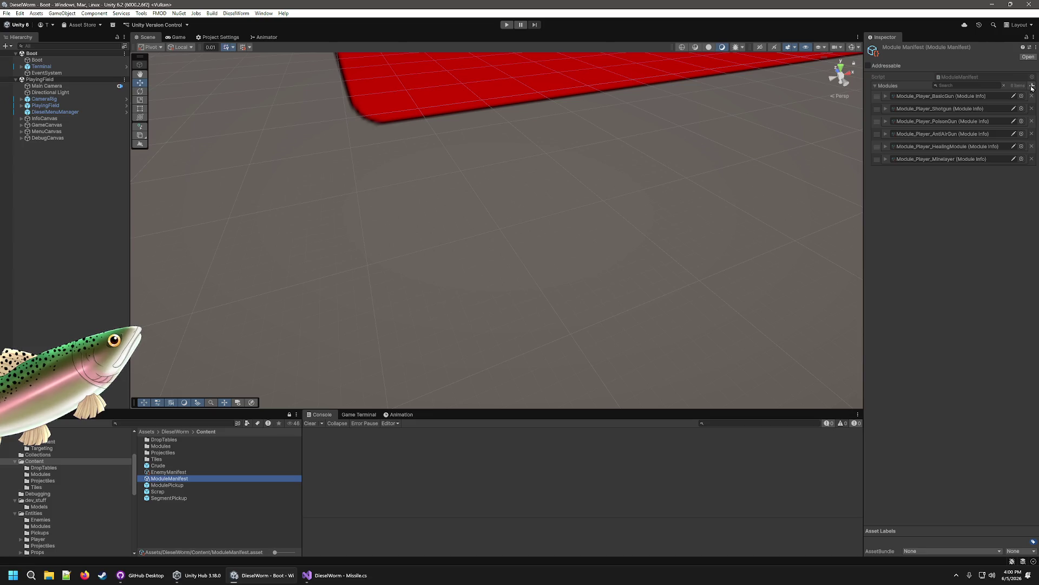
pyautogui.click(1031, 87)
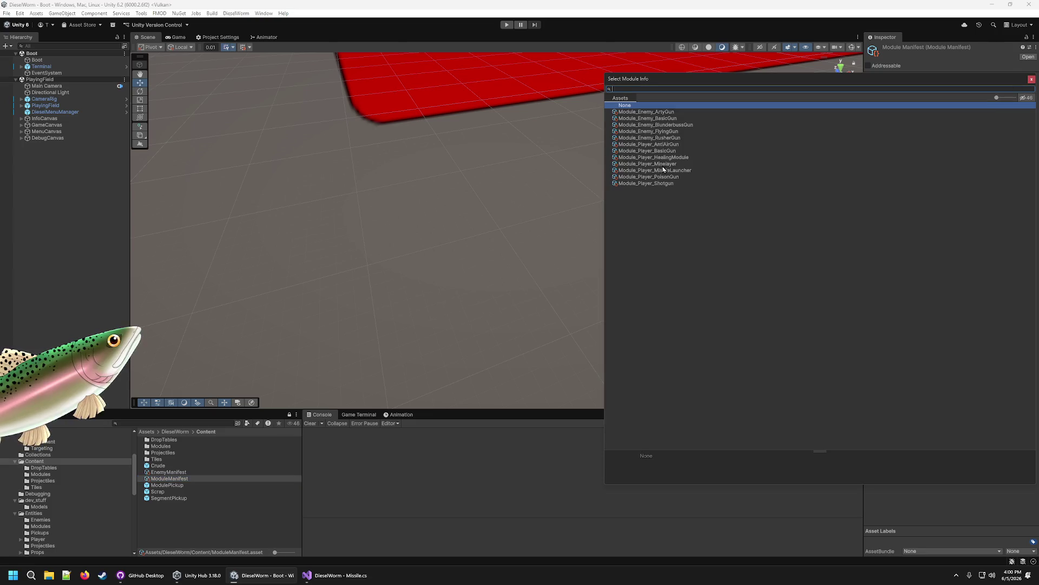
pyautogui.doubleClick(687, 171)
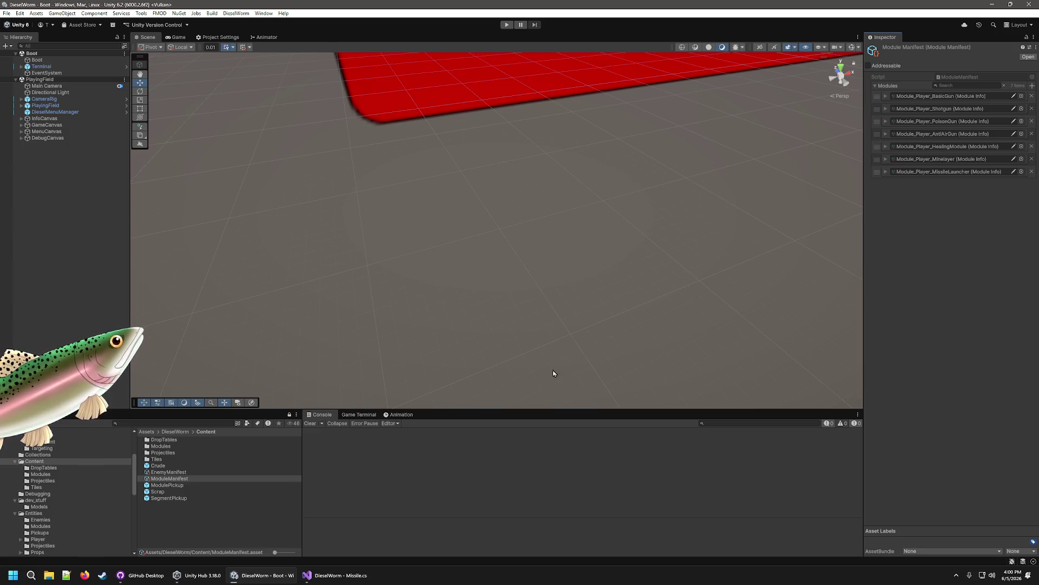
pyautogui.doubleClick(173, 441)
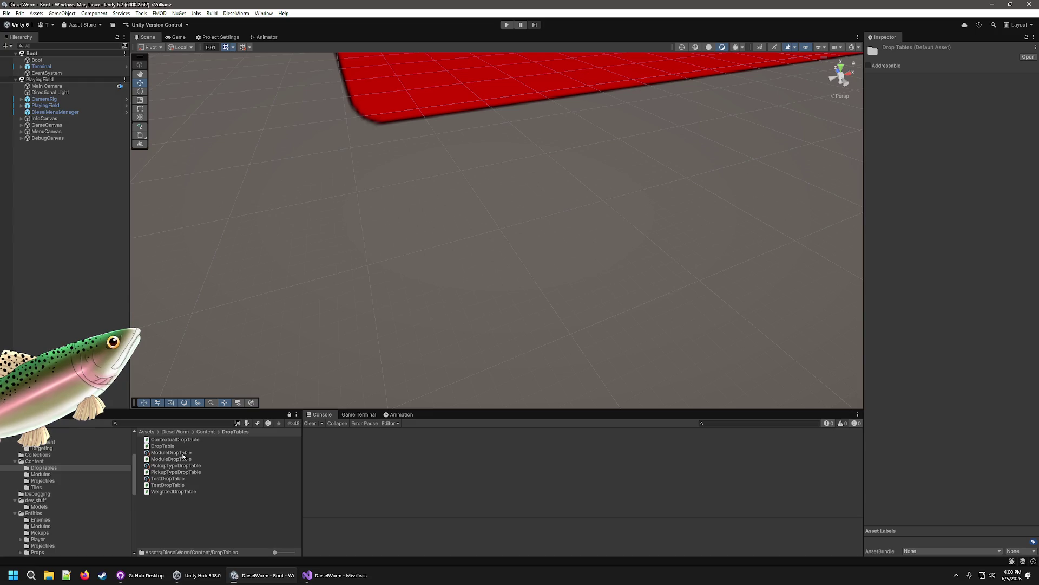
# Step: Add a ModuleDropTable entry for Module_Player_MissileLauncher with Base Weight 30
pyautogui.click(183, 454)
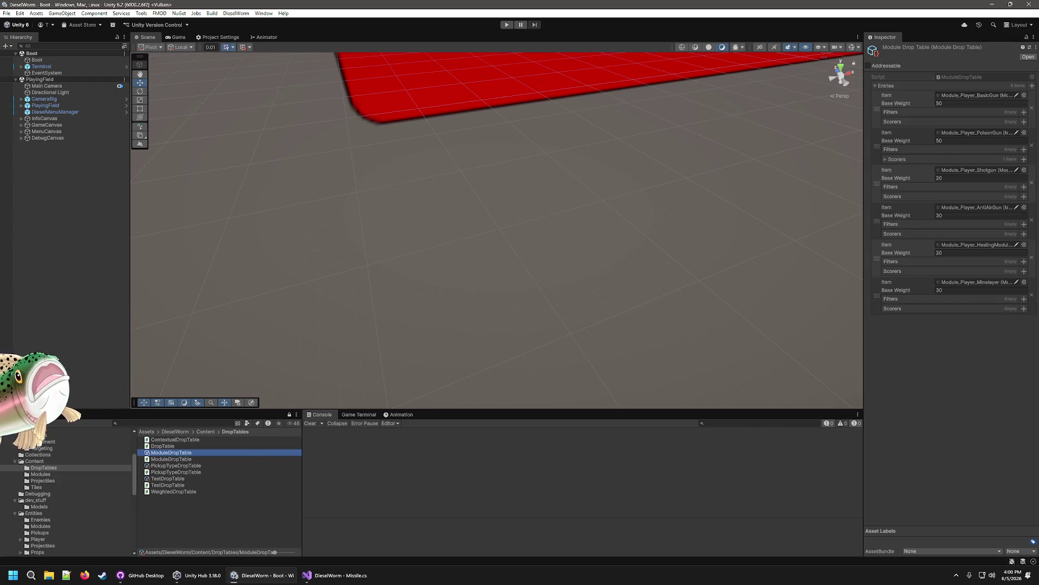
pyautogui.click(1032, 86)
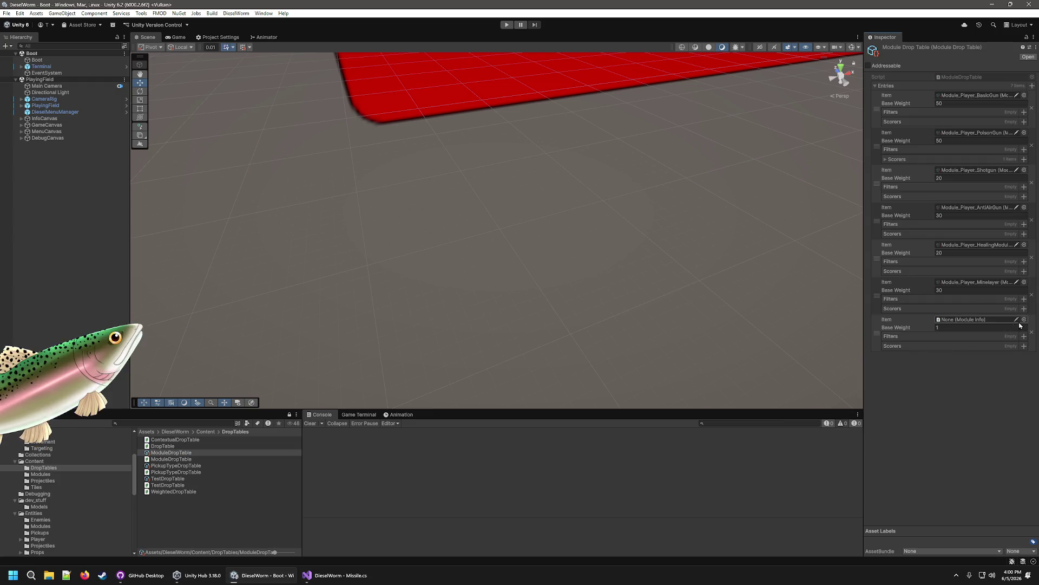
pyautogui.click(1023, 320)
pyautogui.doubleClick(681, 249)
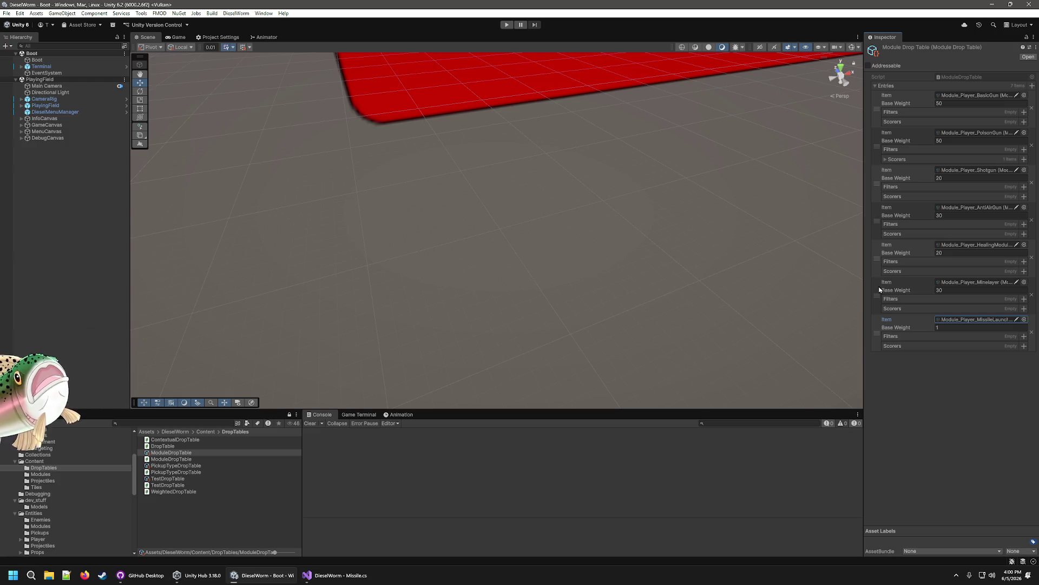
pyautogui.click(959, 331)
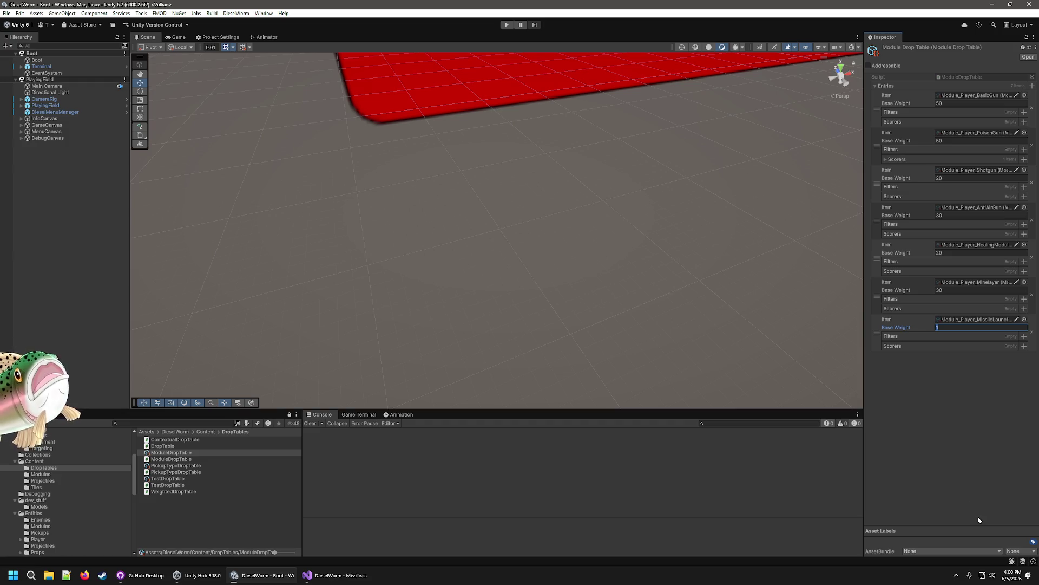
pyautogui.write('30')
pyautogui.press('Return')
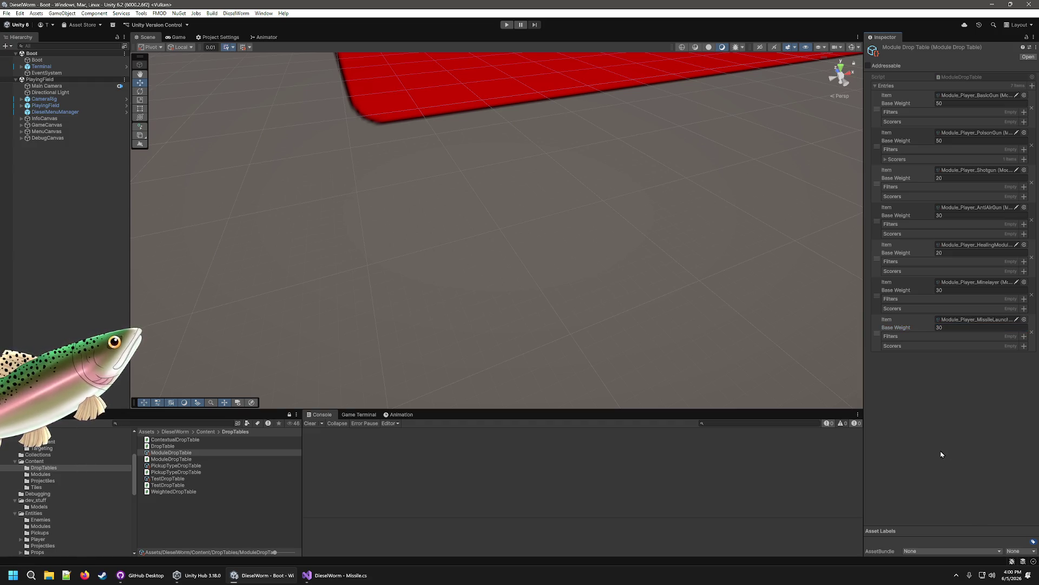
pyautogui.click(507, 25)
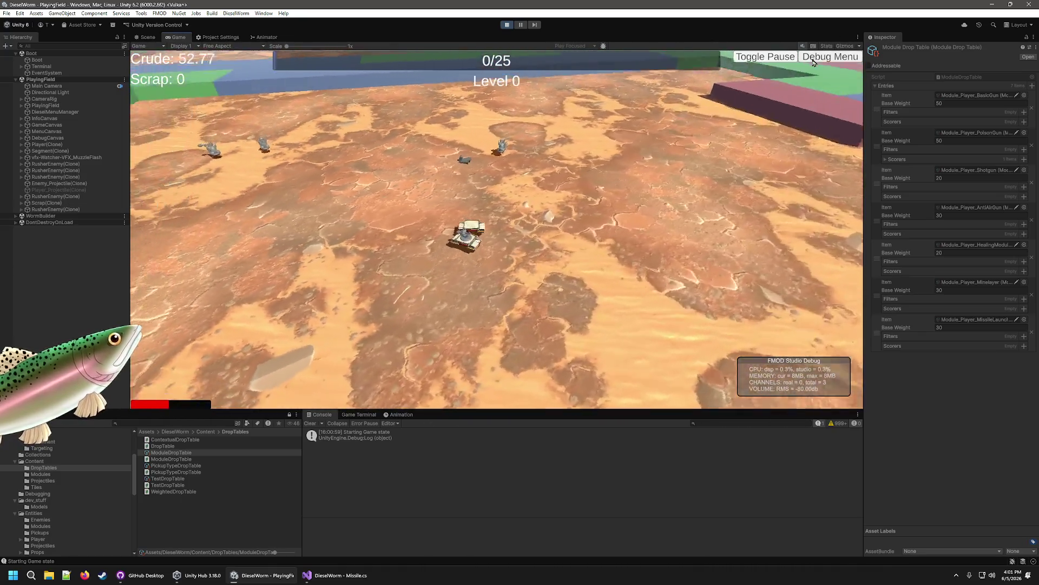
# Step: Check the IndexOutOfRangeException during play, then stop and go to Missile.cs's velocity line
pyautogui.click(766, 58)
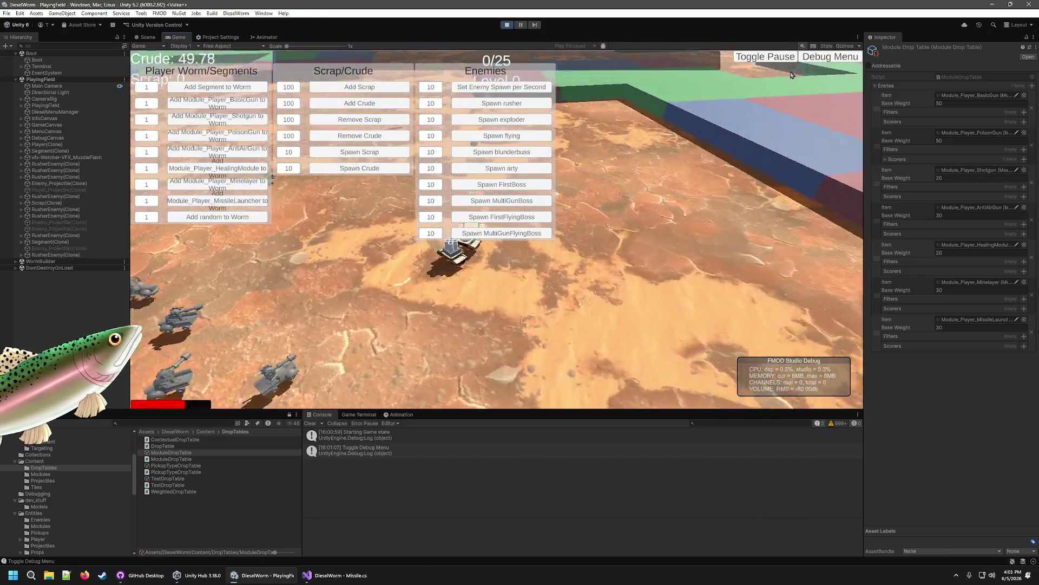
pyautogui.click(765, 57)
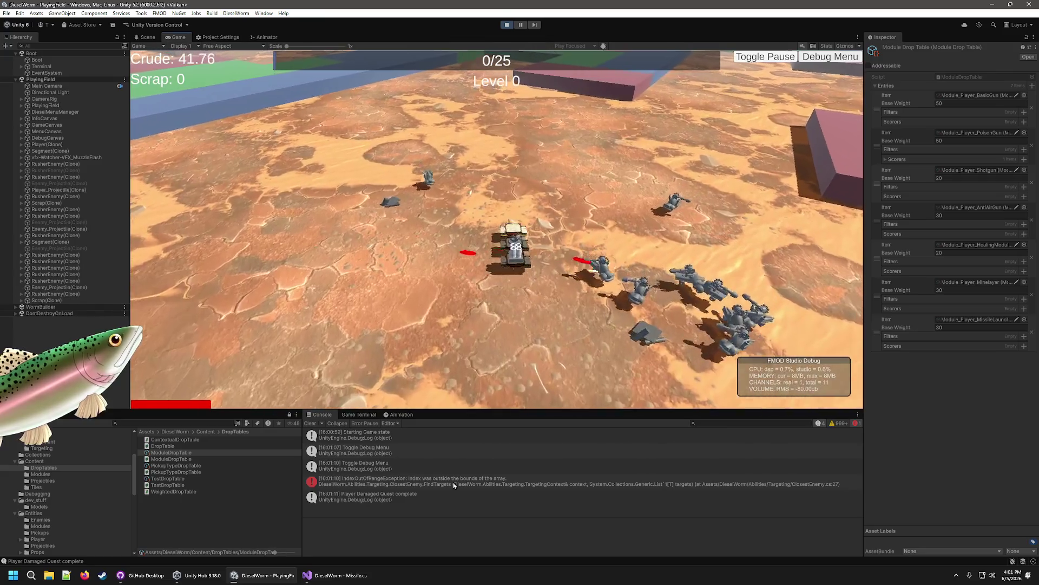
pyautogui.click(453, 483)
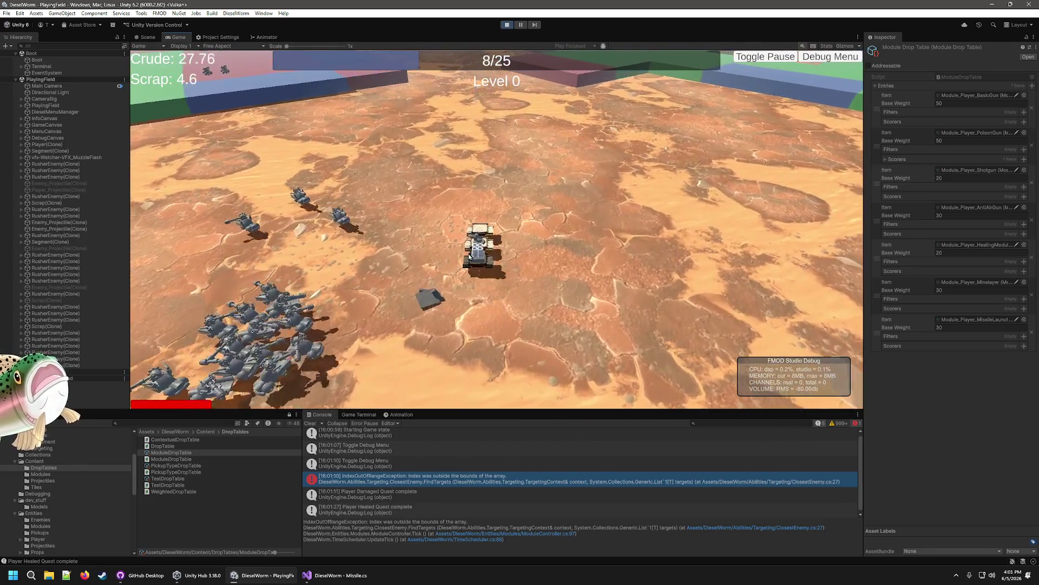
pyautogui.hotkey('ctrl', 'p')
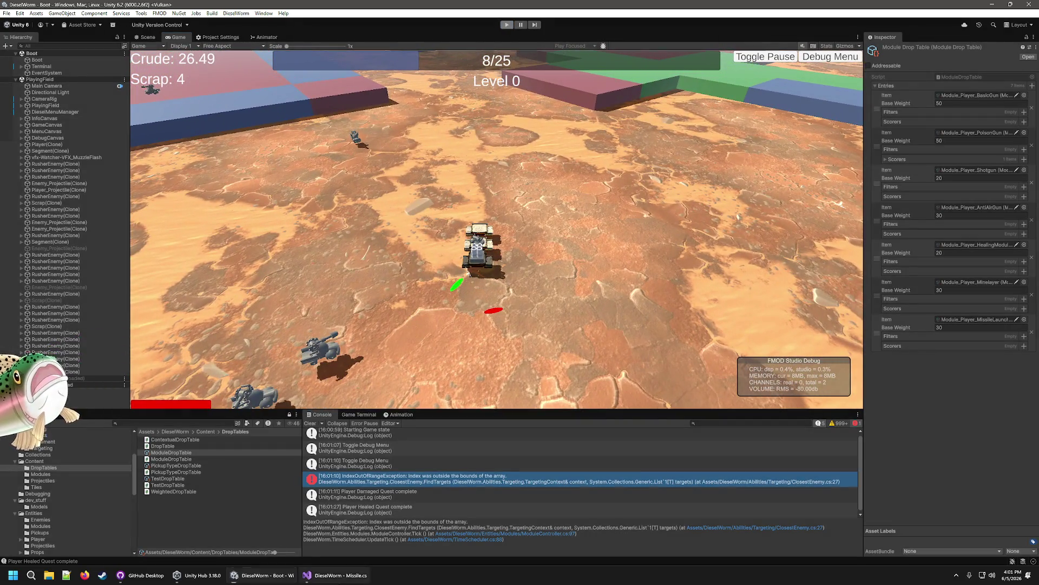
pyautogui.click(341, 576)
pyautogui.click(419, 185)
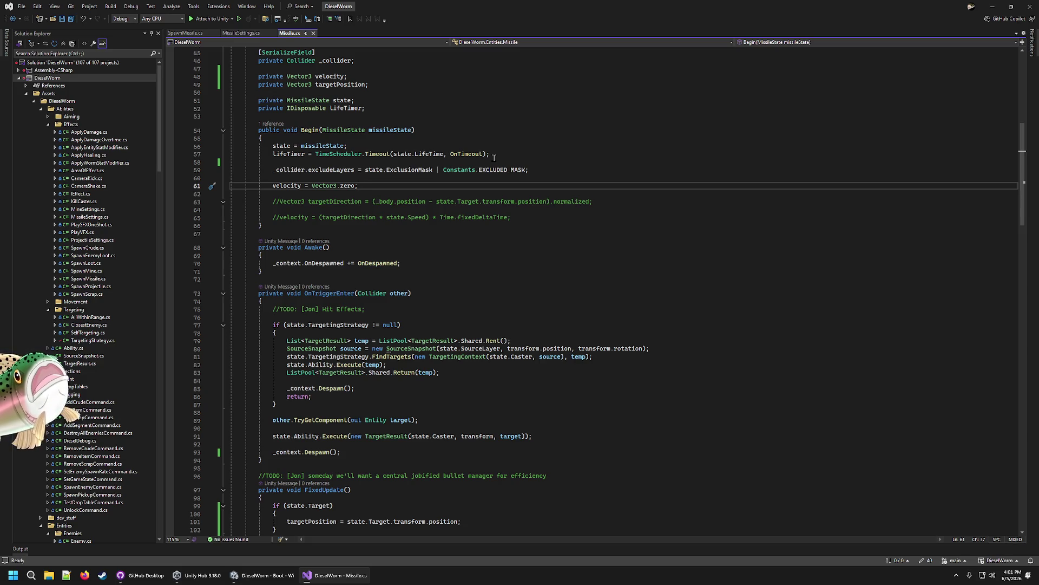
# Step: Delete Vector3.zero and a trial _body.transform.position expression, leaving 'velocity = ;' on line 61
pyautogui.press('Left')
pyautogui.press('BackSpace')
pyautogui.press('BackSpace')
pyautogui.press('BackSpace')
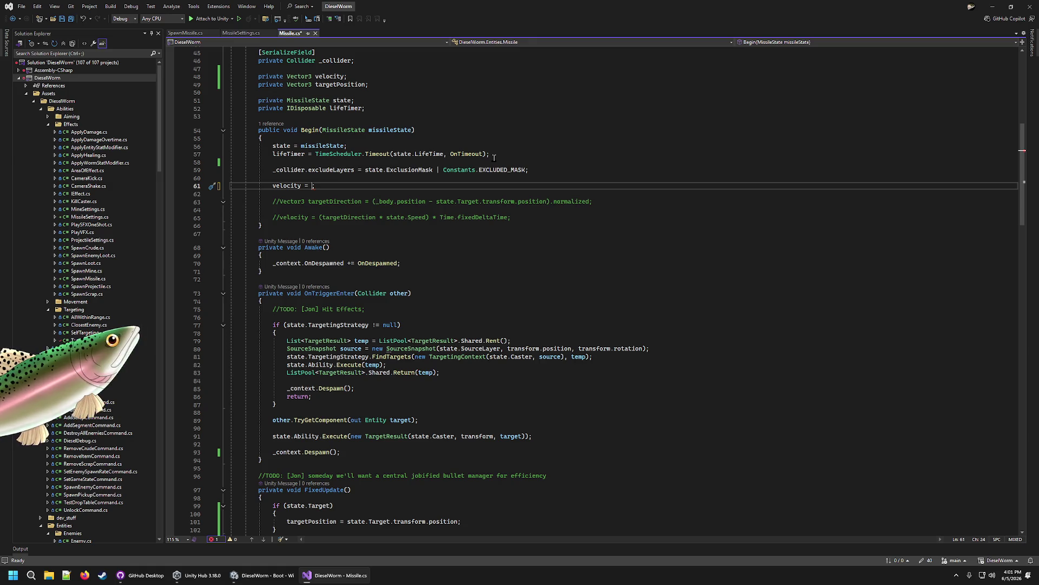
pyautogui.write('_p')
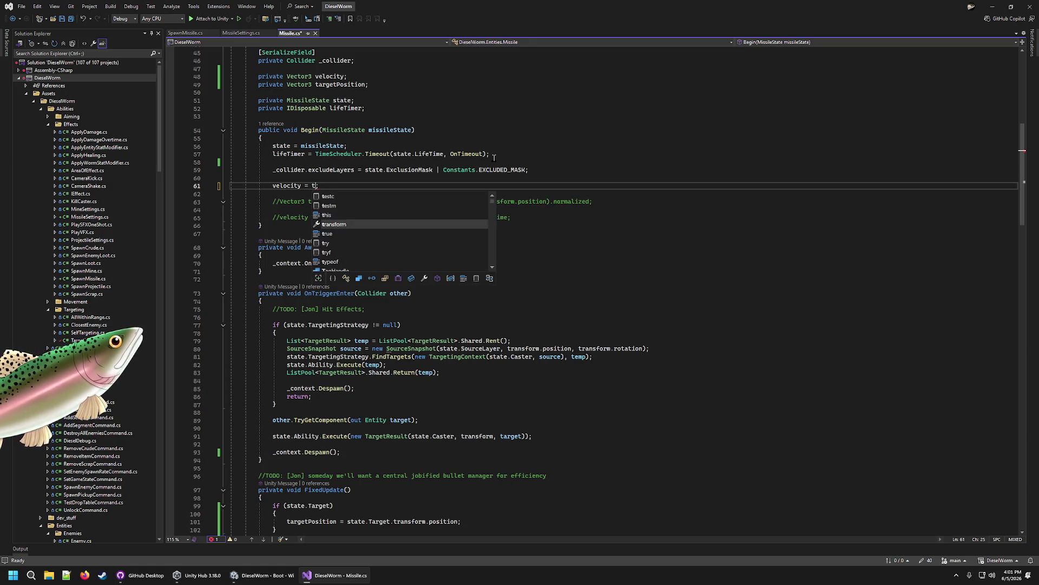
pyautogui.press('BackSpace')
pyautogui.write('body.transform.position-')
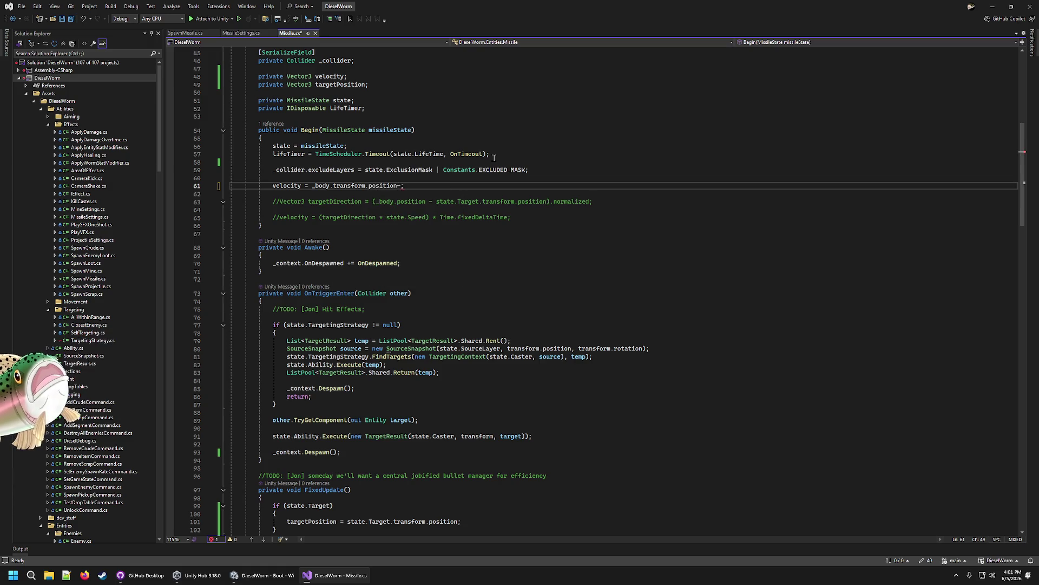
pyautogui.press('BackSpace')
pyautogui.write('.up')
pyautogui.press('BackSpace')
pyautogui.press('BackSpace')
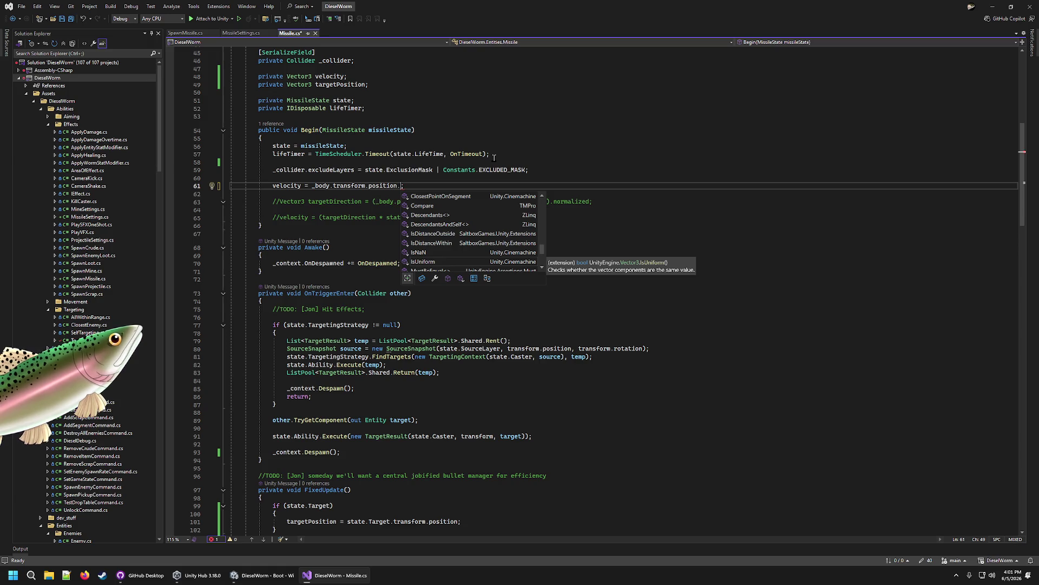
pyautogui.hotkey('shift', 'Home')
pyautogui.hotkey('ctrl', 'shift', 'Right')
pyautogui.hotkey('ctrl', 'shift', 'Right')
pyautogui.press('Delete')
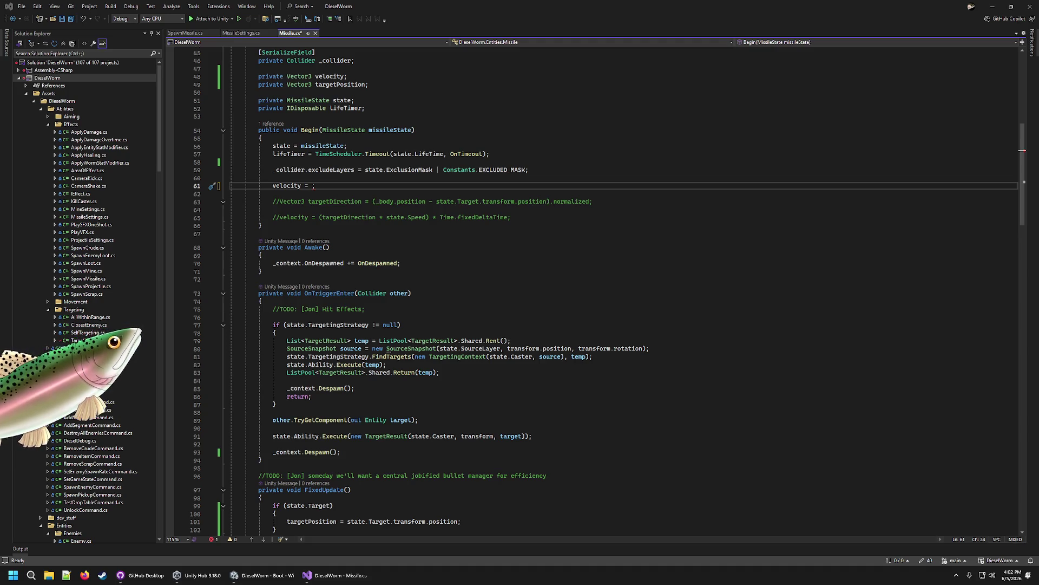
pyautogui.click(335, 576)
# Step: Write 'new Vector3(0f, 1f, 0f) * state.Speed' as the velocity value on line 61
pyautogui.click(335, 575)
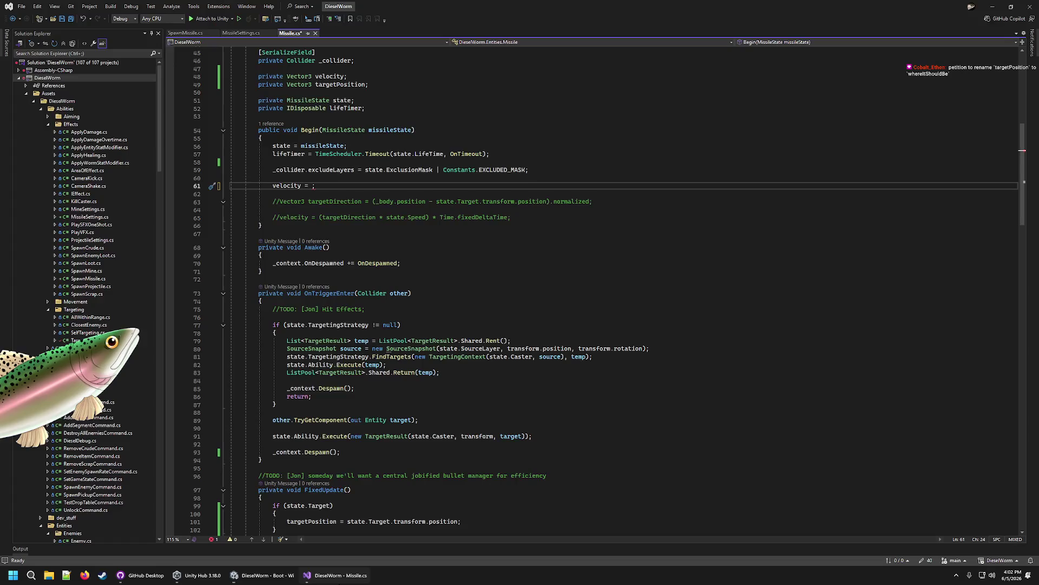
pyautogui.press('super+d')
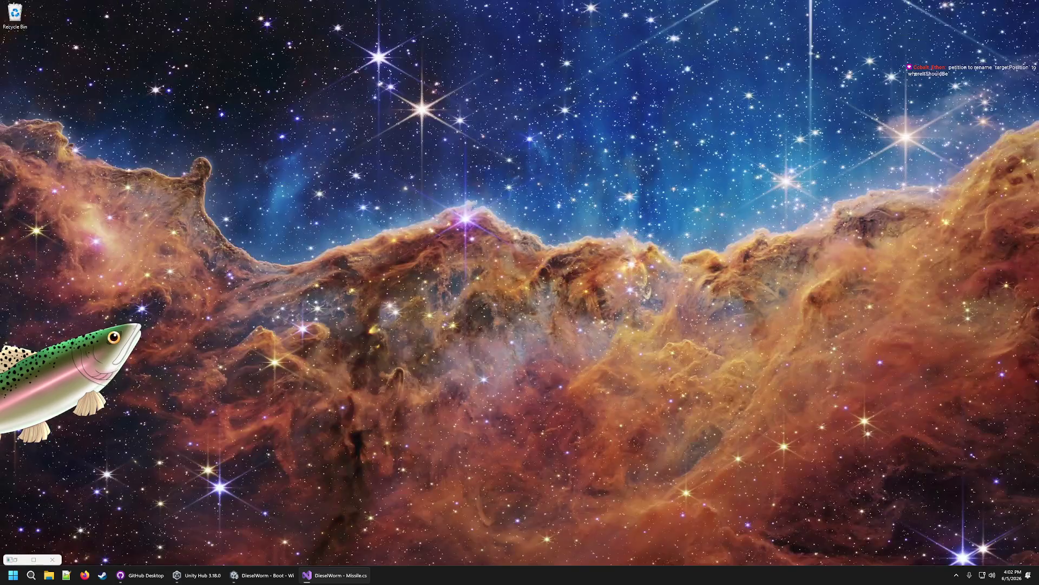
pyautogui.press('super+d')
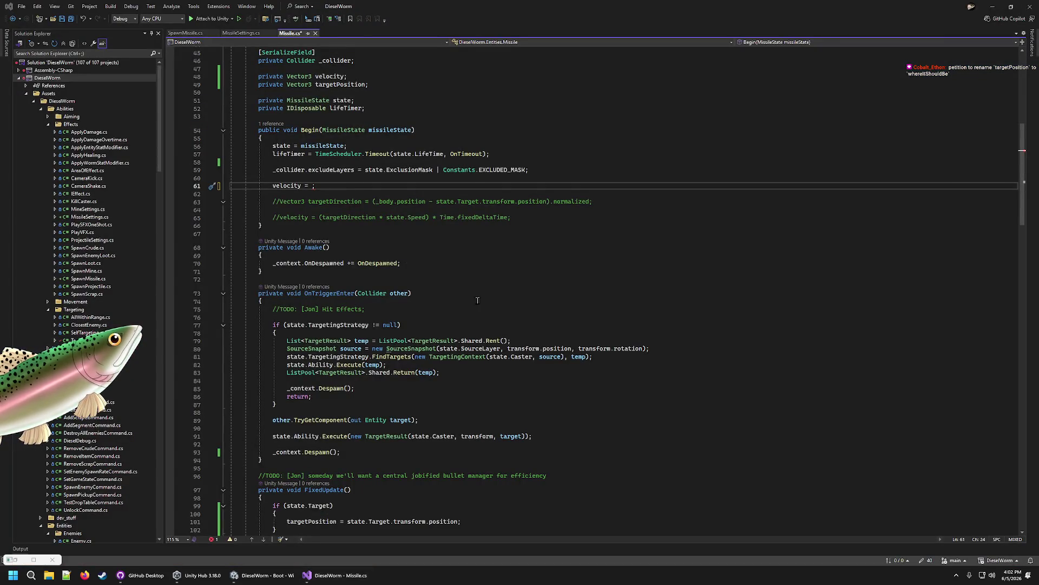
pyautogui.click(477, 217)
pyautogui.press('Up')
pyautogui.press('Up')
pyautogui.press('Up')
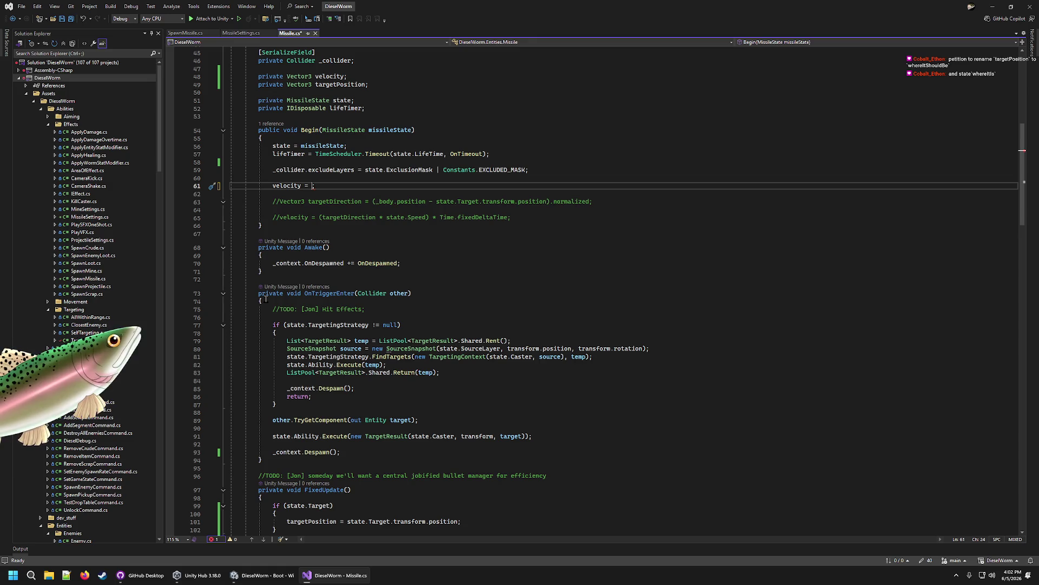
pyautogui.write('vect')
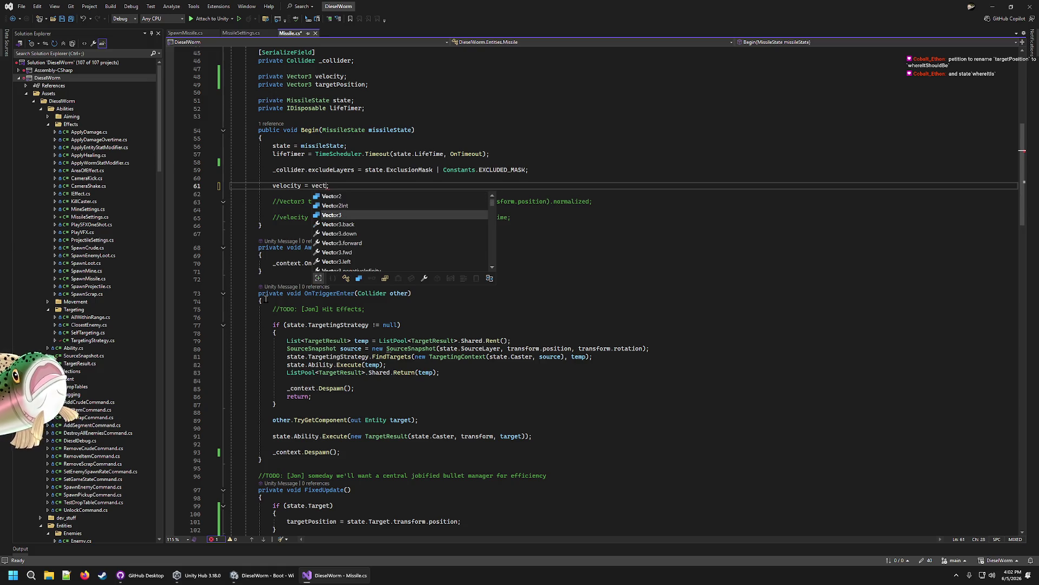
pyautogui.press('Tab')
pyautogui.write('(')
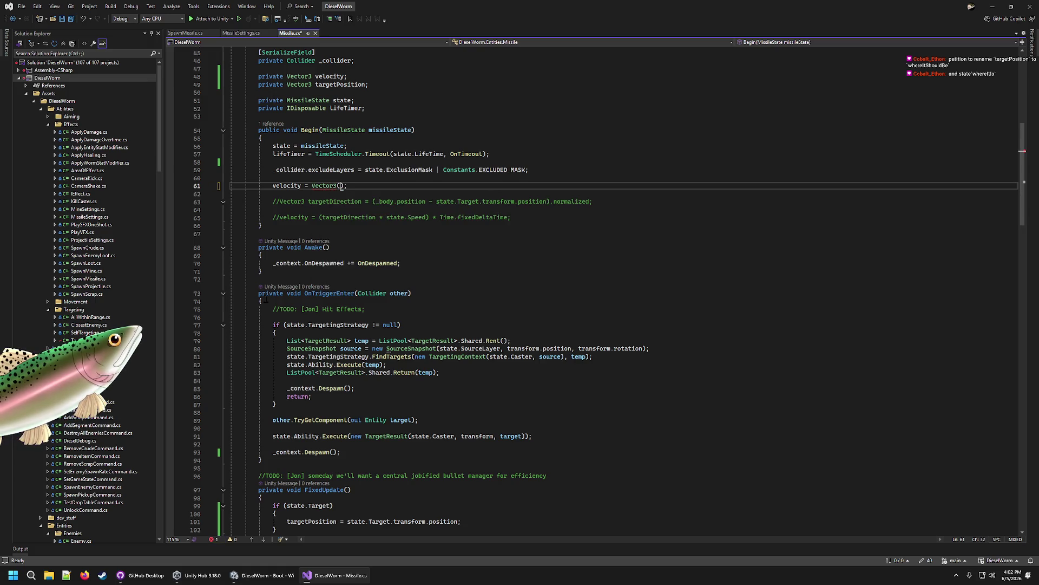
pyautogui.press('BackSpace')
pyautogui.press('BackSpace')
pyautogui.press('BackSpace')
pyautogui.write('new VEC')
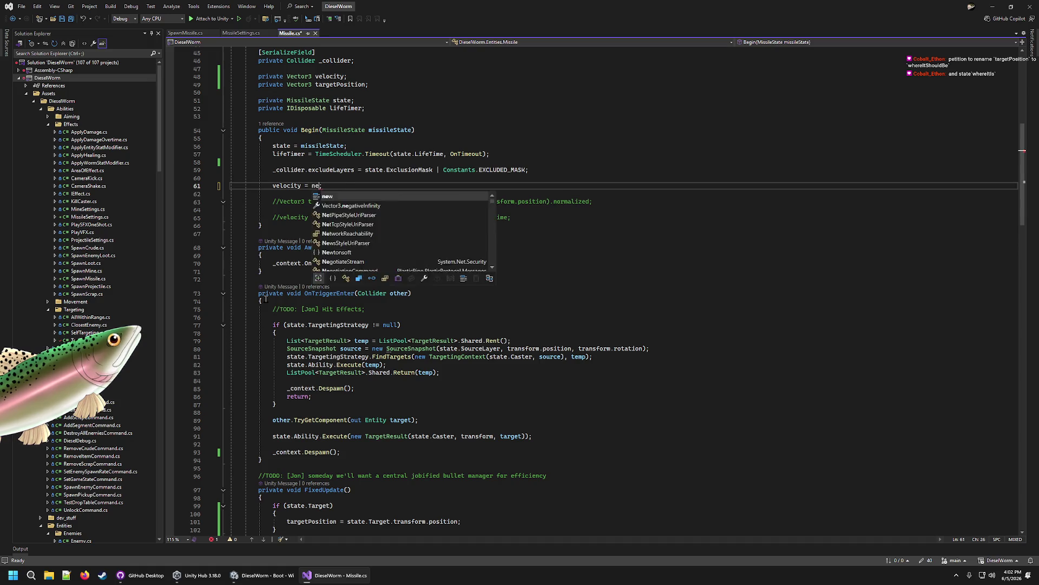
pyautogui.press('Tab')
pyautogui.write('(')
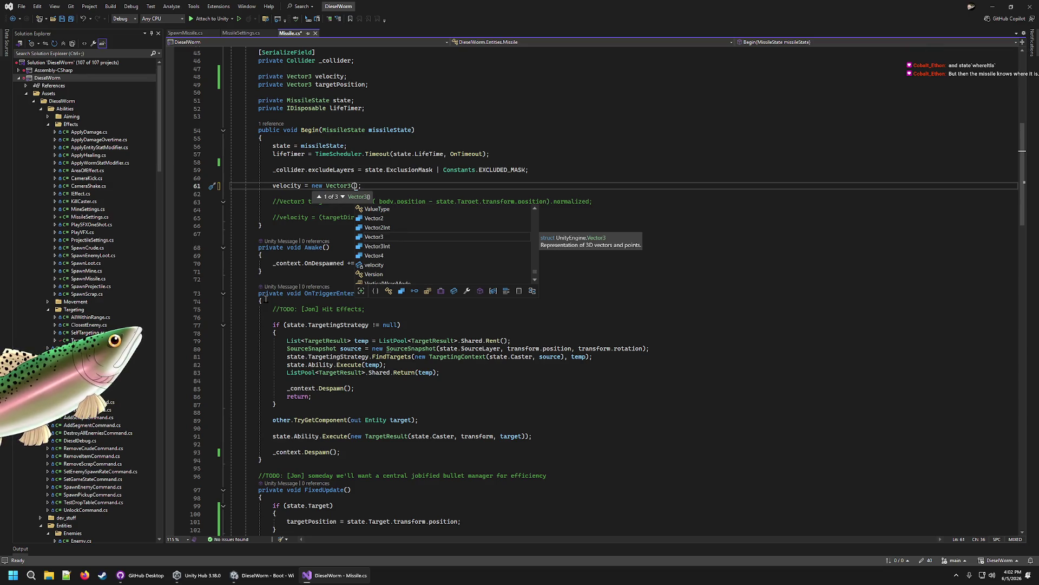
pyautogui.write('0f, 1')
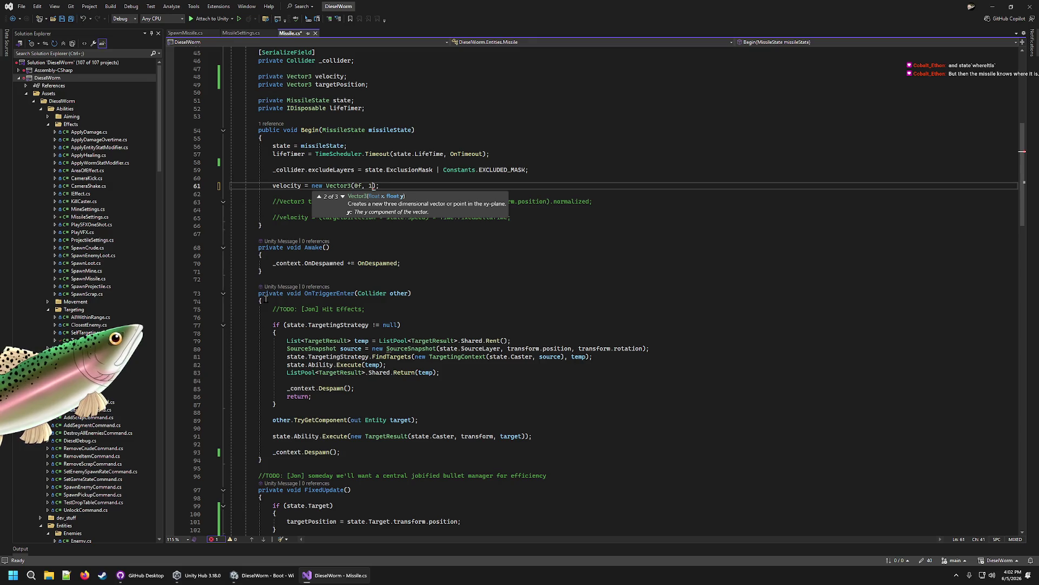
pyautogui.write('f, 0f)')
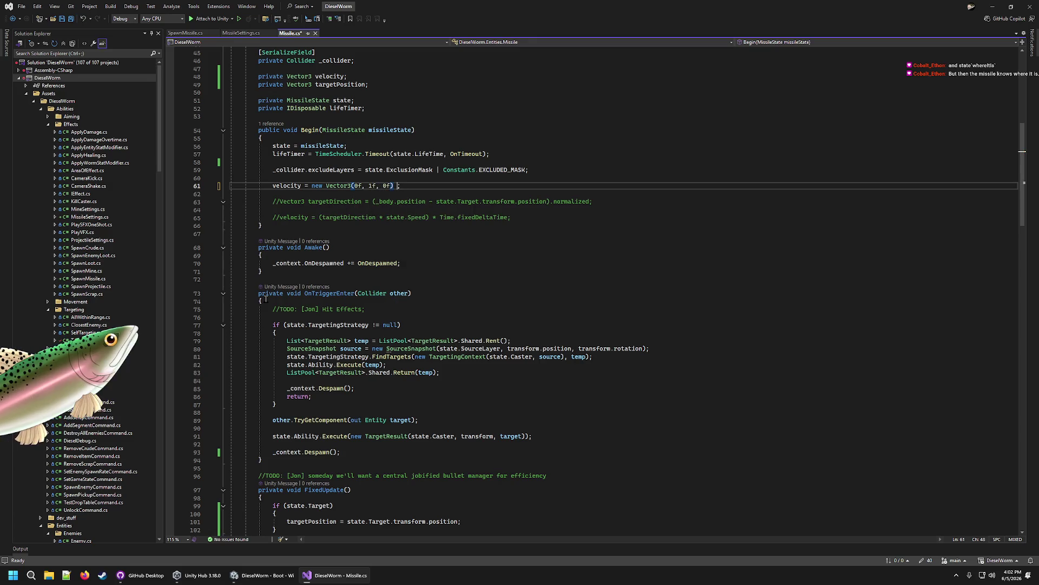
pyautogui.write(' * state.sp')
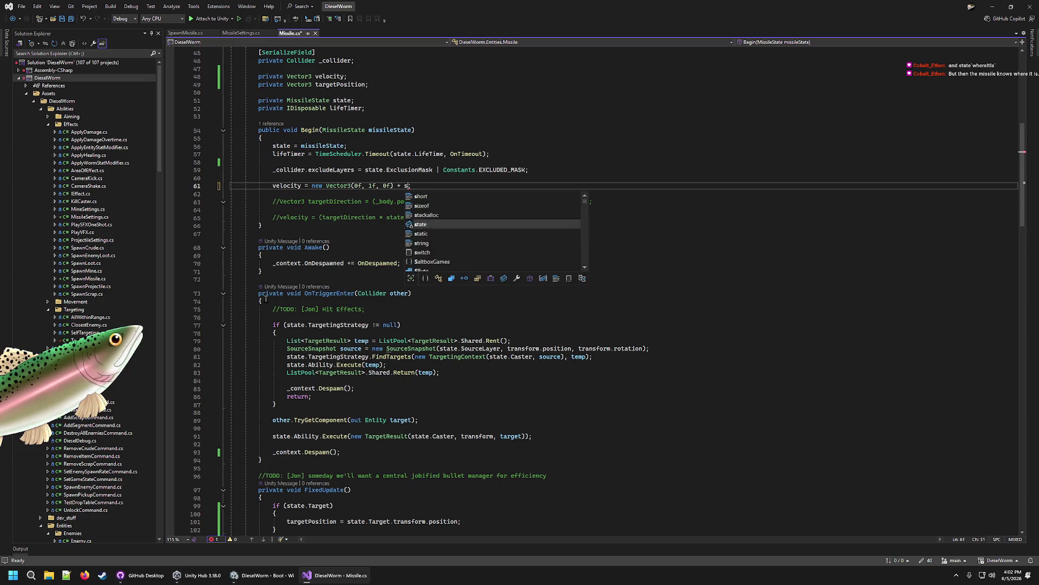
pyautogui.press('Tab')
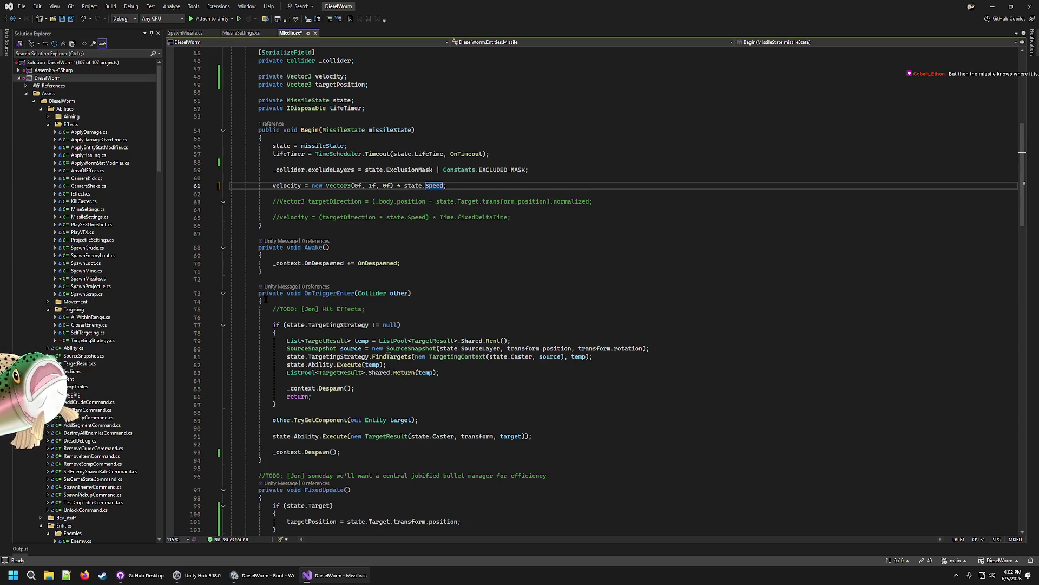
pyautogui.write(')')
# Step: Parenthesise the expression, multiply it by Time.fixedDeltaTime, and save Missile.cs
pyautogui.hotkey('ctrl', 'Left')
pyautogui.hotkey('ctrl', 'Left')
pyautogui.hotkey('ctrl', 'Left')
pyautogui.press('Left')
pyautogui.hotkey('ctrl', 'Left')
pyautogui.hotkey('ctrl', 'Left')
pyautogui.hotkey('ctrl', 'Left')
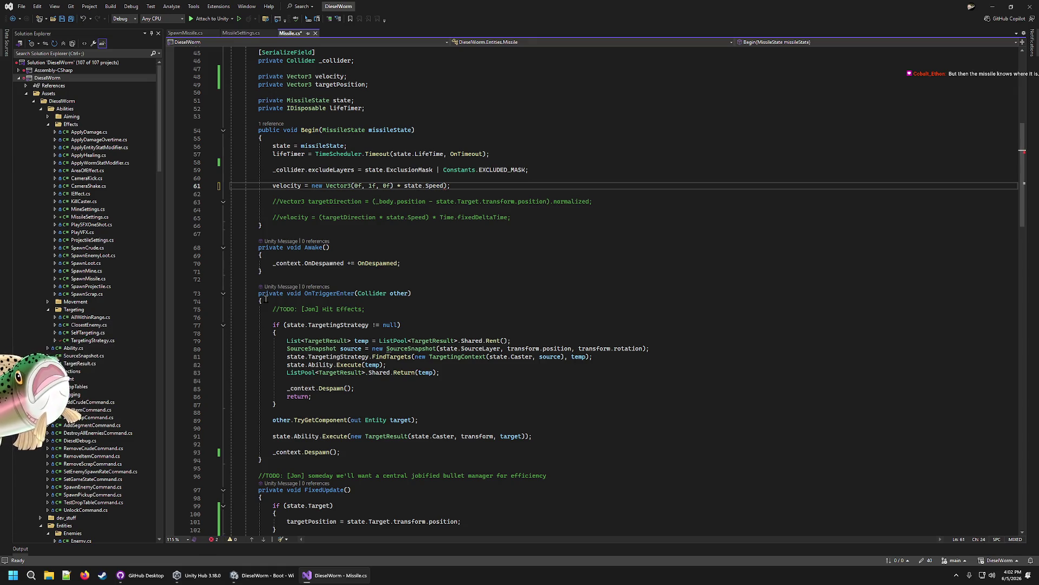
pyautogui.write('(')
pyautogui.press('End')
pyautogui.press('Left')
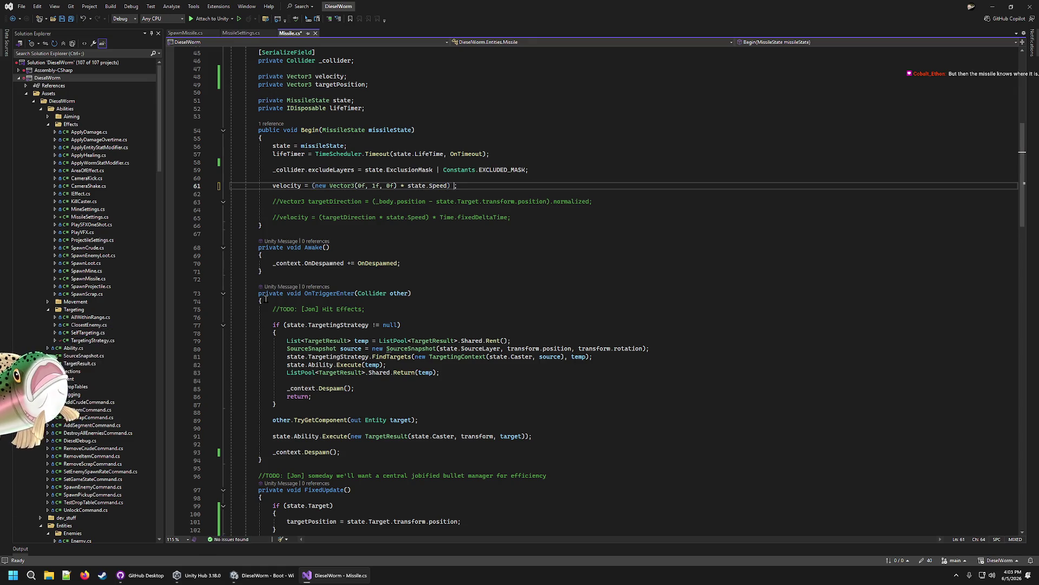
pyautogui.write('Time.fi')
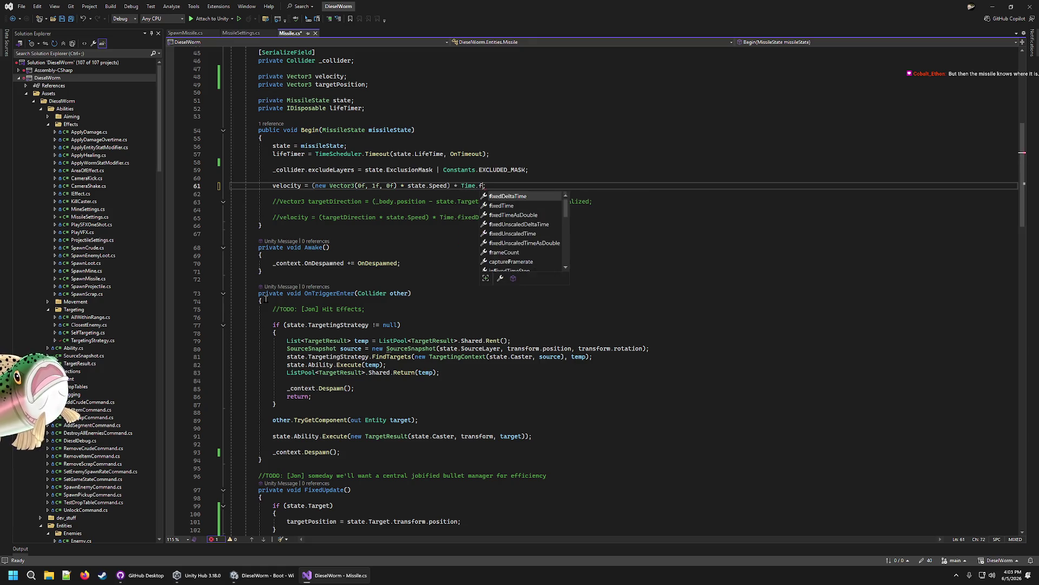
pyautogui.press('Tab')
pyautogui.hotkey('ctrl', 's')
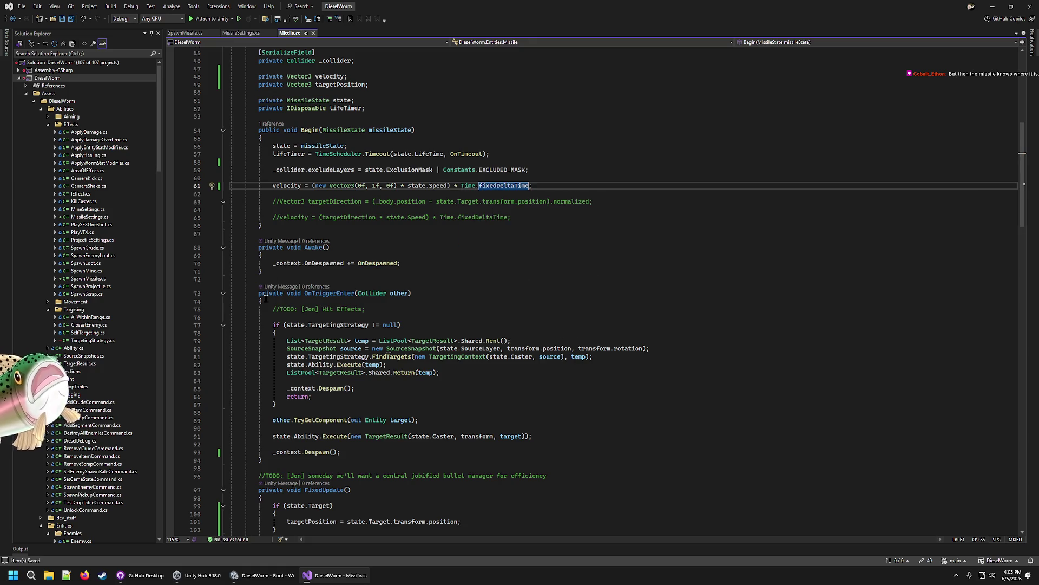
pyautogui.click(550, 212)
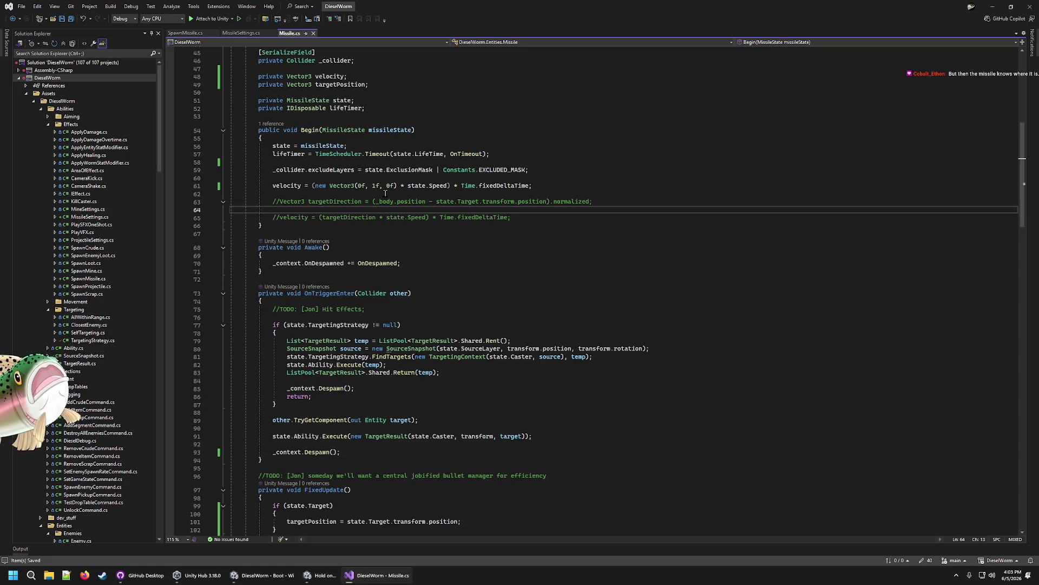
pyautogui.click(555, 184)
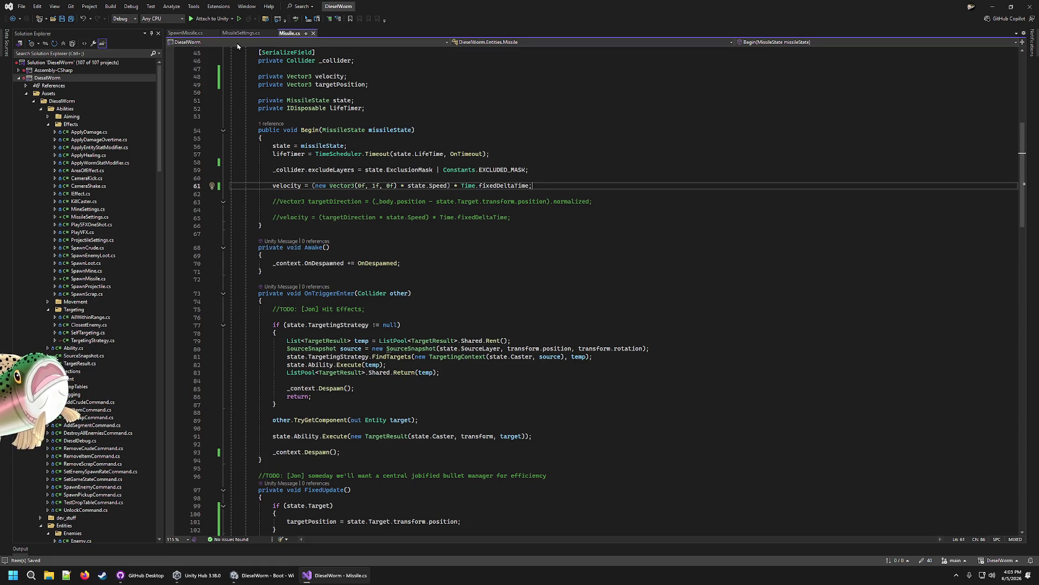
pyautogui.click(263, 575)
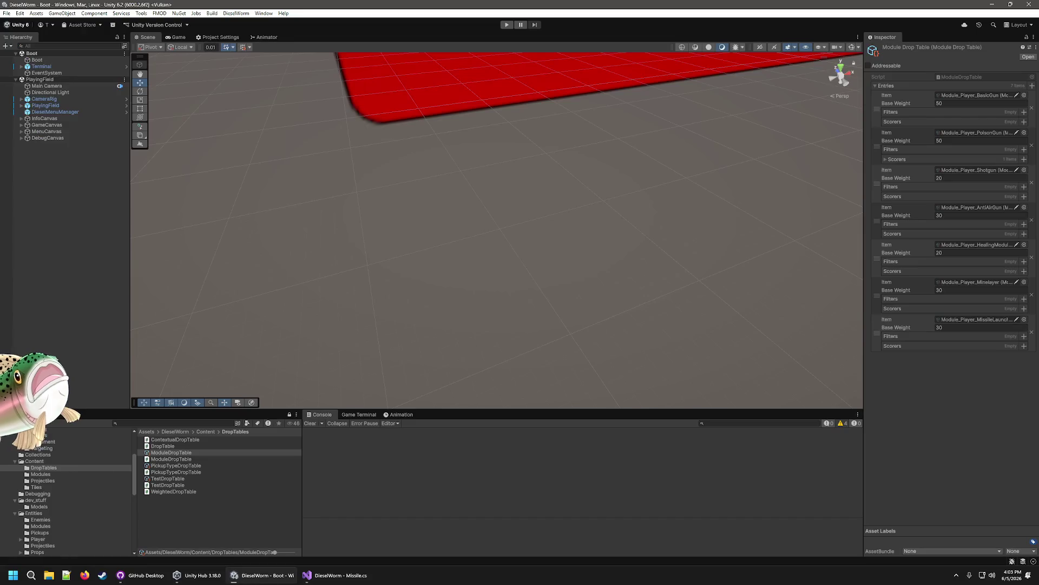
# Step: Play-test with rusher enemies, pause, and open the IndexOutOfRangeException at ClosestEnemy.cs line 27
pyautogui.click(507, 24)
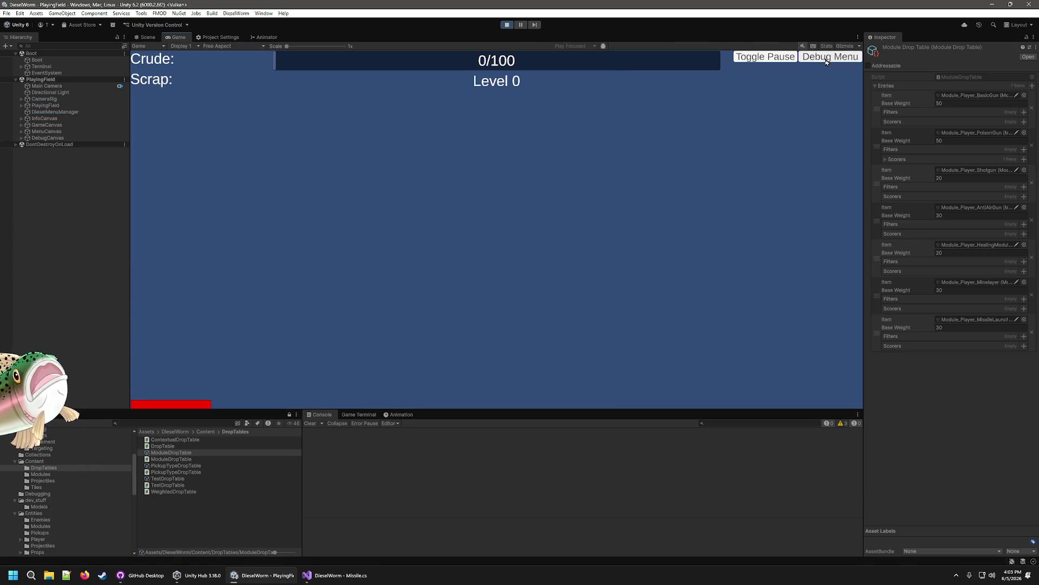
pyautogui.click(828, 57)
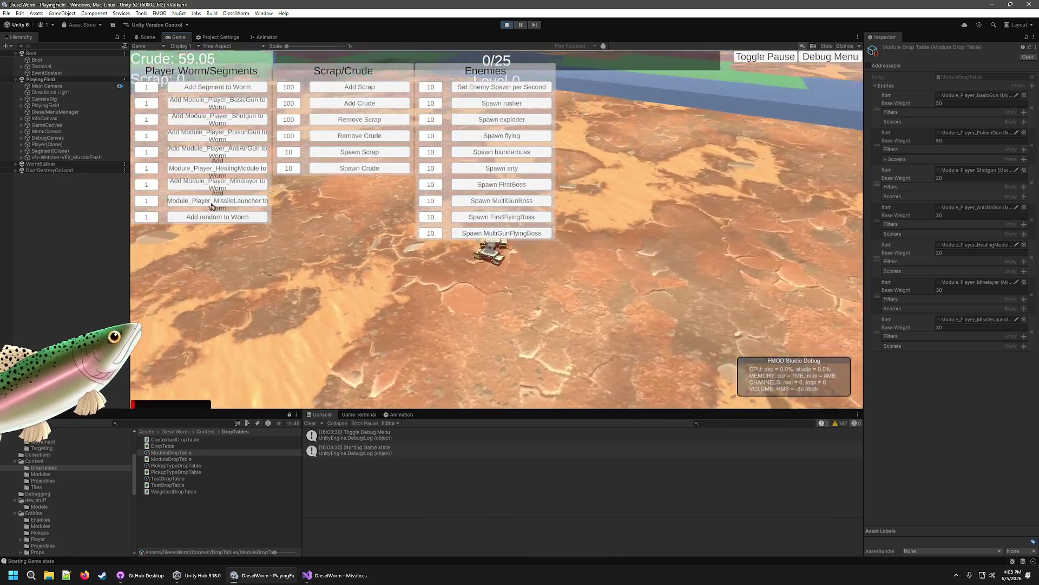
pyautogui.click(828, 57)
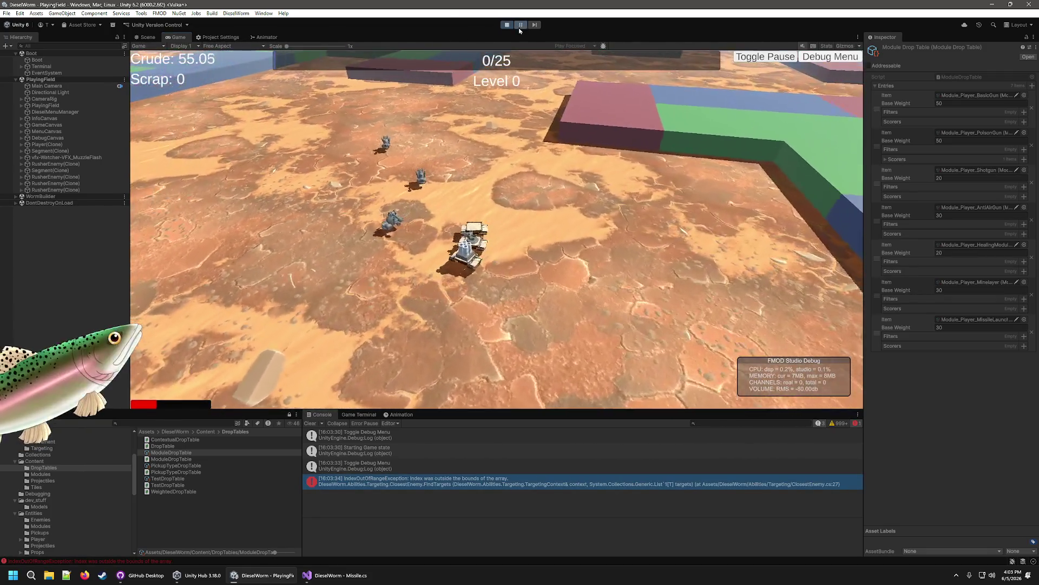
pyautogui.hotkey('ctrl', 'shift', 'p')
pyautogui.doubleClick(413, 481)
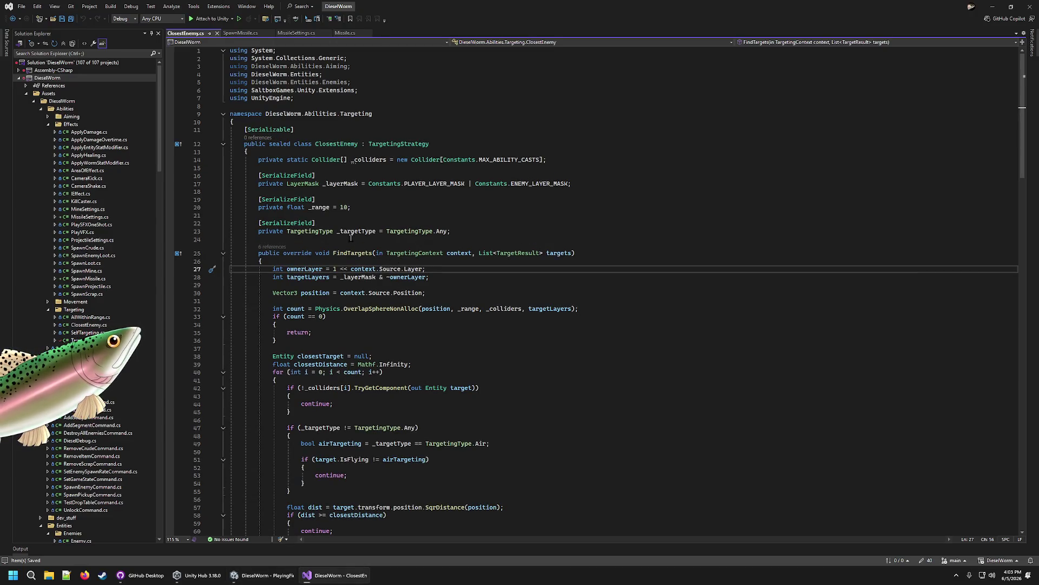
# Step: Review the ClosestEnemy code, then select Module_Player_MissileLauncher in Unity's Modules folder
pyautogui.click(265, 575)
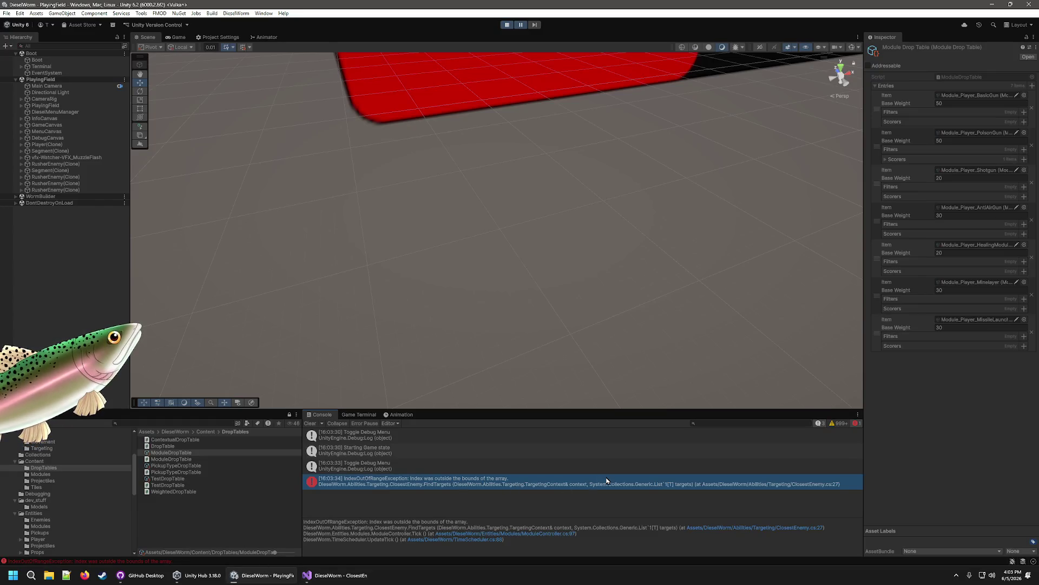
pyautogui.click(327, 575)
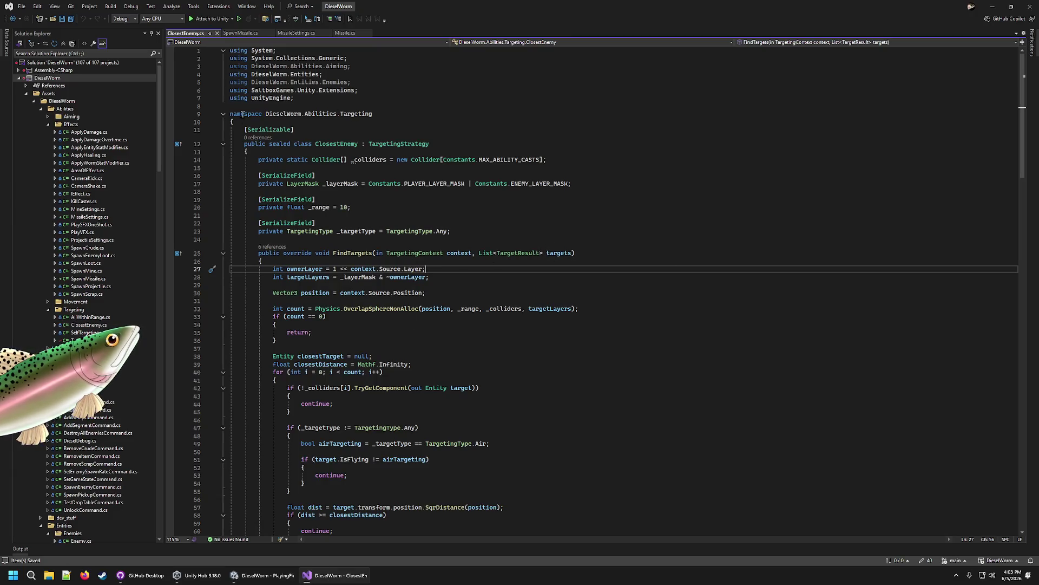
pyautogui.click(290, 576)
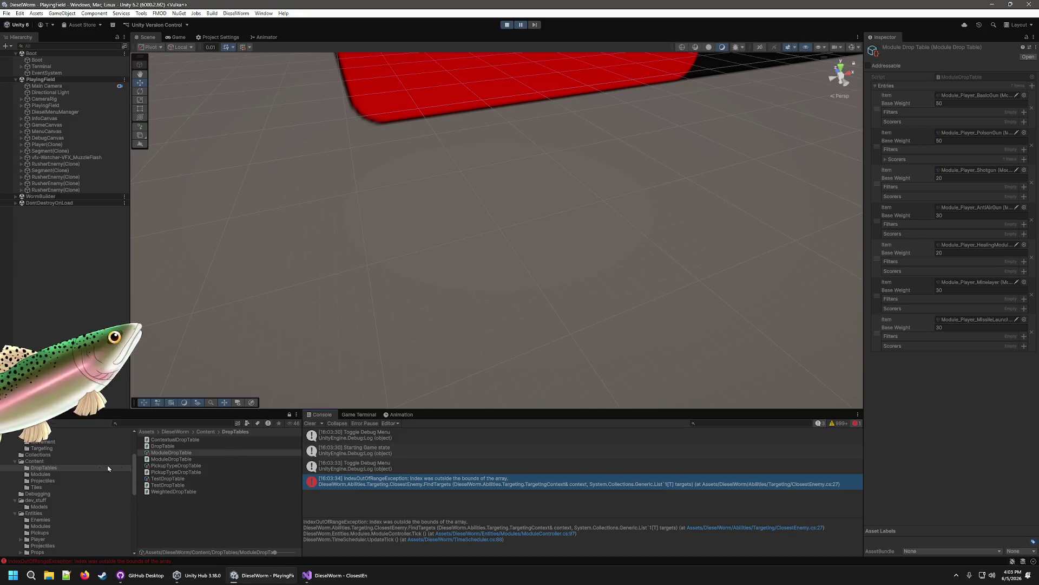
pyautogui.click(41, 474)
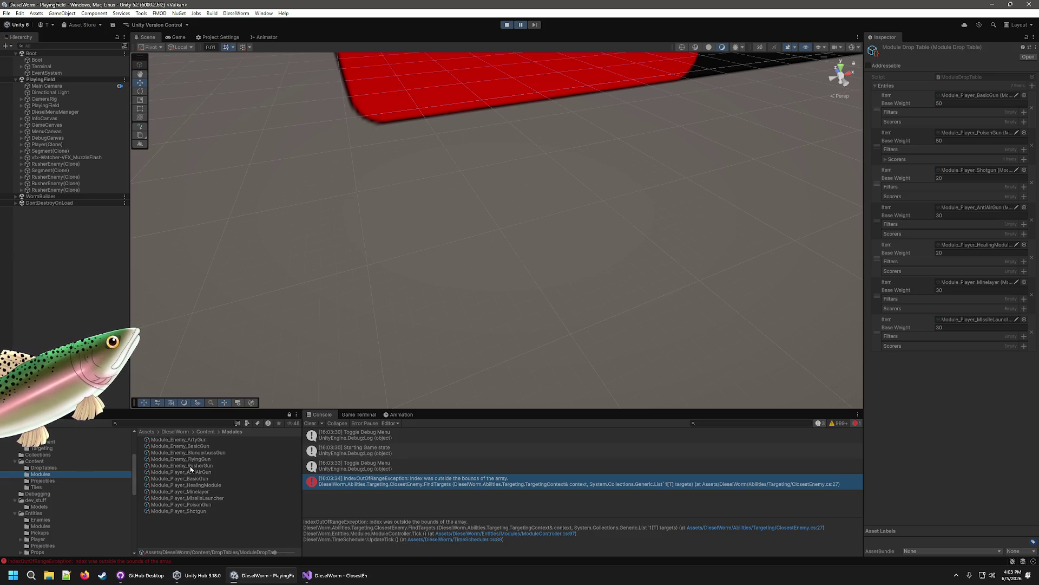
pyautogui.click(214, 498)
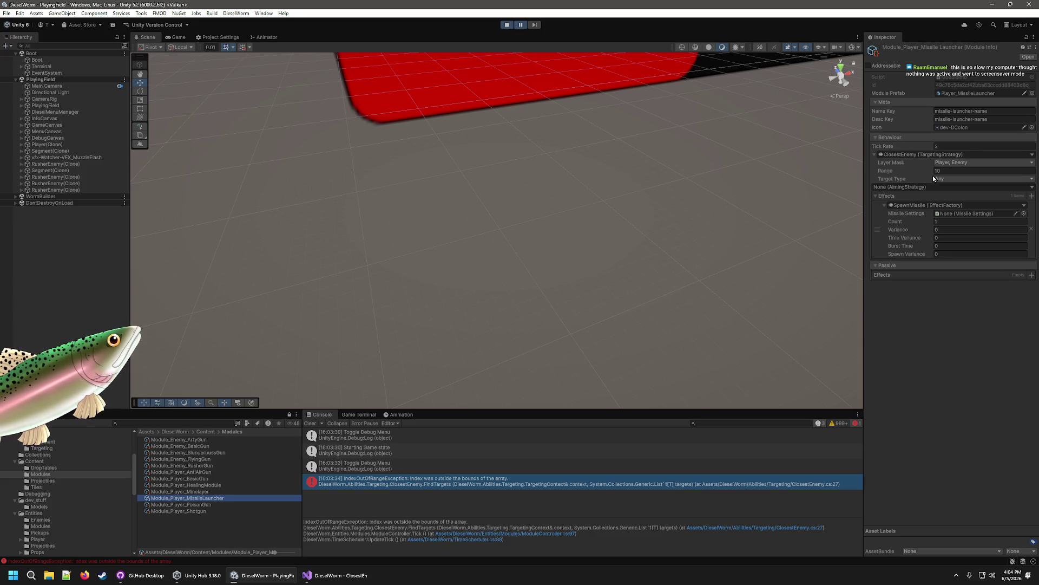
# Step: Trace the exception through ClosestEnemy.cs line 27 and ModuleController.cs line 97 in Visual Studio
pyautogui.click(924, 363)
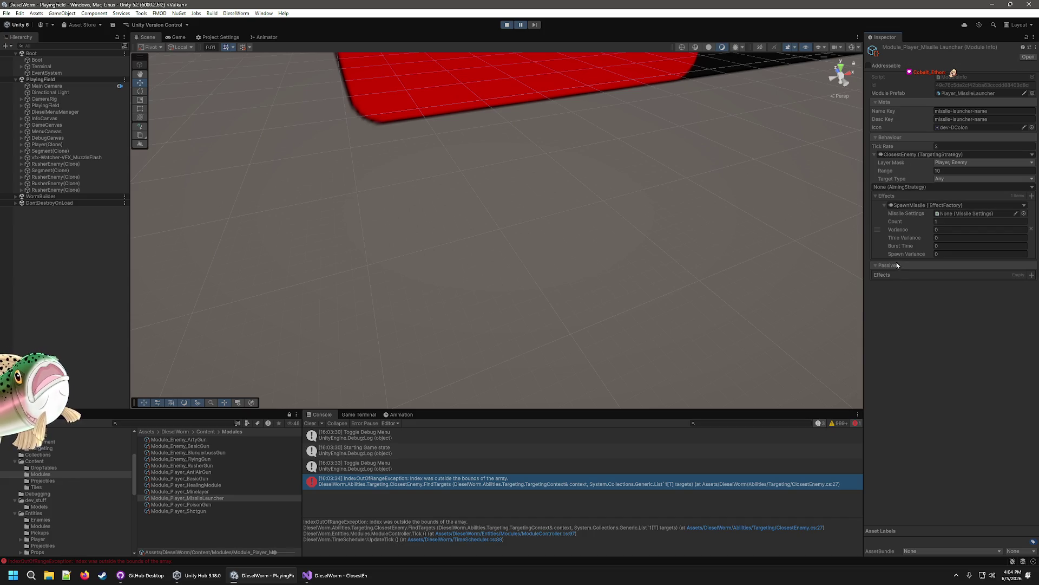
pyautogui.click(323, 581)
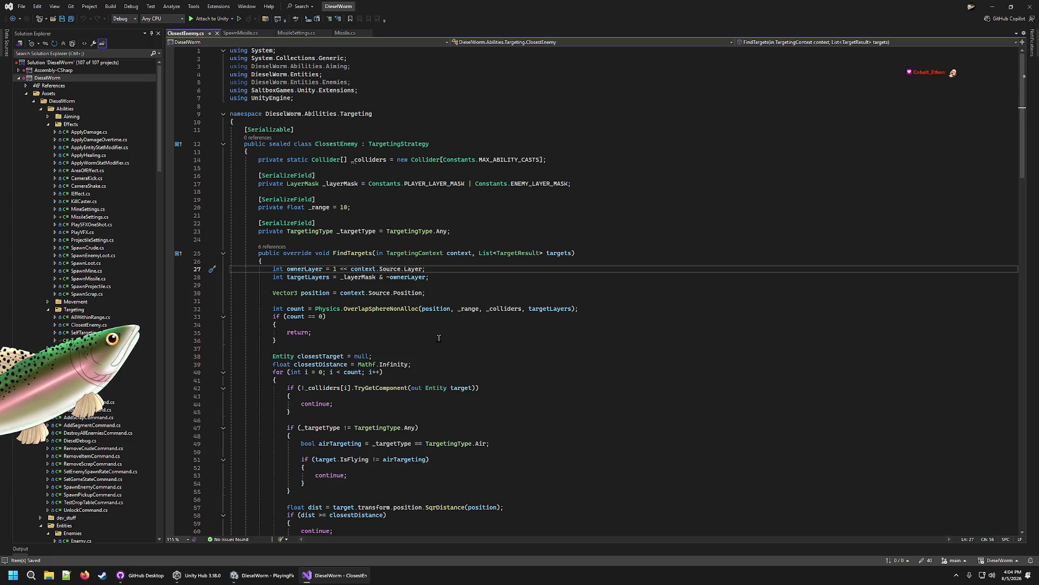
pyautogui.click(263, 575)
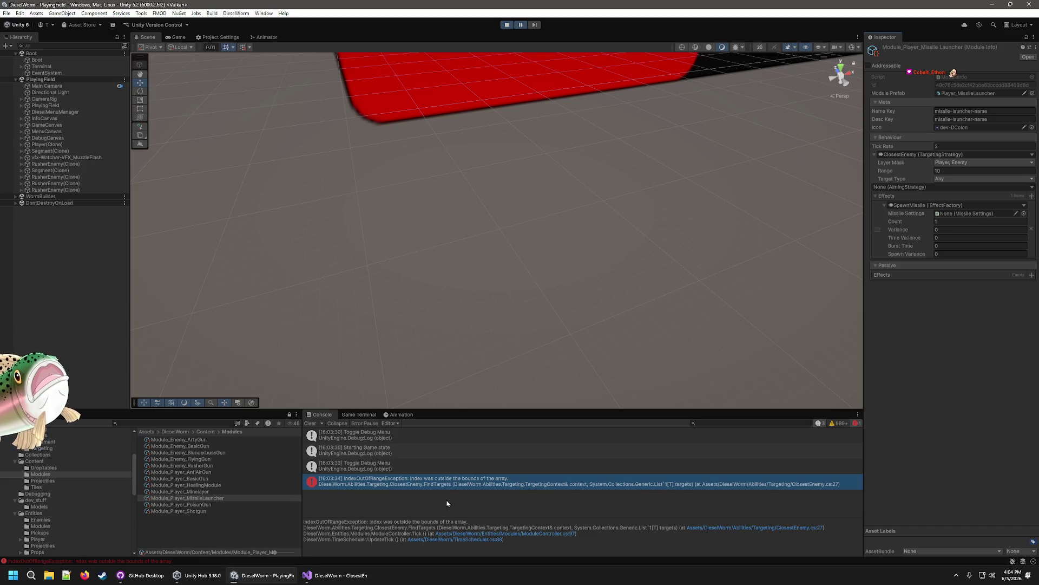
pyautogui.click(763, 526)
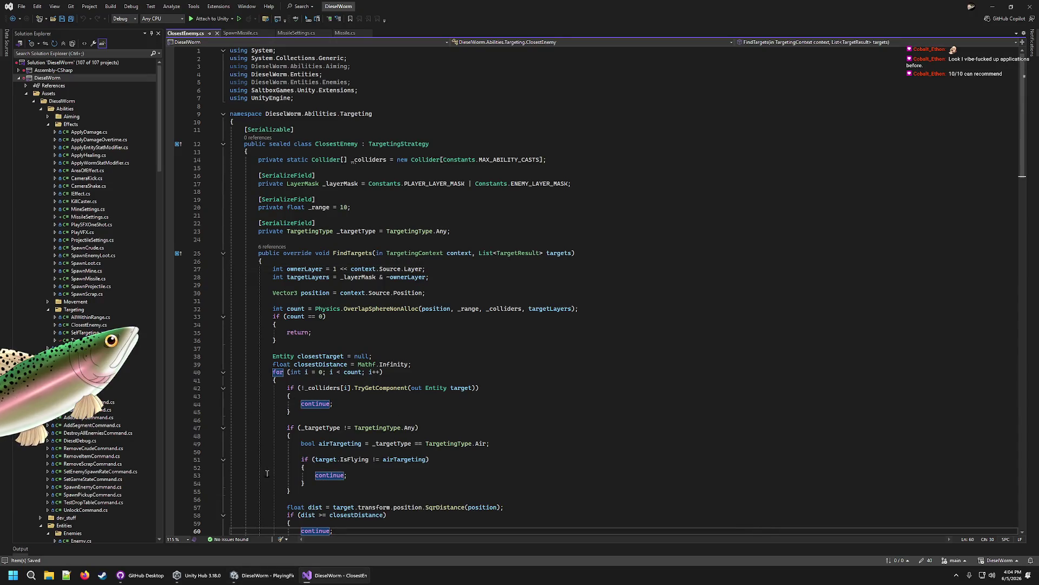
pyautogui.click(319, 268)
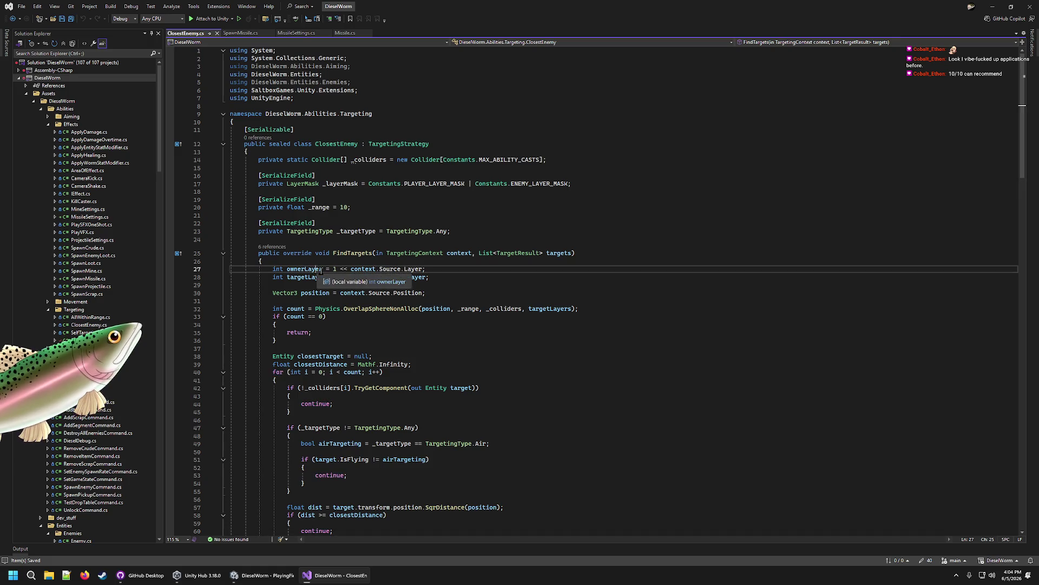
pyautogui.click(390, 268)
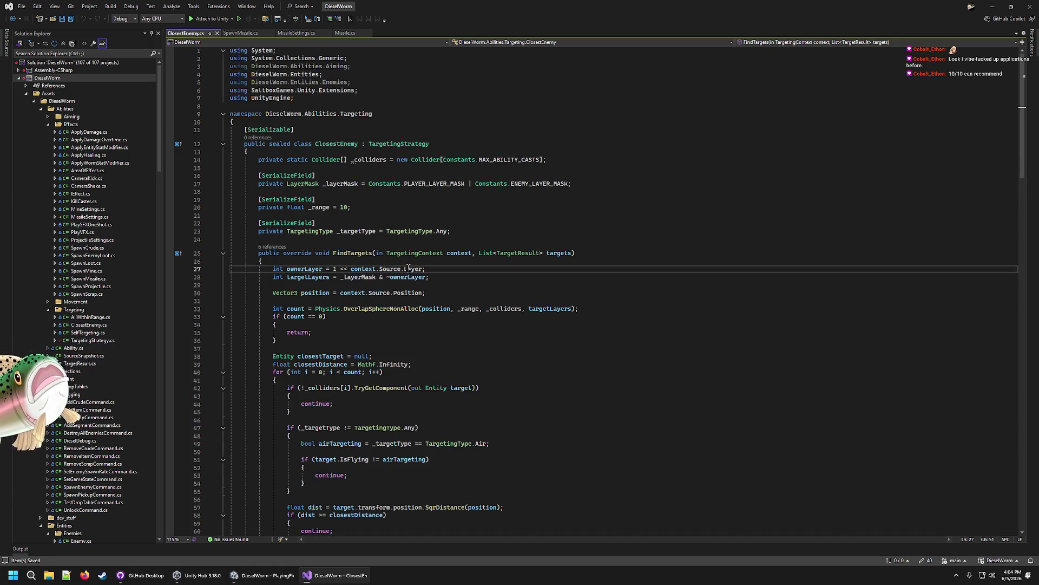
pyautogui.doubleClick(413, 269)
pyautogui.click(278, 582)
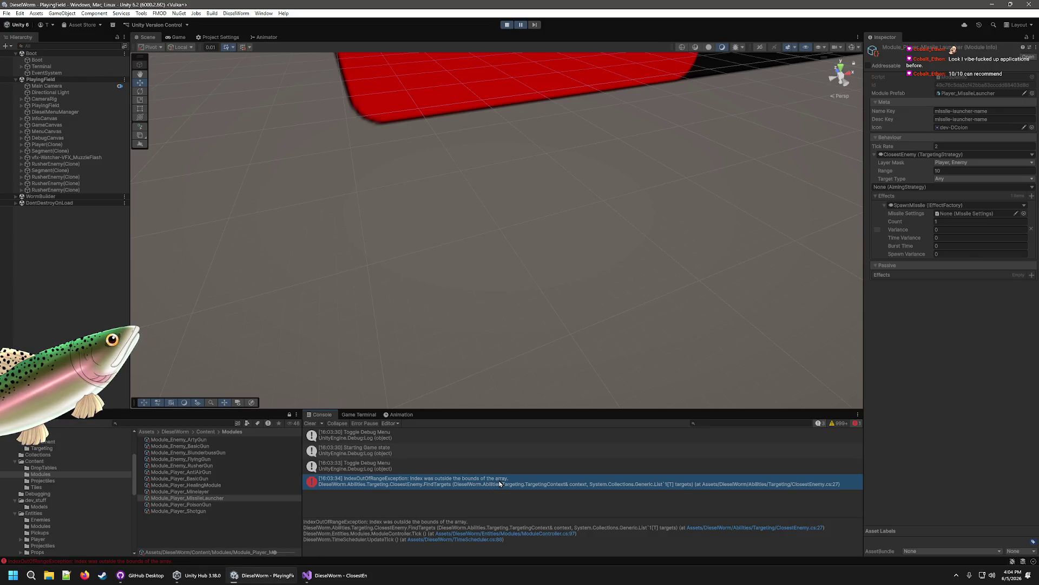
pyautogui.click(512, 535)
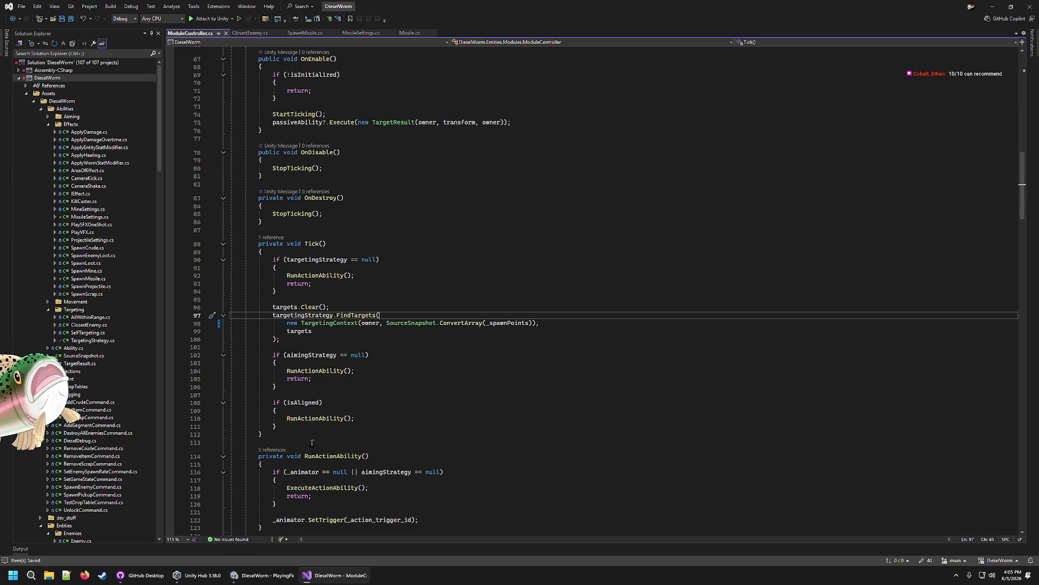
pyautogui.click(263, 575)
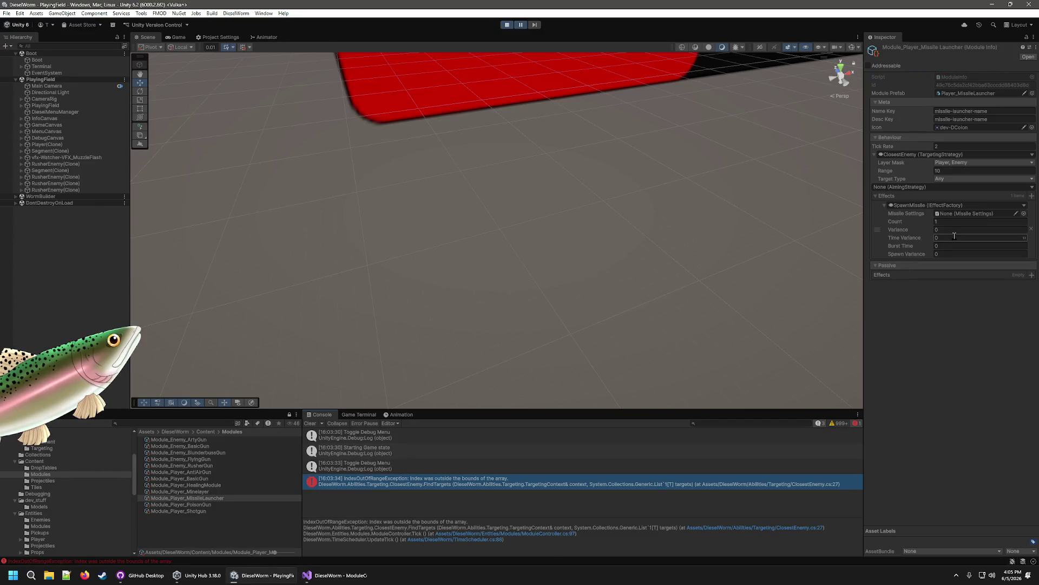
# Step: Set the launcher's Missile Settings to Missile_Player and exit play mode
pyautogui.click(1024, 213)
pyautogui.click(657, 190)
pyautogui.doubleClick(654, 191)
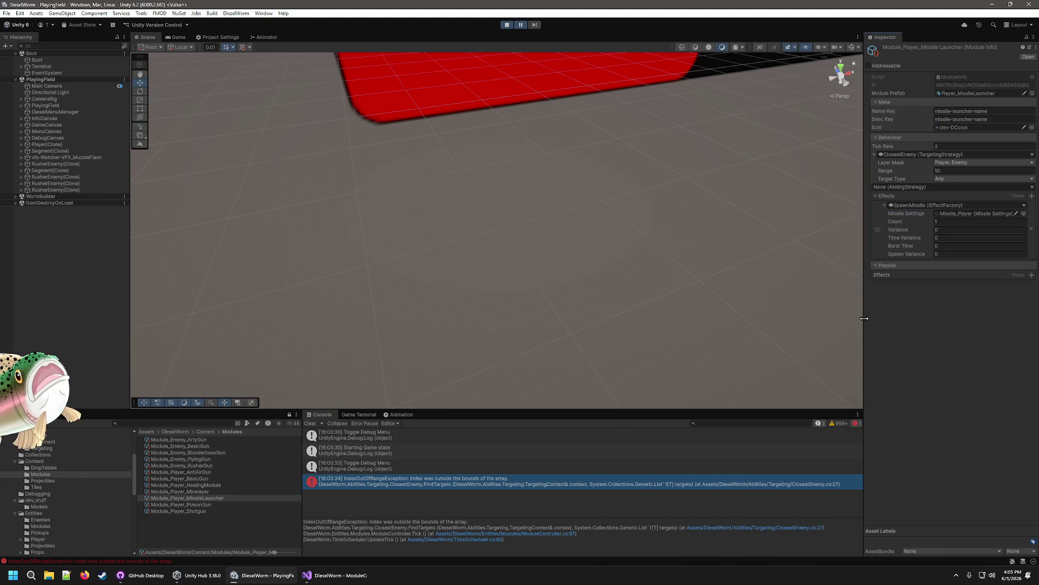
pyautogui.click(507, 24)
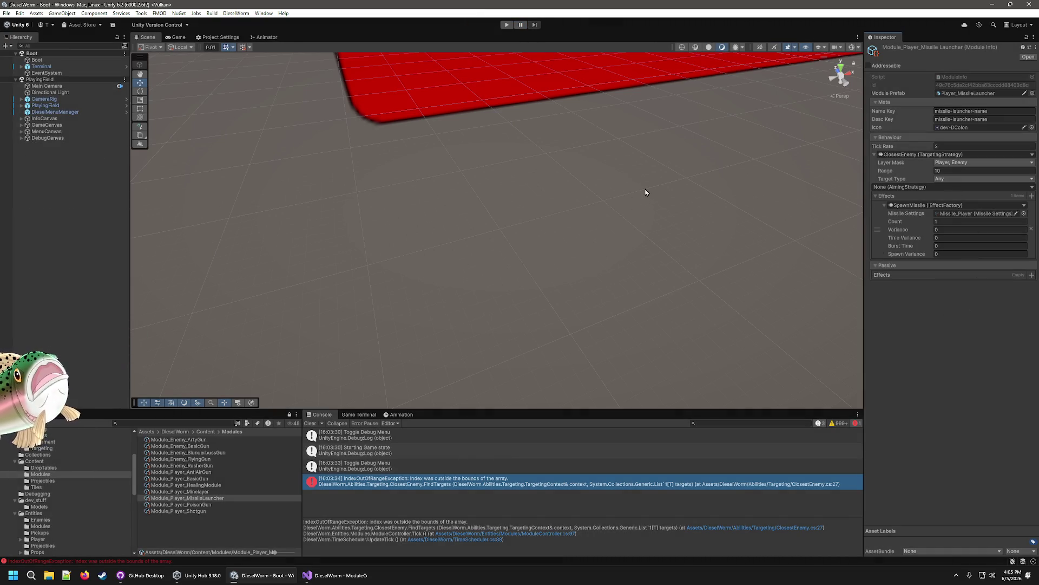
# Step: Play-test adding Module_Player_MissileLauncher to the Worm, stop, and open ModuleController.cs line 97
pyautogui.click(666, 197)
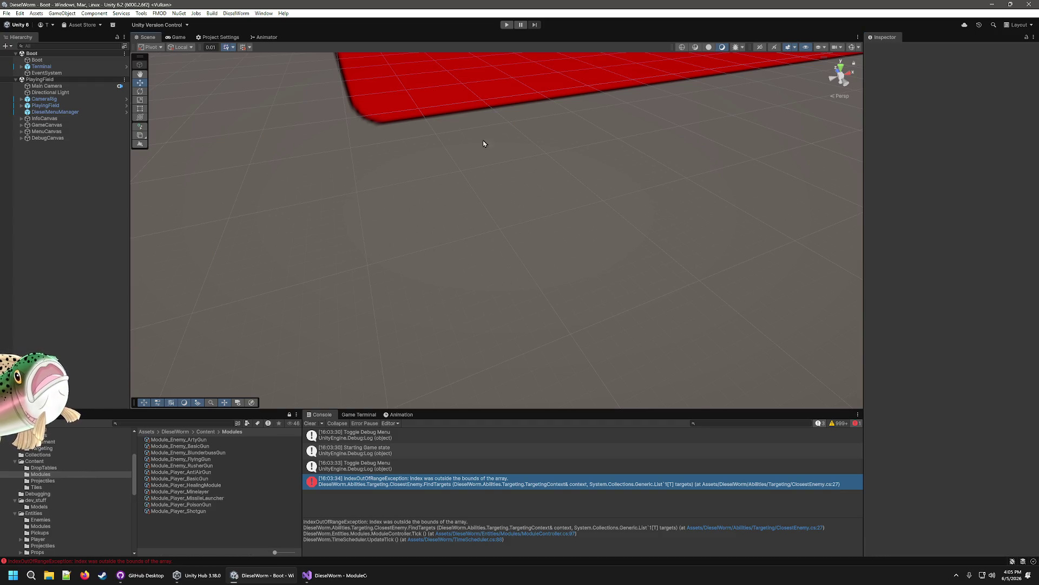
pyautogui.click(507, 25)
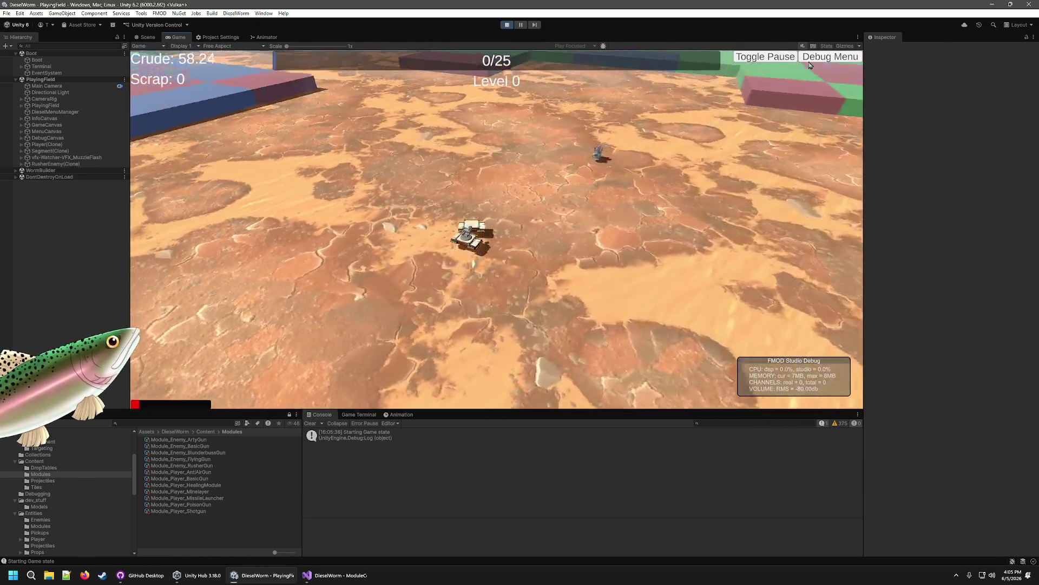
pyautogui.click(812, 58)
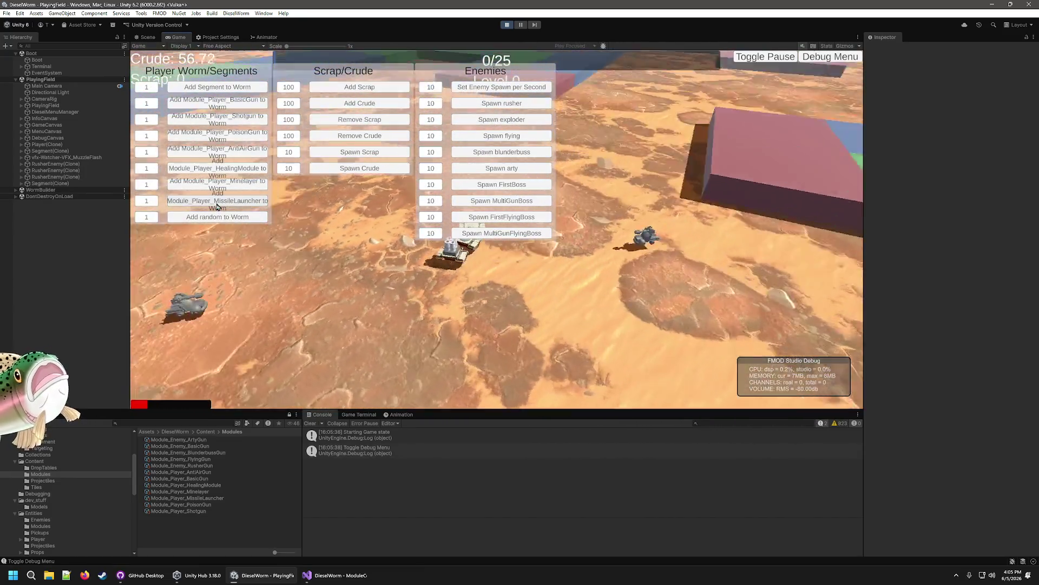
pyautogui.click(830, 57)
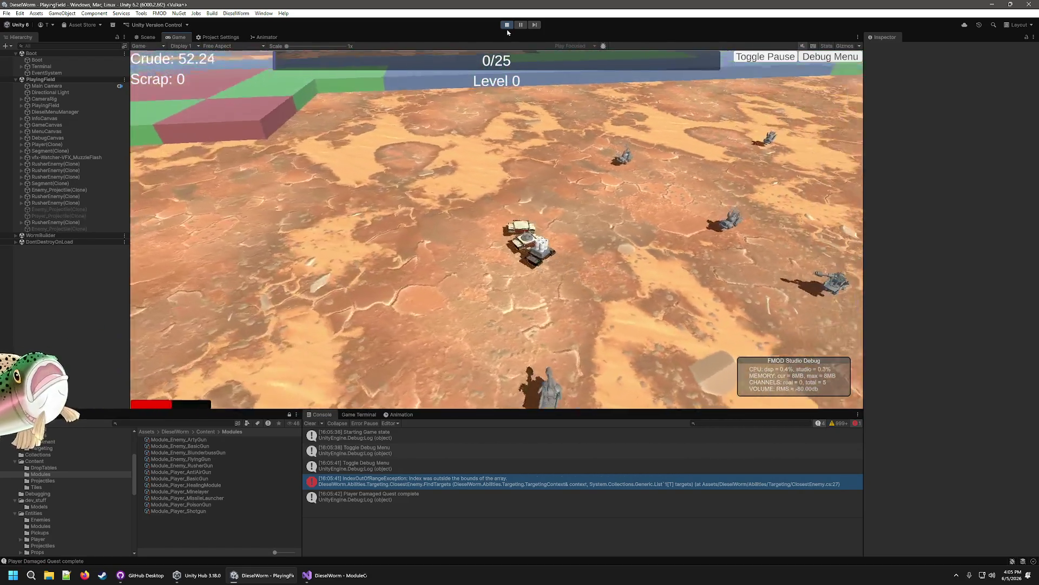
pyautogui.click(507, 25)
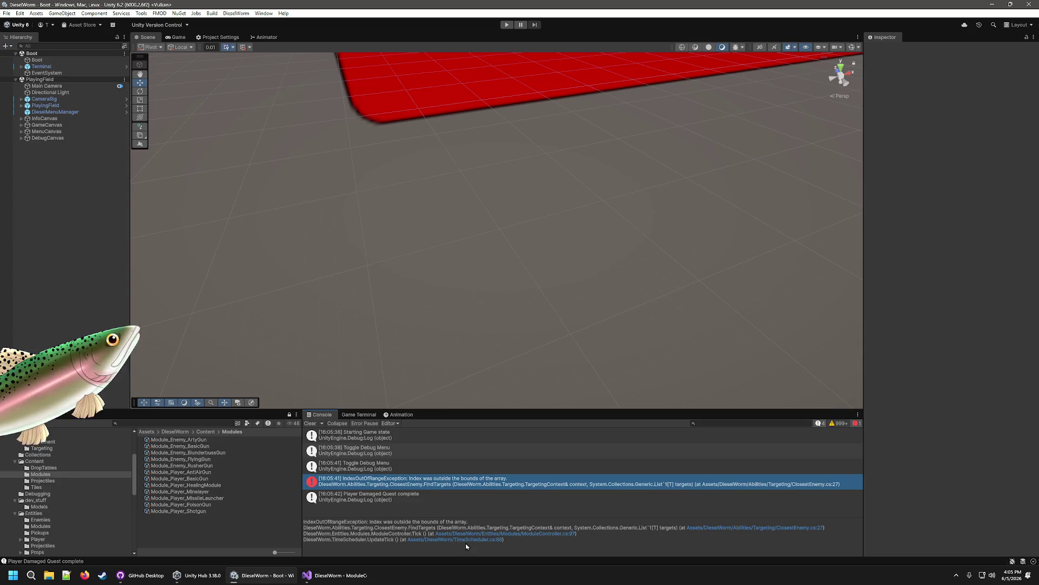
pyautogui.click(533, 533)
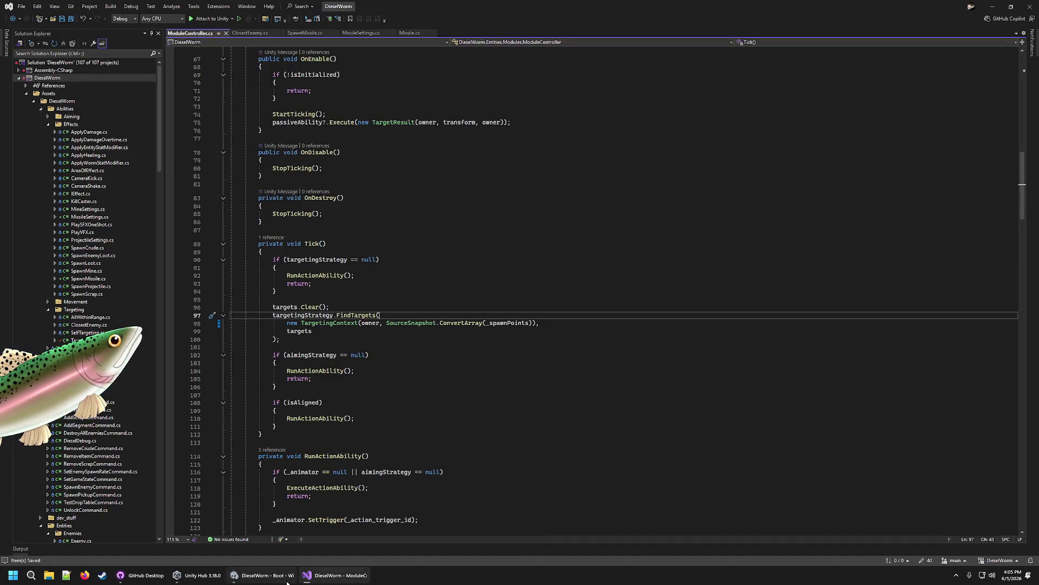
# Step: Recheck the ClosestEnemy.cs line 27 error in Visual Studio and return to Unity
pyautogui.click(262, 575)
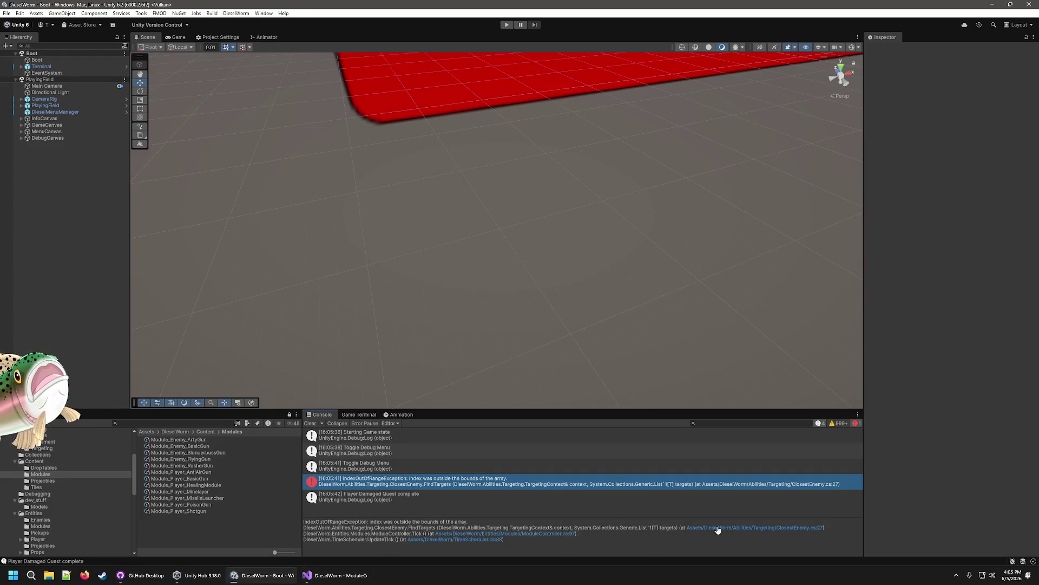
pyautogui.click(743, 528)
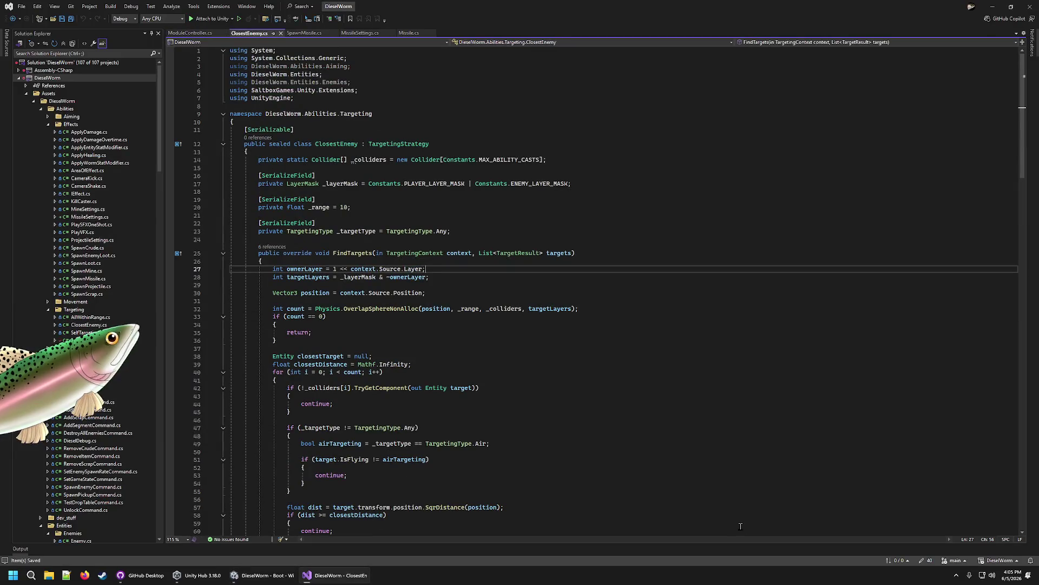
pyautogui.click(274, 578)
pyautogui.scroll(-5, 27, 482)
pyautogui.scroll(1, 28, 487)
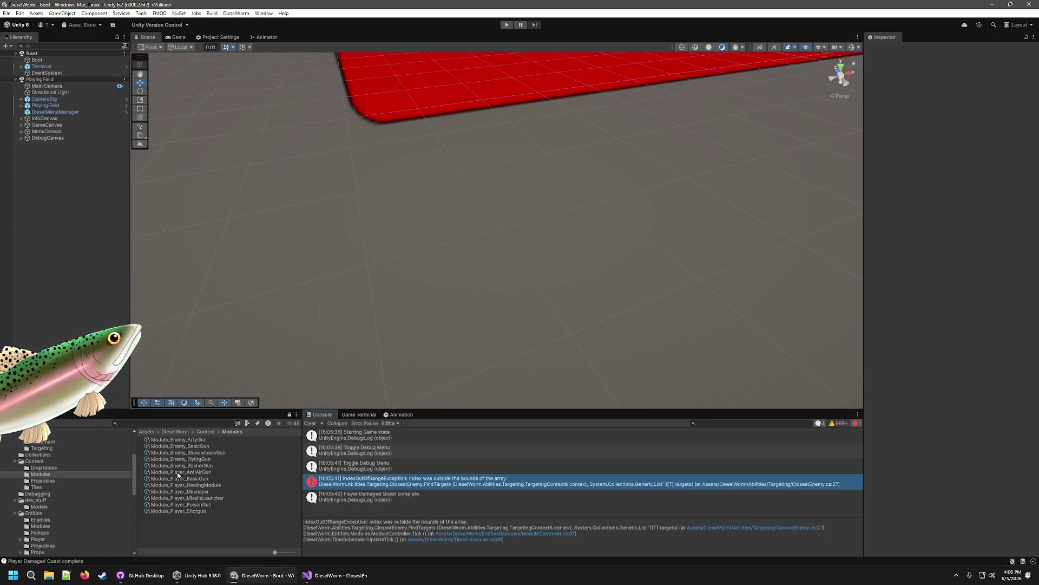
pyautogui.scroll(3, 31, 514)
pyautogui.scroll(-2, 31, 514)
# Step: Open the Player_MissileLauncher prefab, set FirePoint1 as its spawn point, and exit Prefab Mode
pyautogui.click(41, 452)
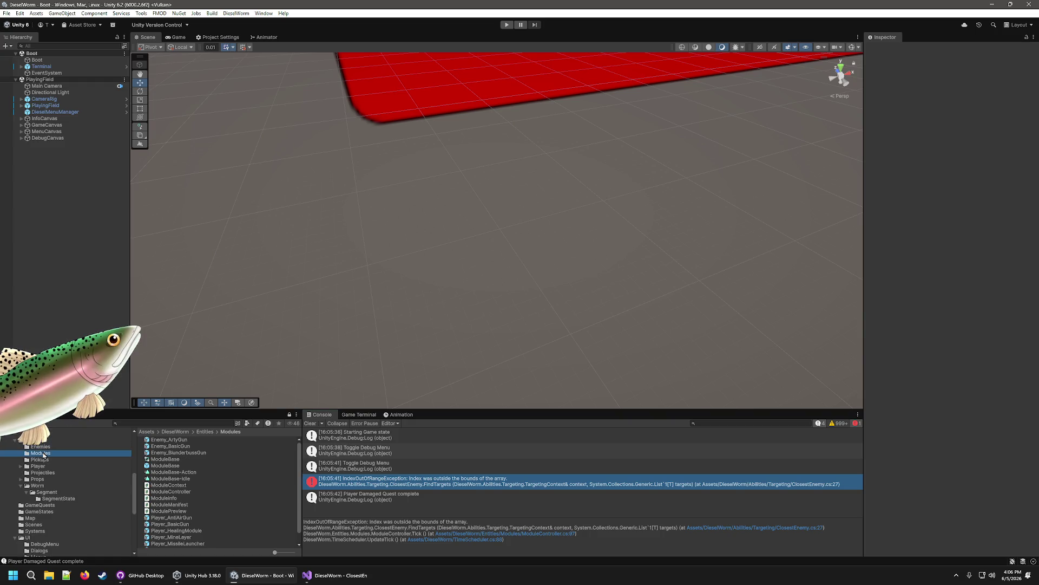
pyautogui.scroll(-1, 176, 498)
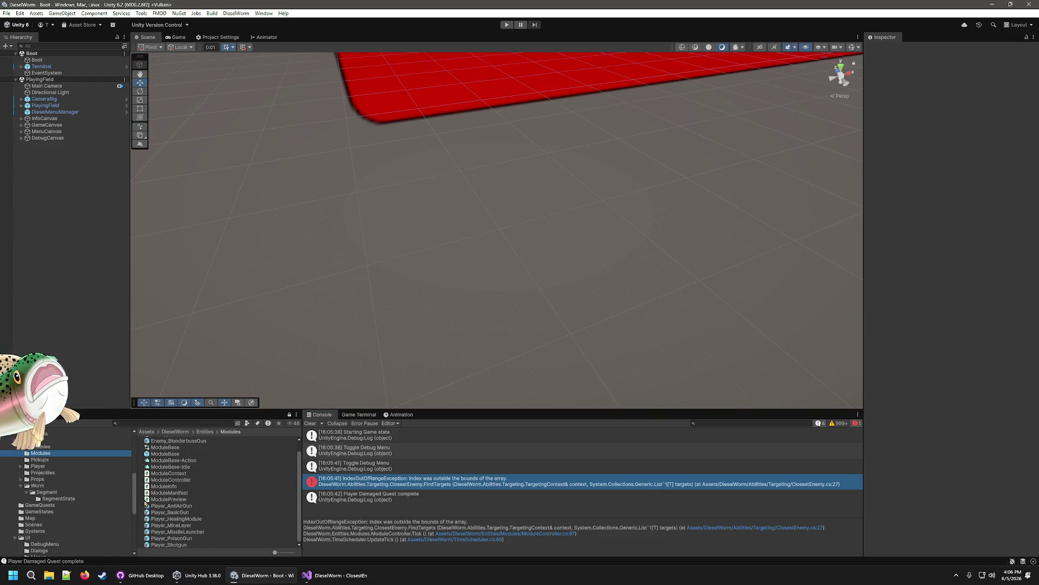
pyautogui.click(180, 531)
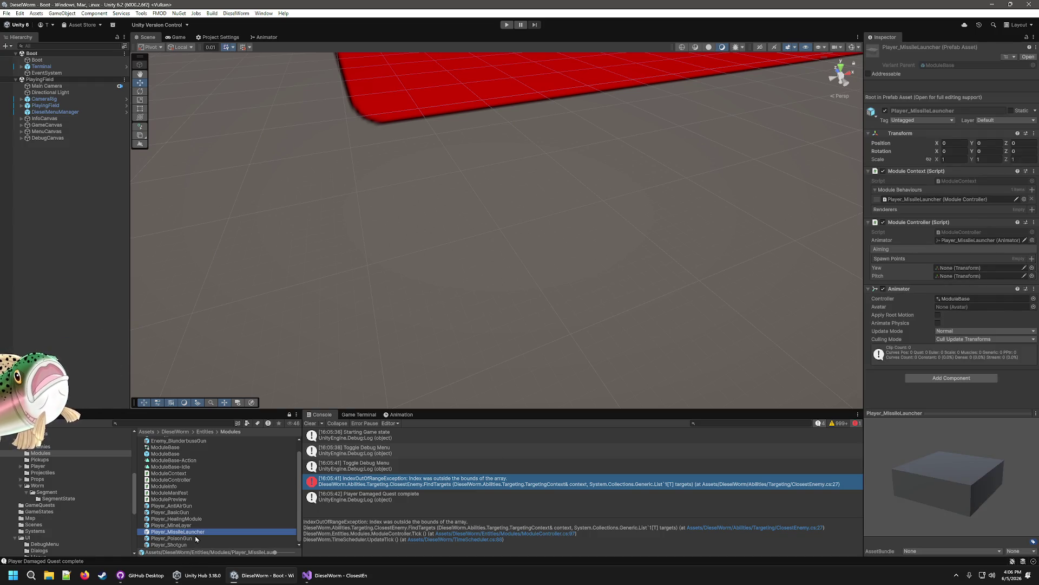
pyautogui.doubleClick(198, 532)
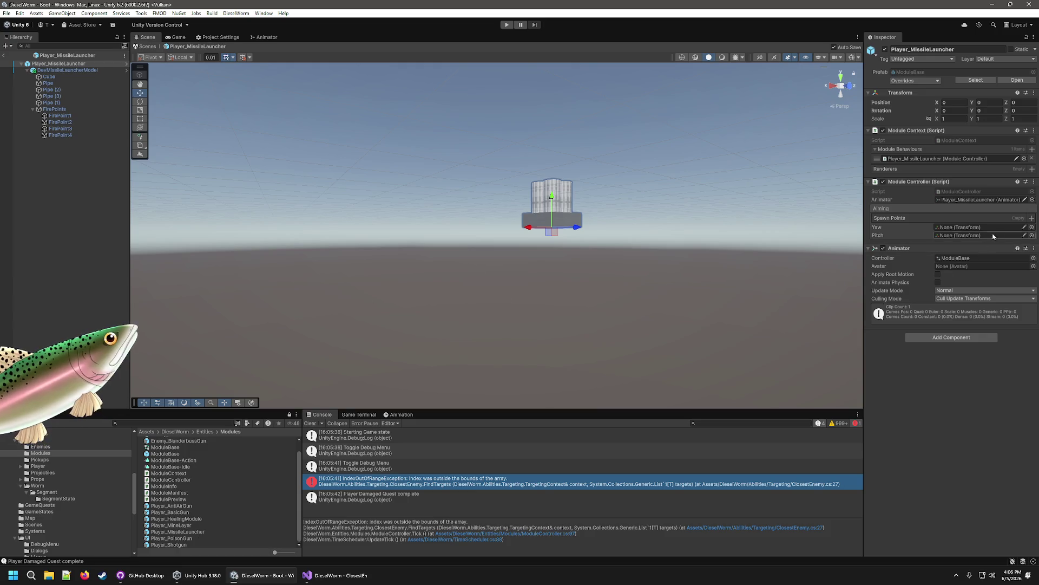
pyautogui.click(1032, 226)
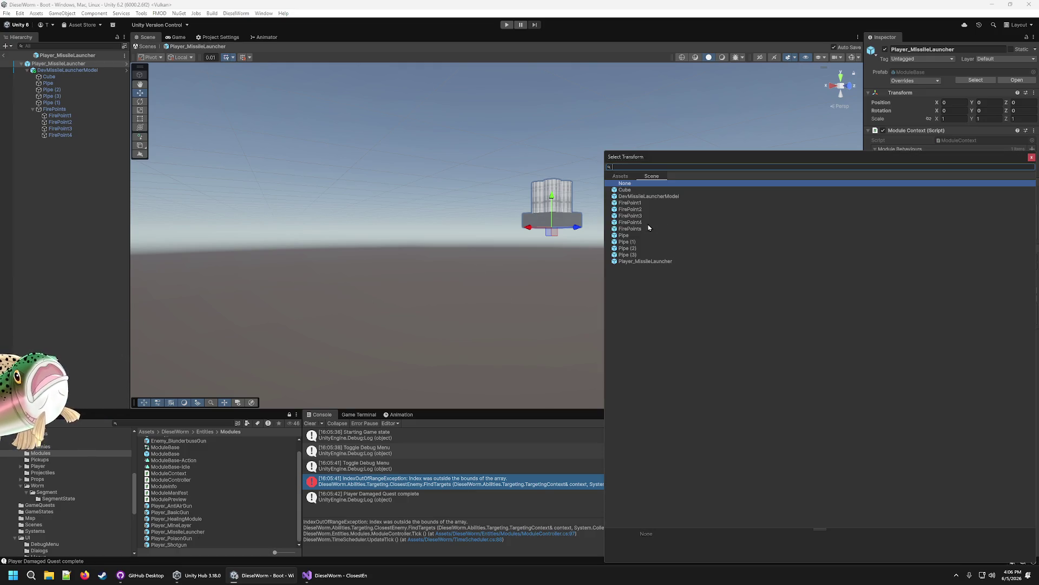
pyautogui.doubleClick(640, 205)
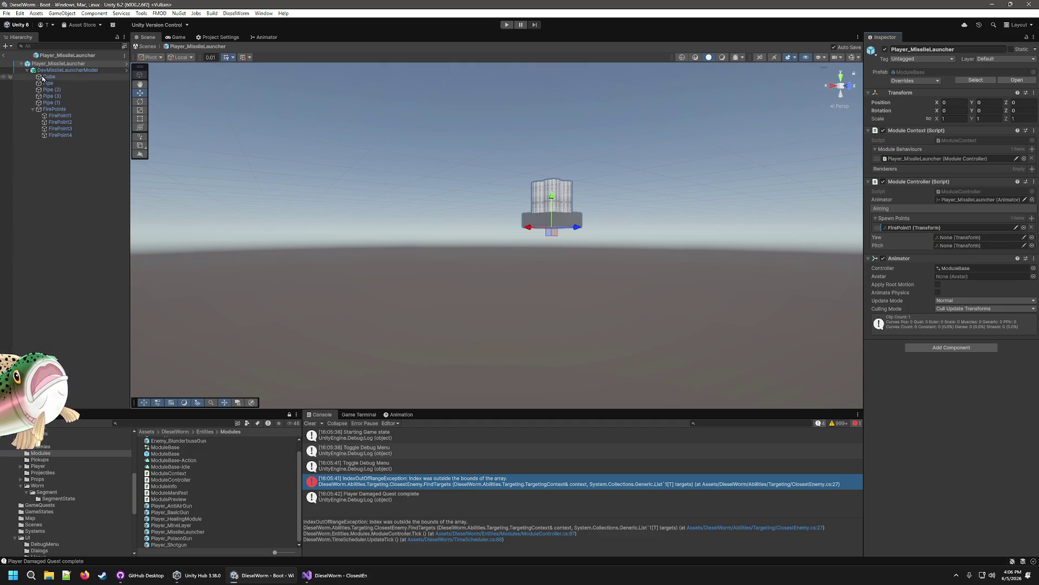
pyautogui.click(4, 56)
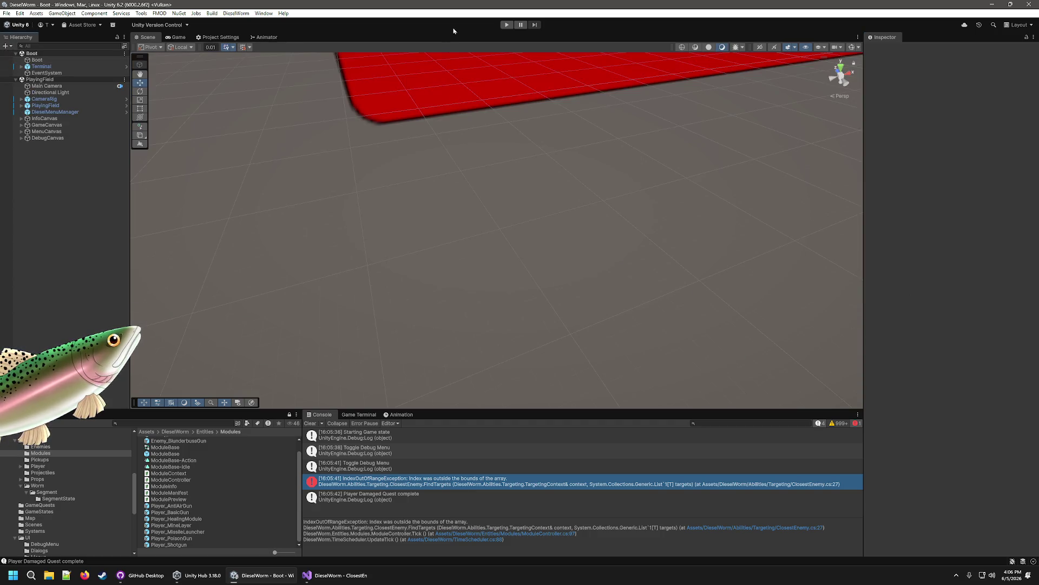
pyautogui.click(507, 25)
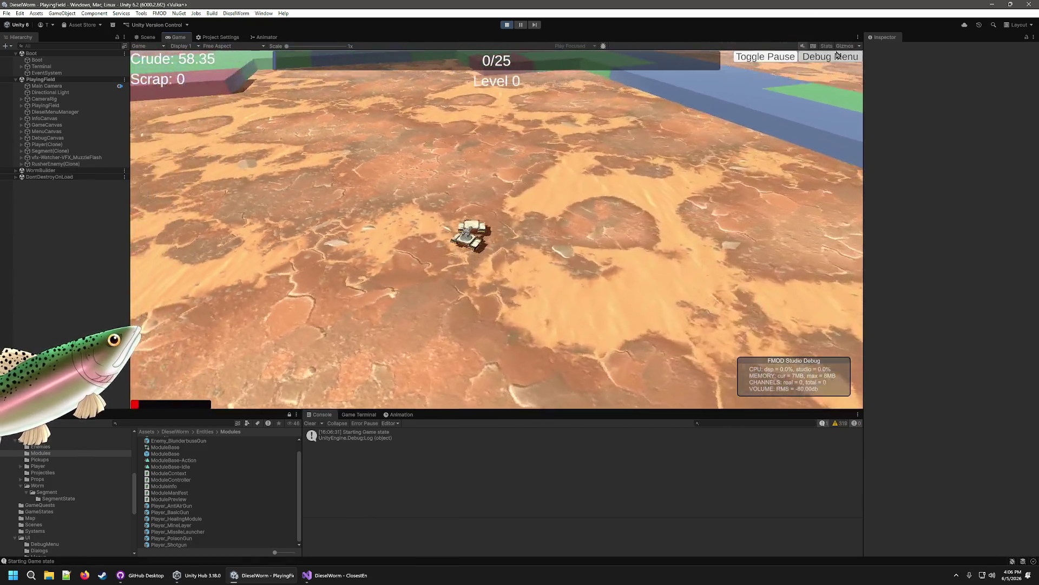
pyautogui.click(837, 57)
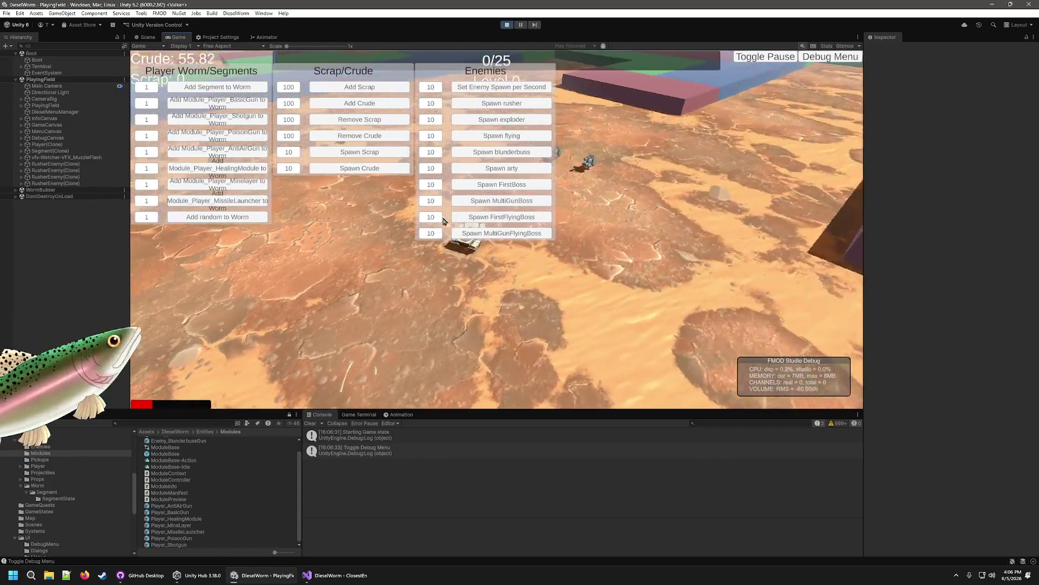
pyautogui.click(844, 60)
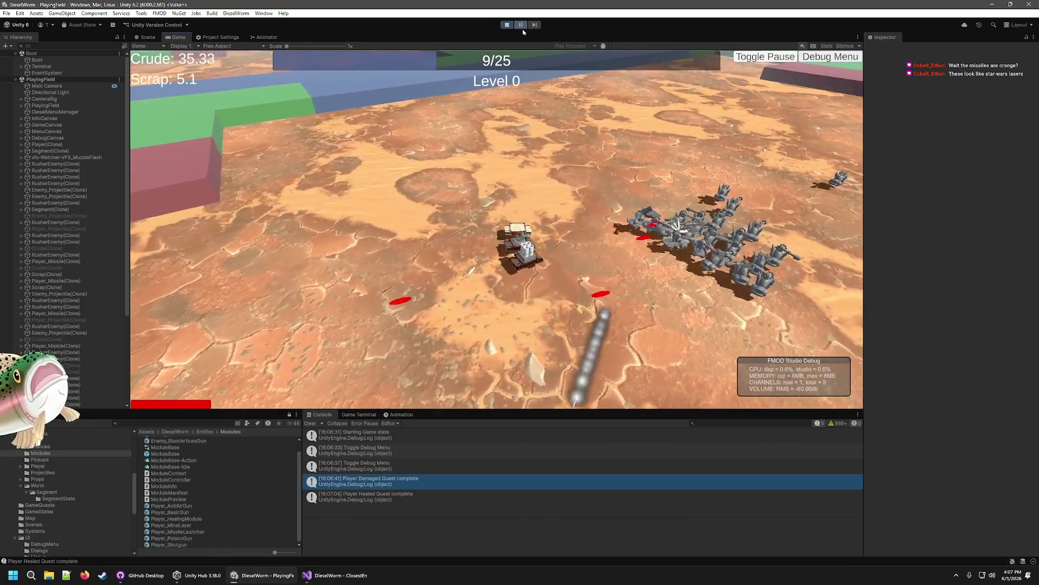
pyautogui.click(521, 25)
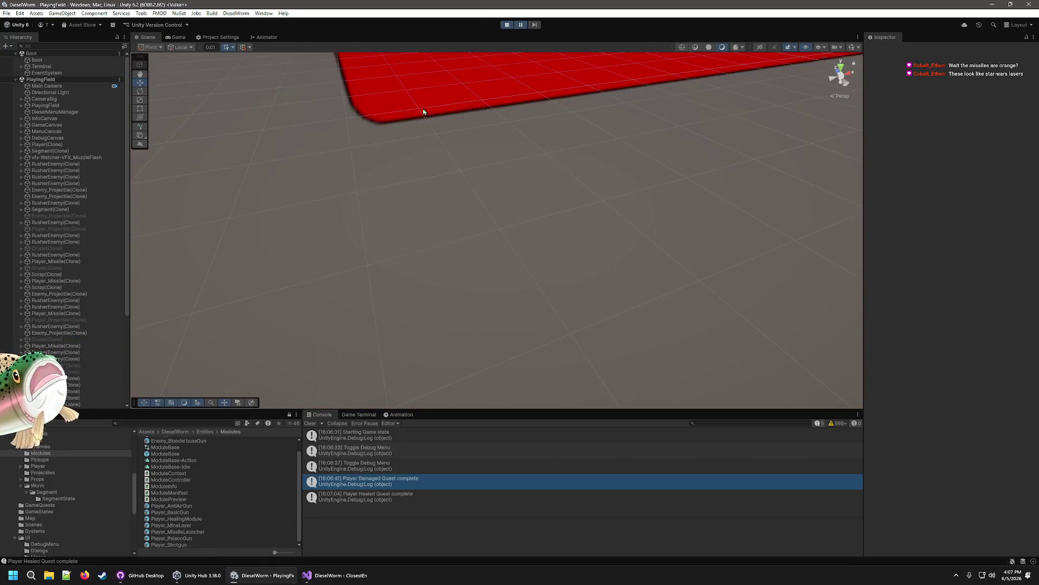
pyautogui.click(176, 36)
pyautogui.click(144, 37)
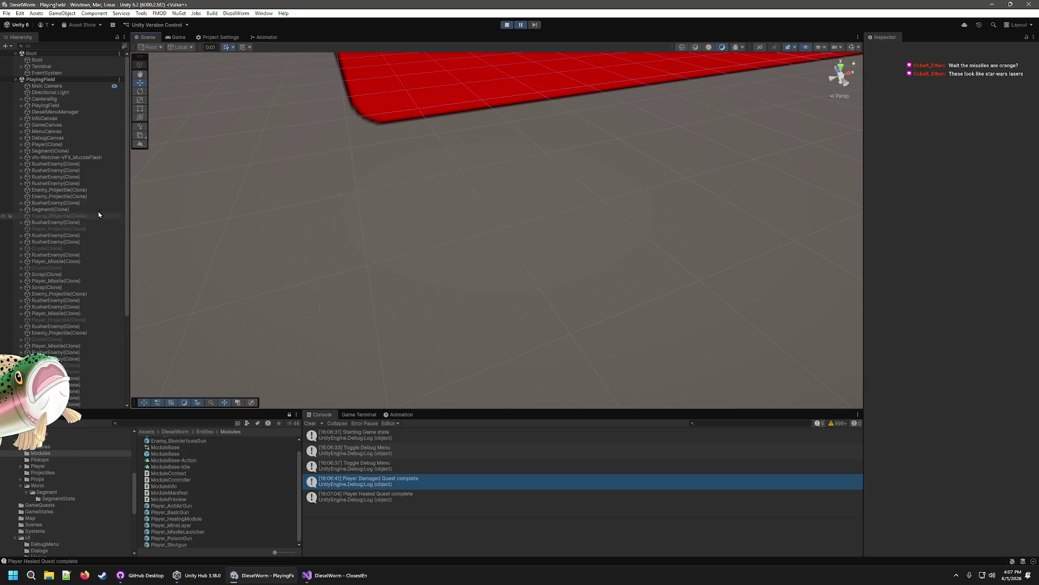
pyautogui.doubleClick(47, 154)
pyautogui.scroll(-10, 552, 213)
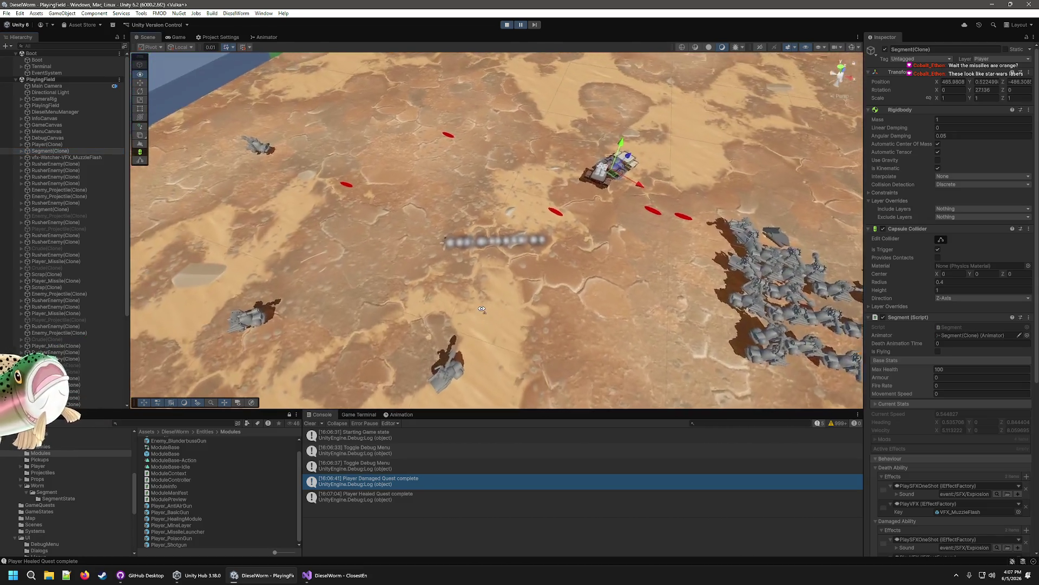
pyautogui.moveTo(482, 309)
pyautogui.mouseDown()
pyautogui.moveTo(590, 250)
pyautogui.moveTo(523, 253)
pyautogui.mouseUp()
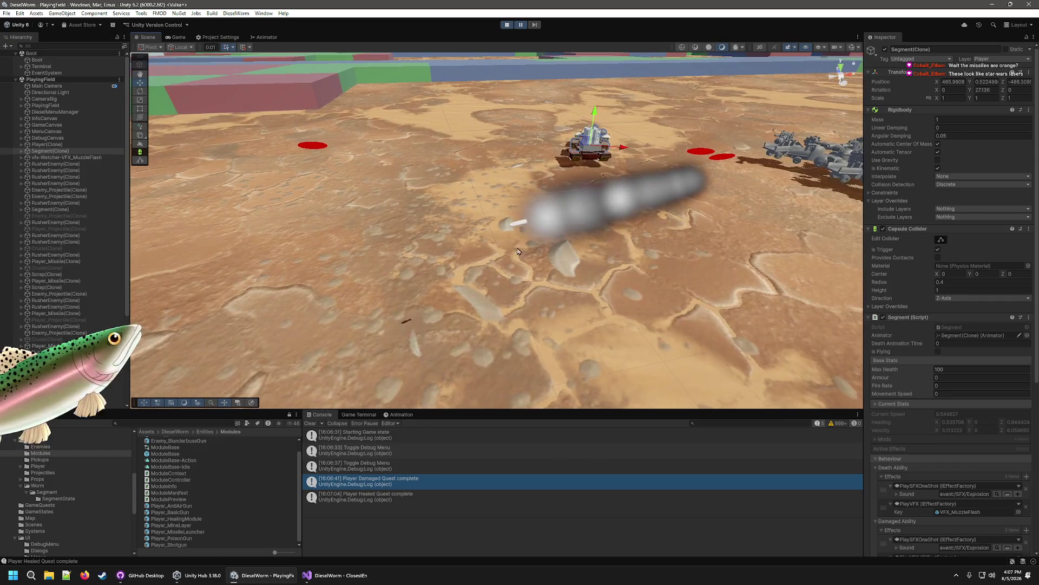
pyautogui.click(517, 226)
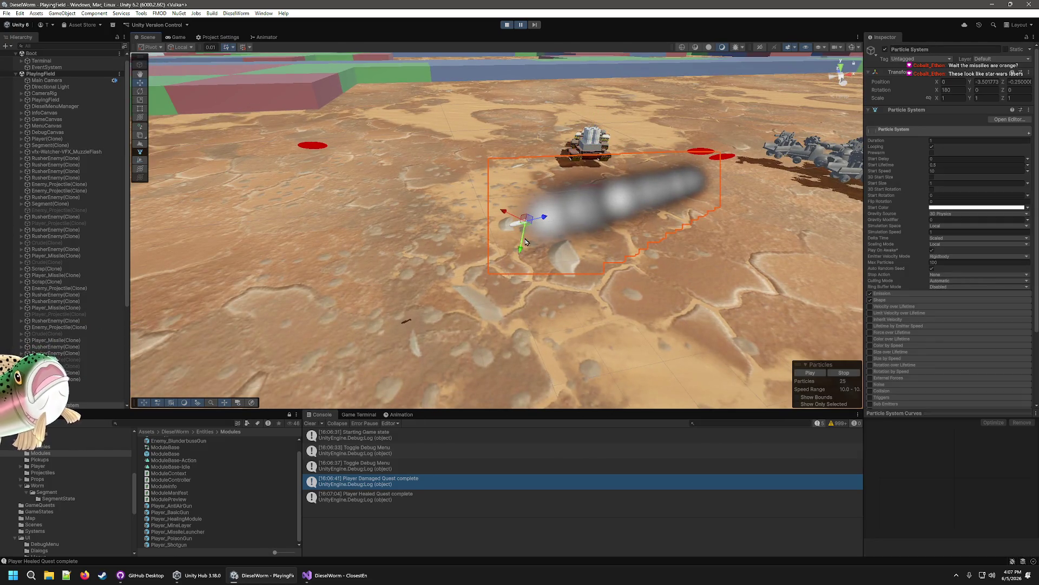
pyautogui.moveTo(521, 237); pyautogui.dragTo(586, 320)
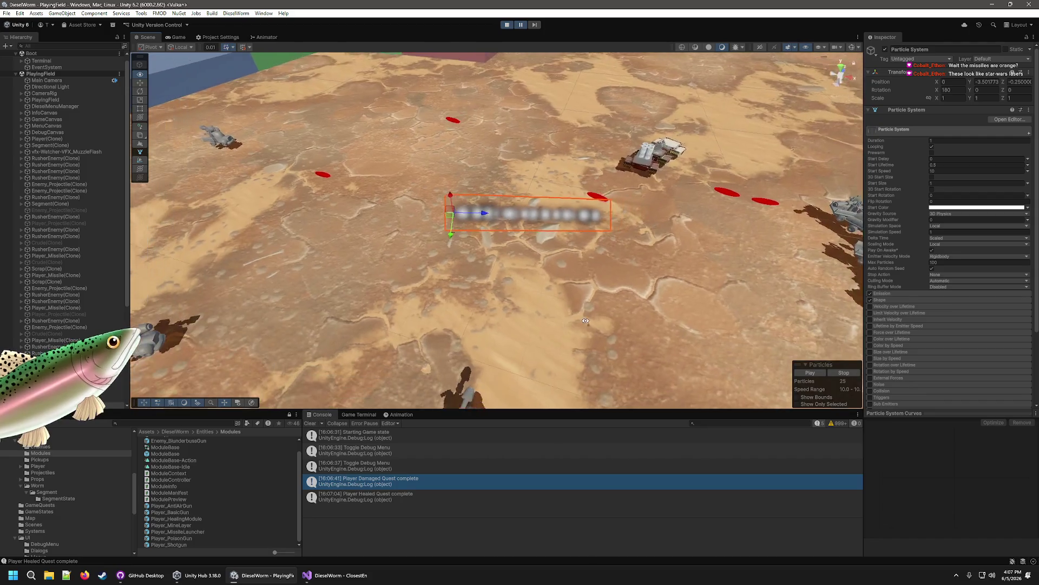
pyautogui.hotkey('ctrl', 'p')
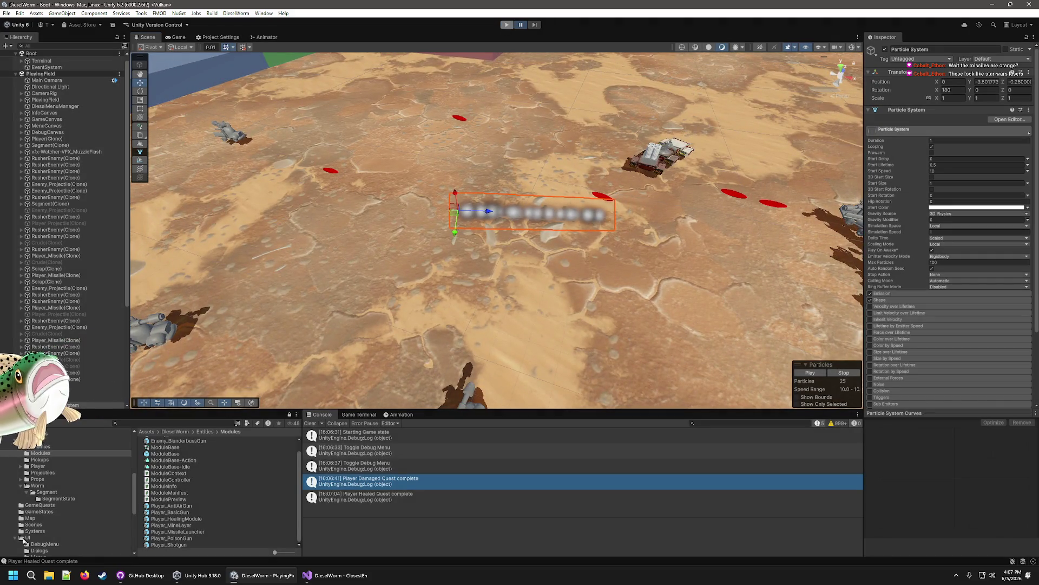
pyautogui.scroll(3, 42, 494)
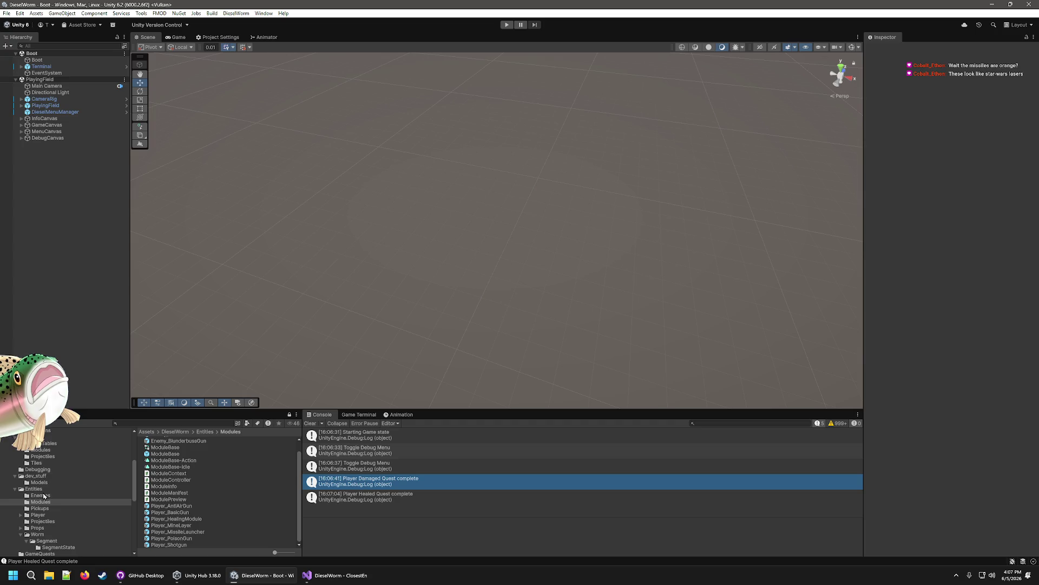
# Step: Open the MissileModel prefab and set the cylinder body's X and Z scale to 0.25
pyautogui.click(39, 483)
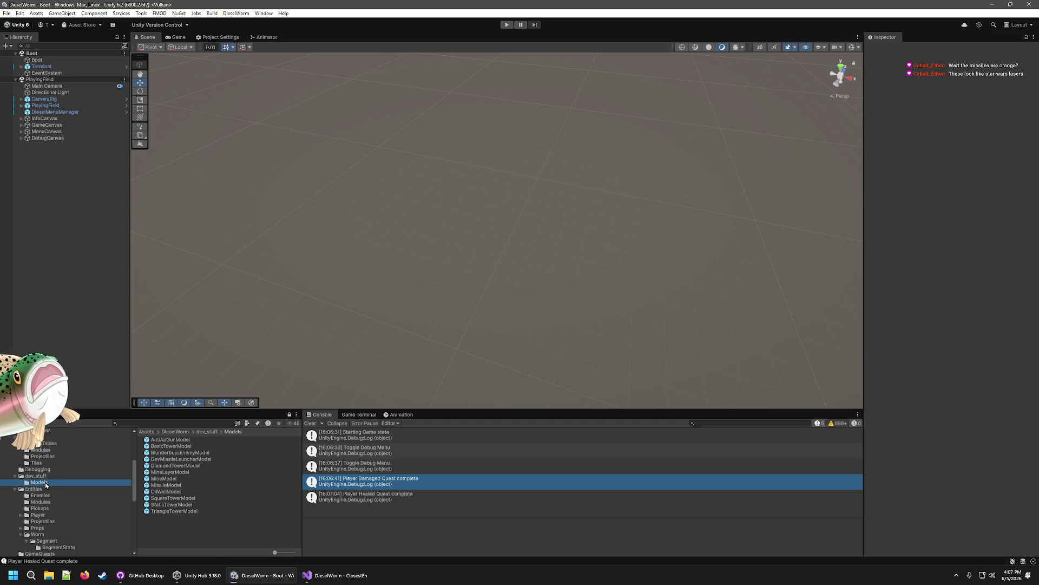
pyautogui.click(166, 485)
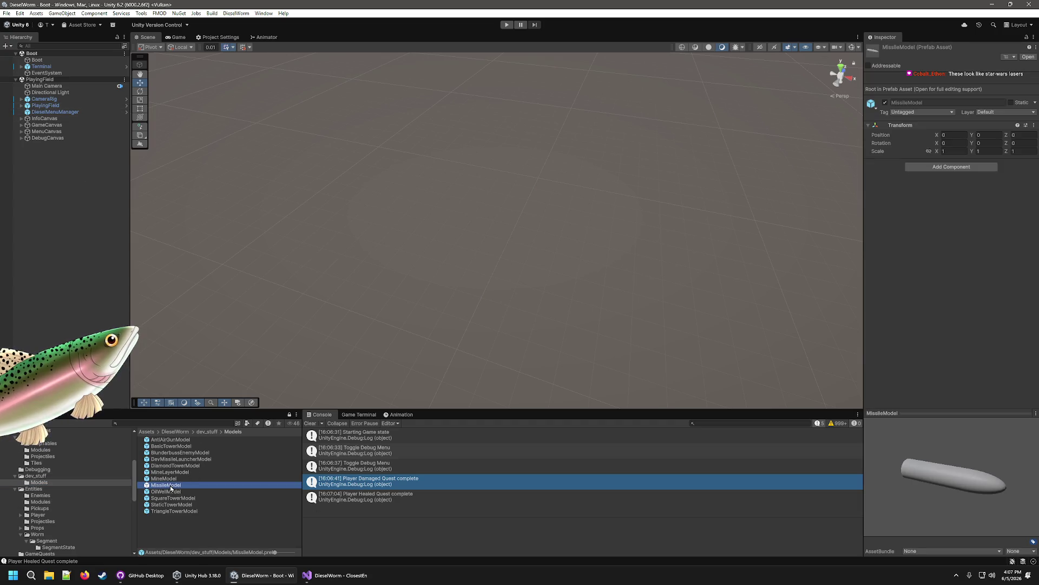
pyautogui.doubleClick(171, 486)
pyautogui.click(46, 70)
pyautogui.click(954, 98)
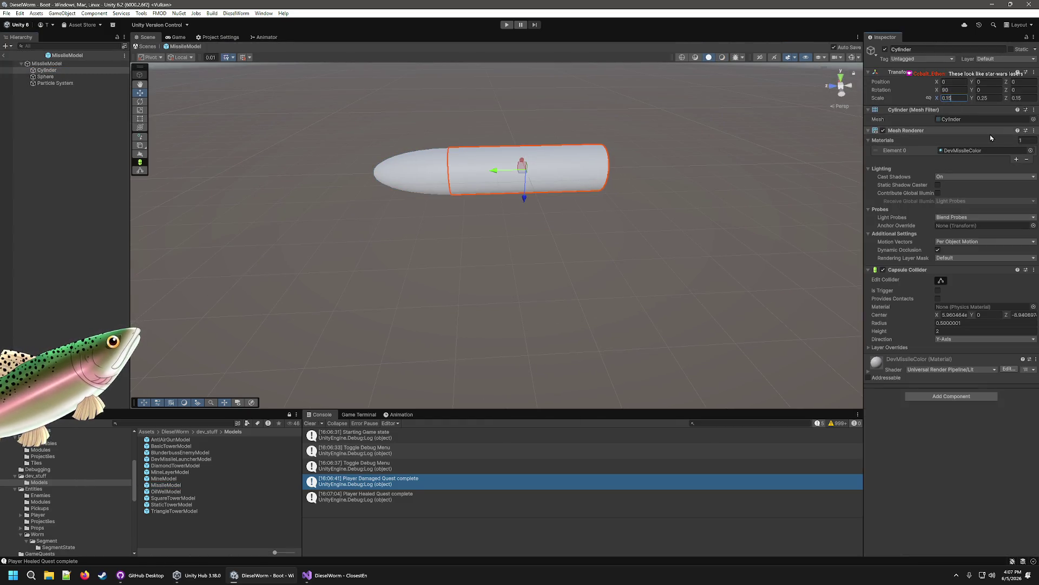
pyautogui.write('0.25')
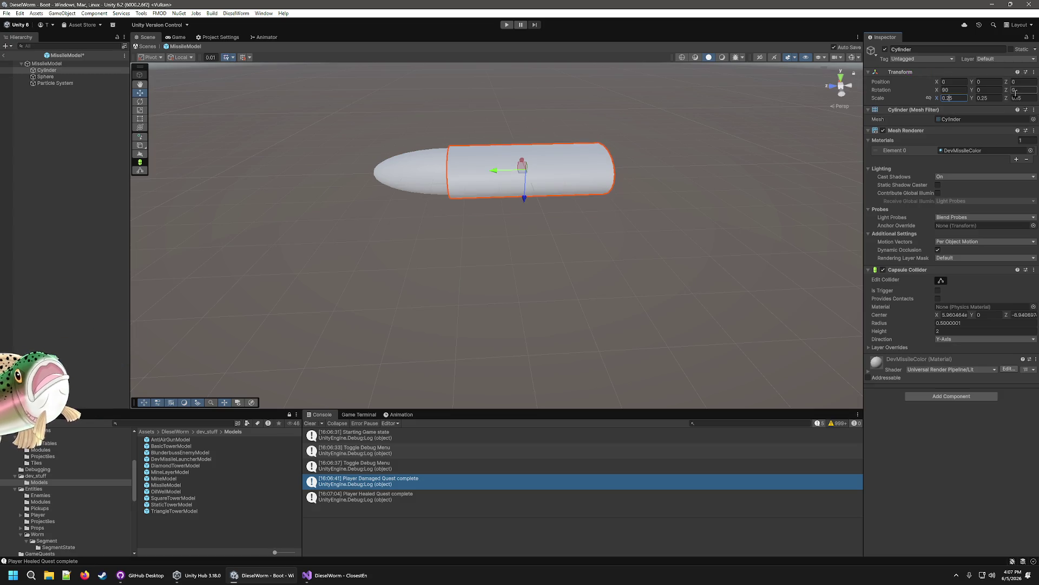
pyautogui.click(1017, 98)
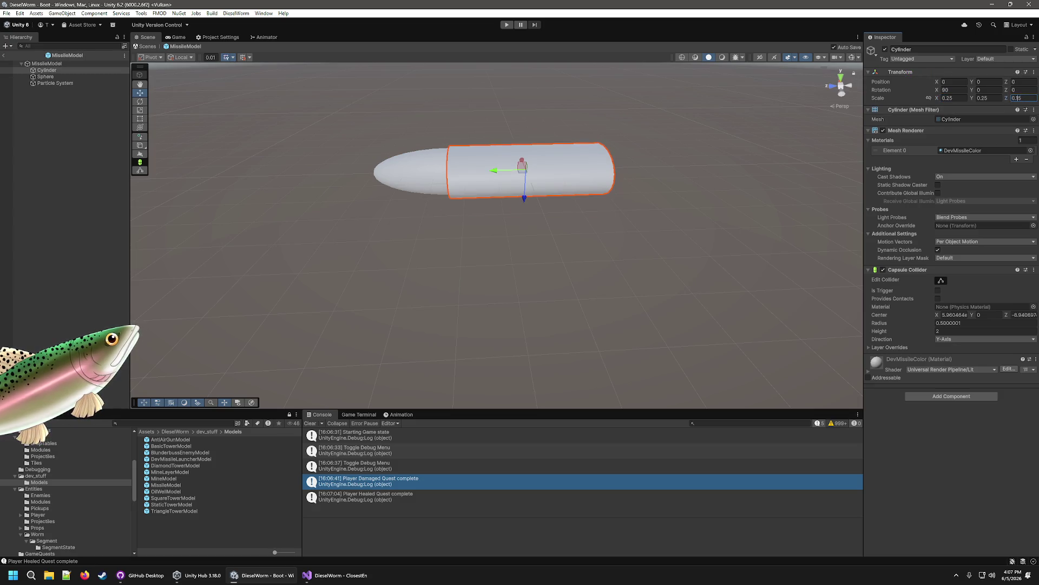
pyautogui.write('0.25')
# Step: Set the sphere nose's X scale to 0.25, leave Prefab Mode and start the game
pyautogui.click(437, 171)
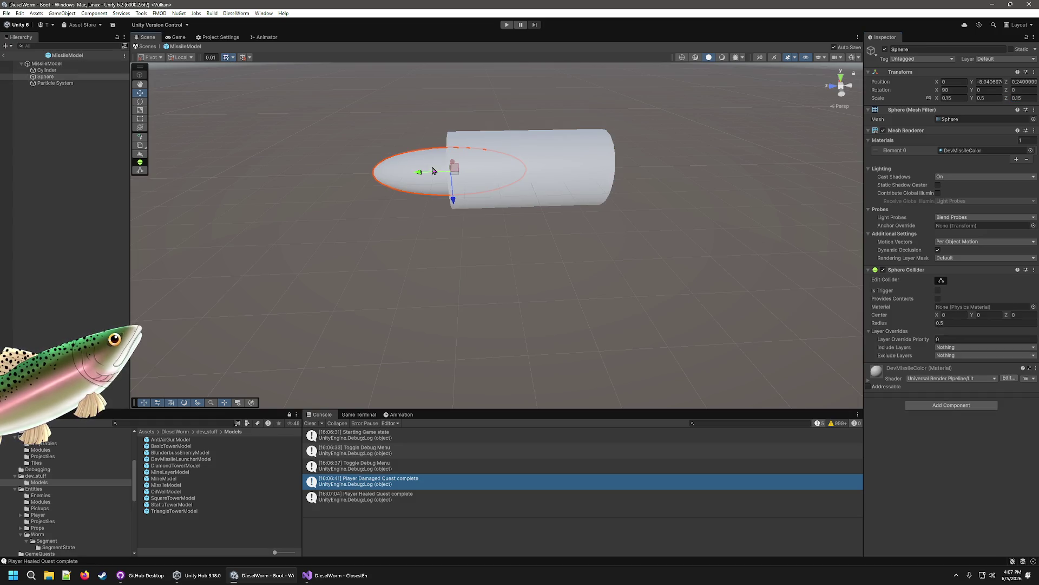
pyautogui.click(957, 98)
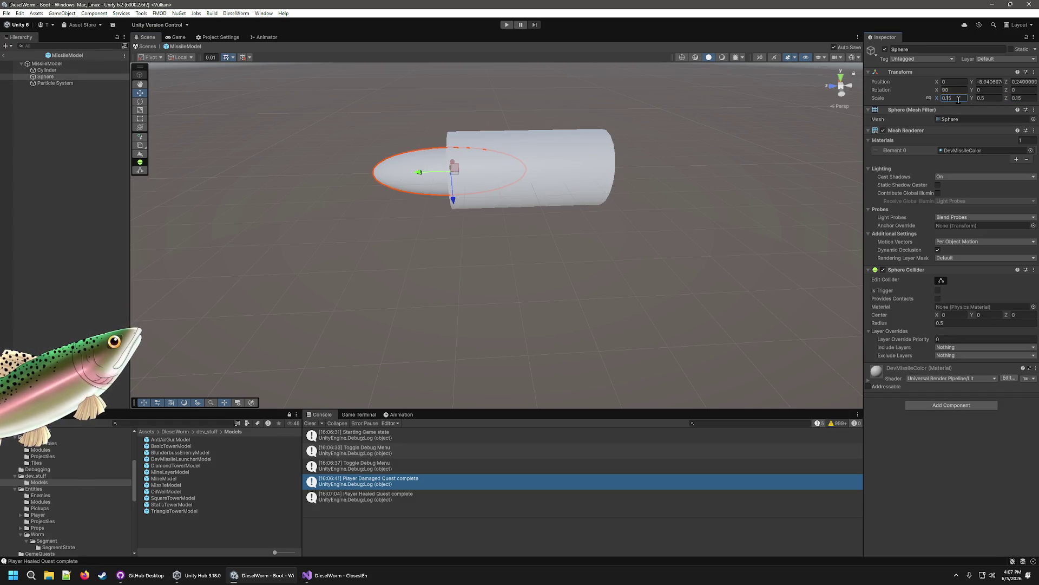
pyautogui.write('0.25')
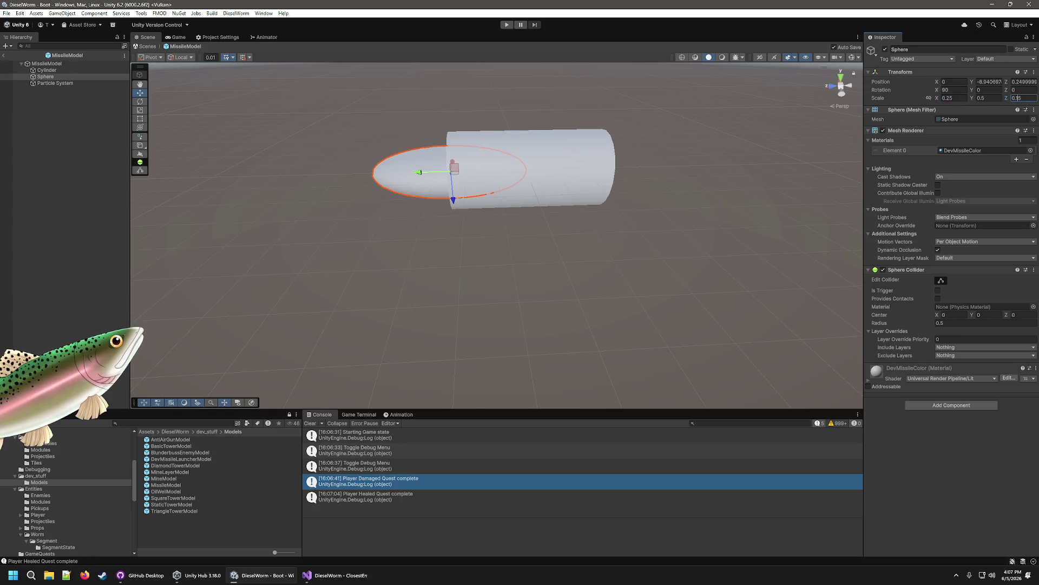
pyautogui.write('0.25')
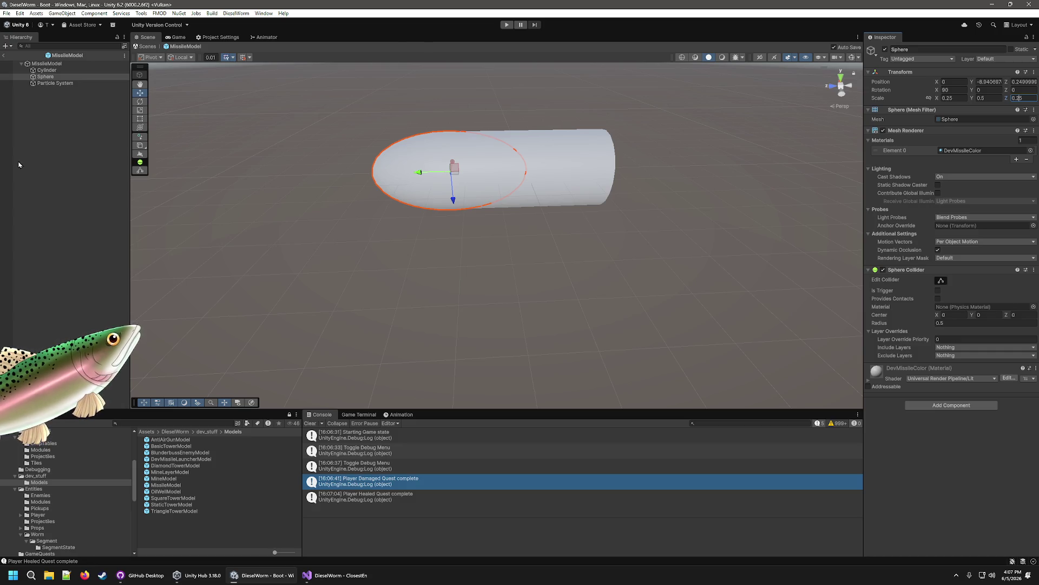
pyautogui.click(5, 56)
pyautogui.click(507, 25)
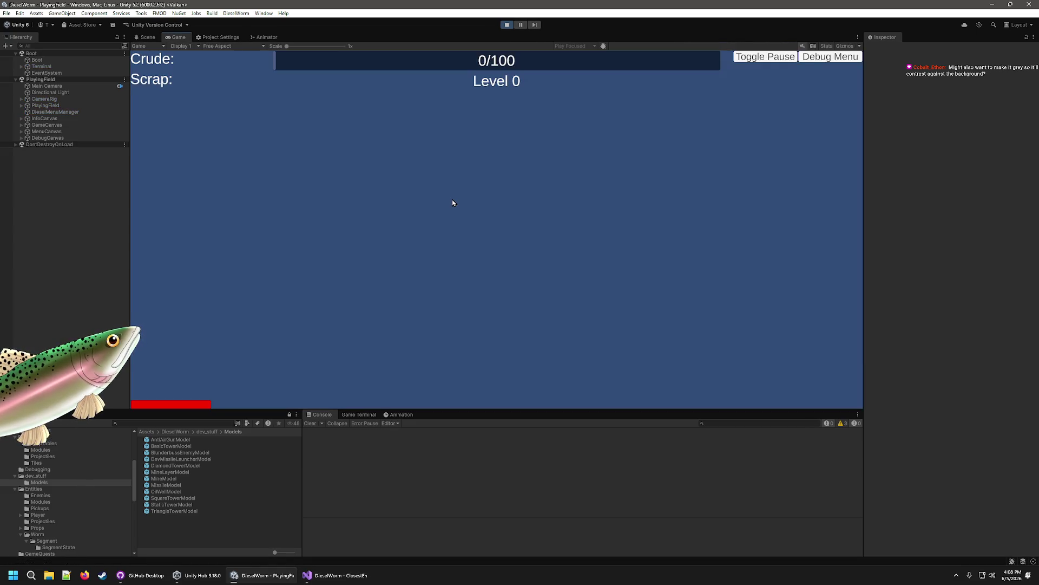
# Step: Drive the worm around, pause to inspect the missiles in the Scene view, then switch to Visual Studio
pyautogui.press('w')
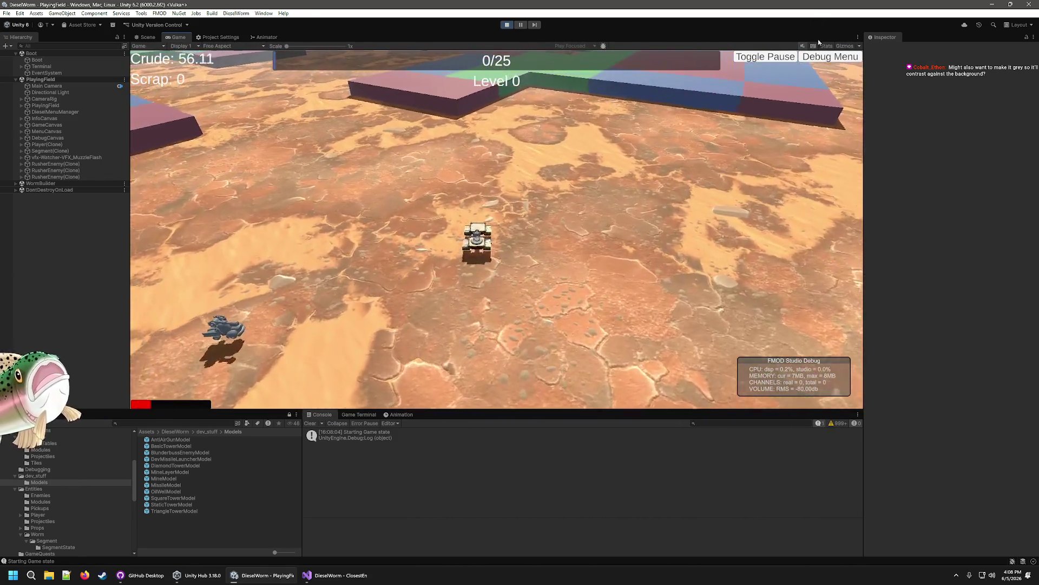
pyautogui.press('F1')
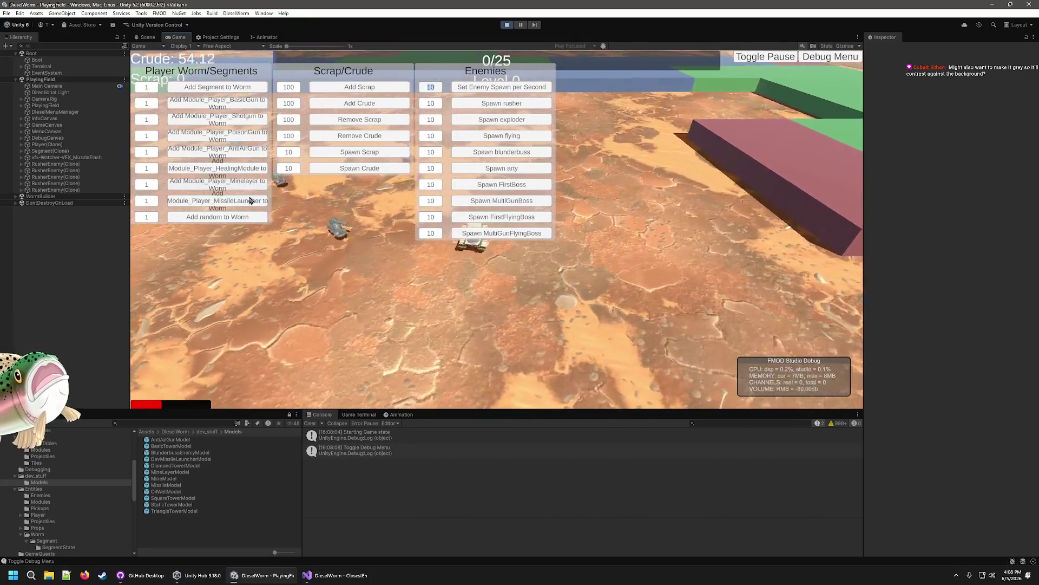
pyautogui.click(846, 59)
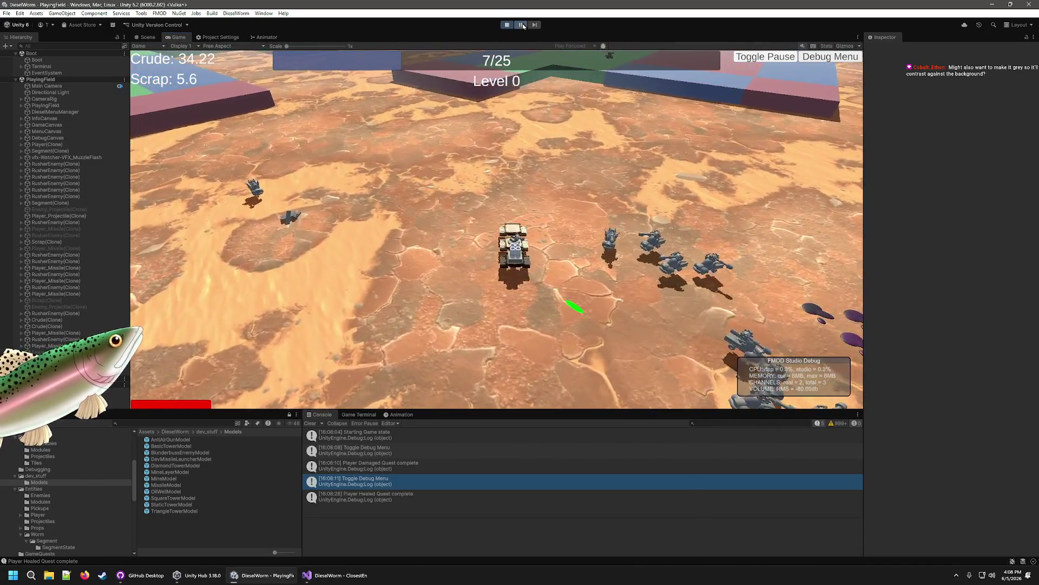
pyautogui.click(522, 25)
pyautogui.moveTo(607, 162)
pyautogui.mouseDown()
pyautogui.moveTo(635, 145)
pyautogui.moveTo(622, 99)
pyautogui.moveTo(657, 63)
pyautogui.moveTo(696, 63)
pyautogui.moveTo(796, 170)
pyautogui.moveTo(831, 165)
pyautogui.moveTo(399, 251)
pyautogui.moveTo(692, 197)
pyautogui.moveTo(675, 167)
pyautogui.moveTo(479, 337)
pyautogui.moveTo(315, 216)
pyautogui.moveTo(499, 236)
pyautogui.mouseUp()
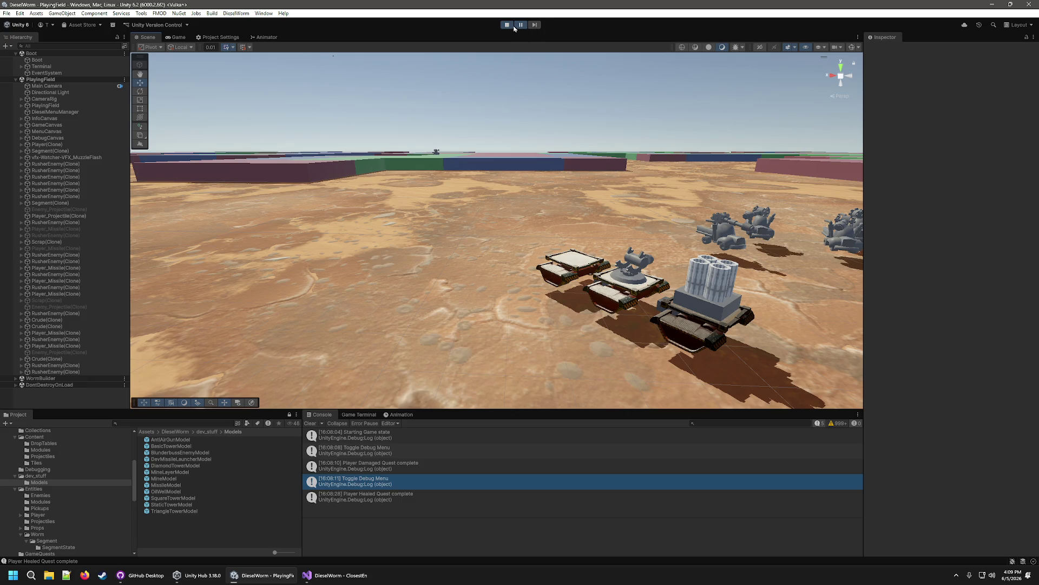
pyautogui.click(353, 579)
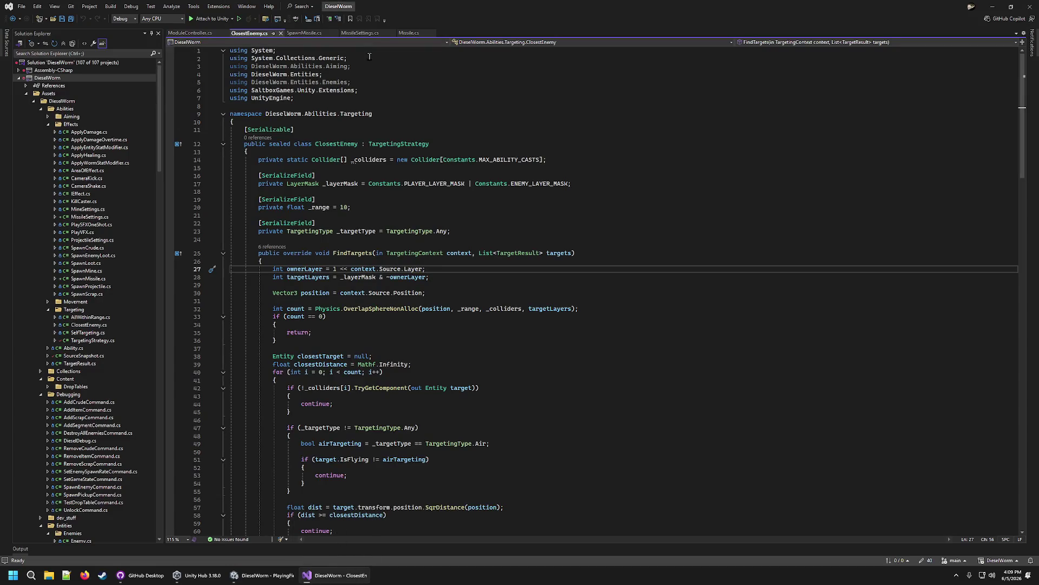
# Step: In Missile.cs FixedUpdate, add a Debug.Log line inside the if (state.Target) check
pyautogui.click(311, 36)
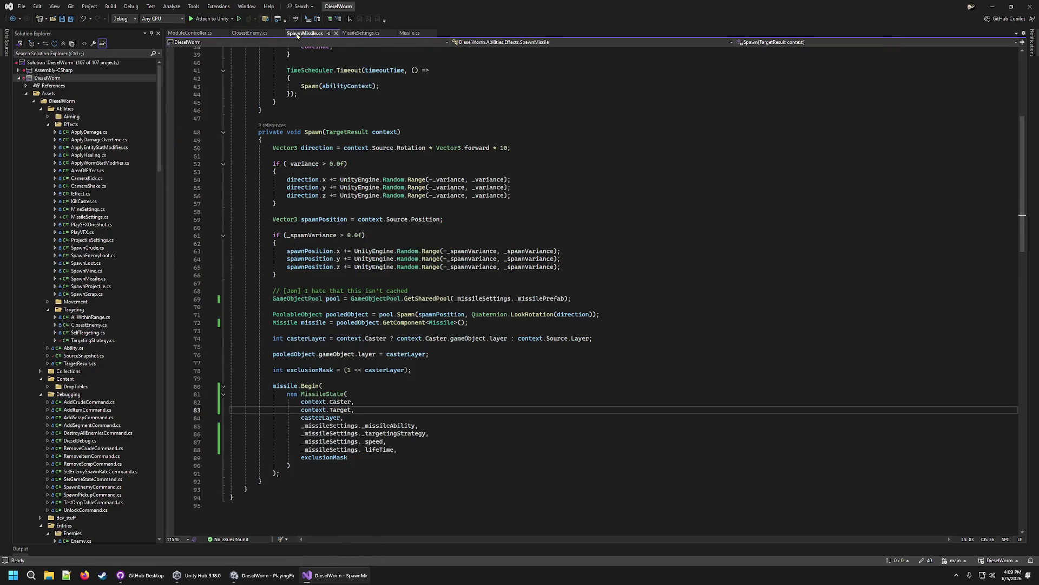
pyautogui.click(361, 33)
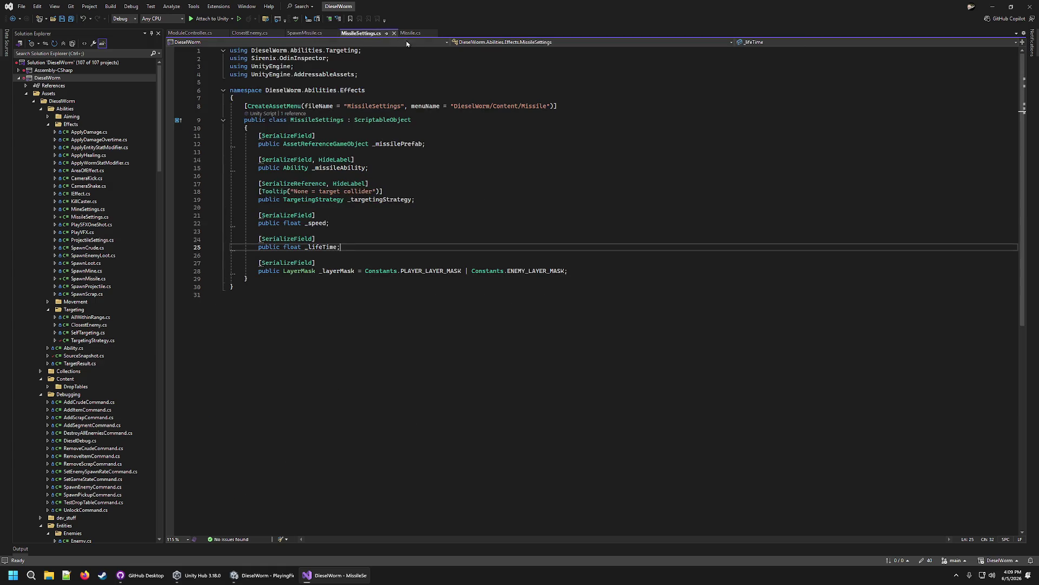
pyautogui.click(410, 33)
pyautogui.scroll(-15, 802, 282)
pyautogui.moveTo(263, 239)
pyautogui.mouseDown()
pyautogui.moveTo(176, 195)
pyautogui.moveTo(233, 139)
pyautogui.moveTo(249, 341)
pyautogui.moveTo(373, 93)
pyautogui.mouseUp()
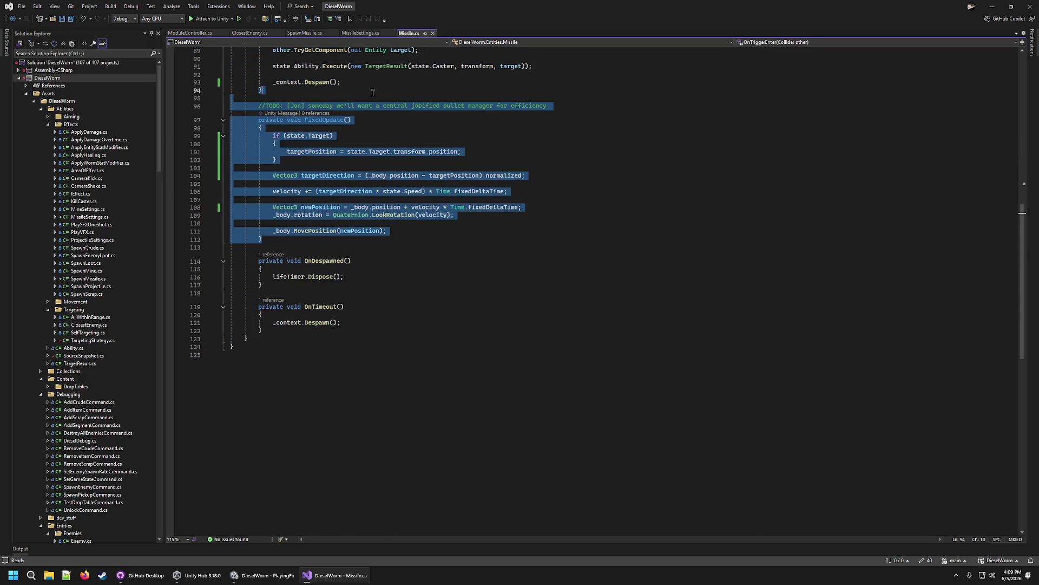
pyautogui.click(725, 192)
pyautogui.click(566, 150)
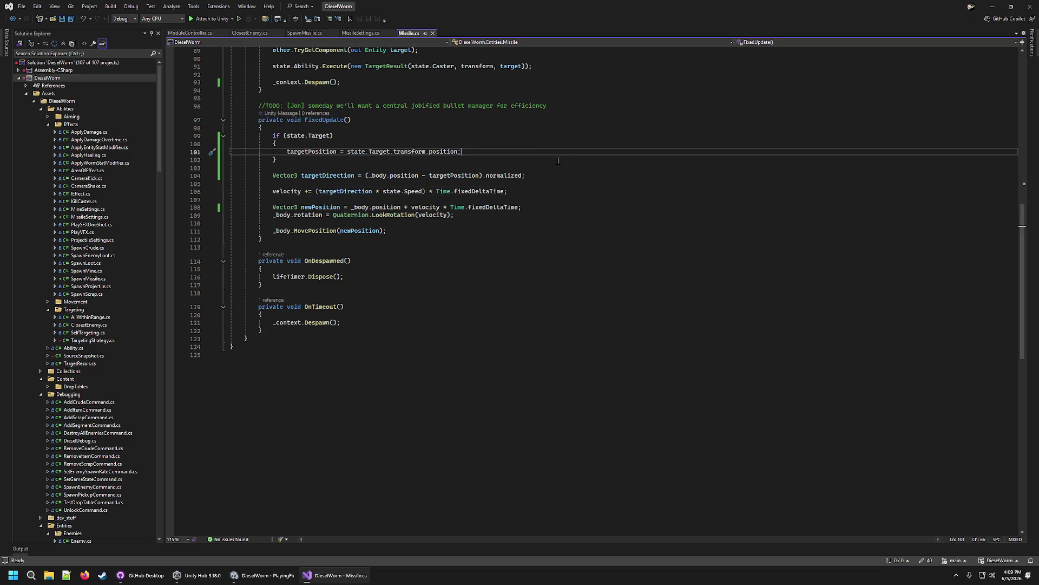
pyautogui.click(454, 144)
pyautogui.press('Return')
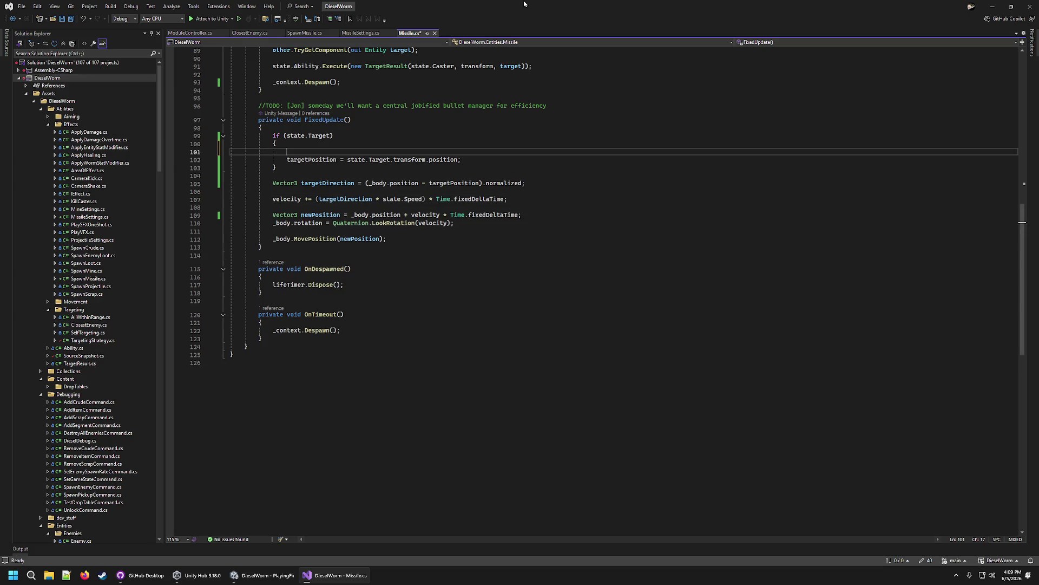
pyautogui.write('Debug')
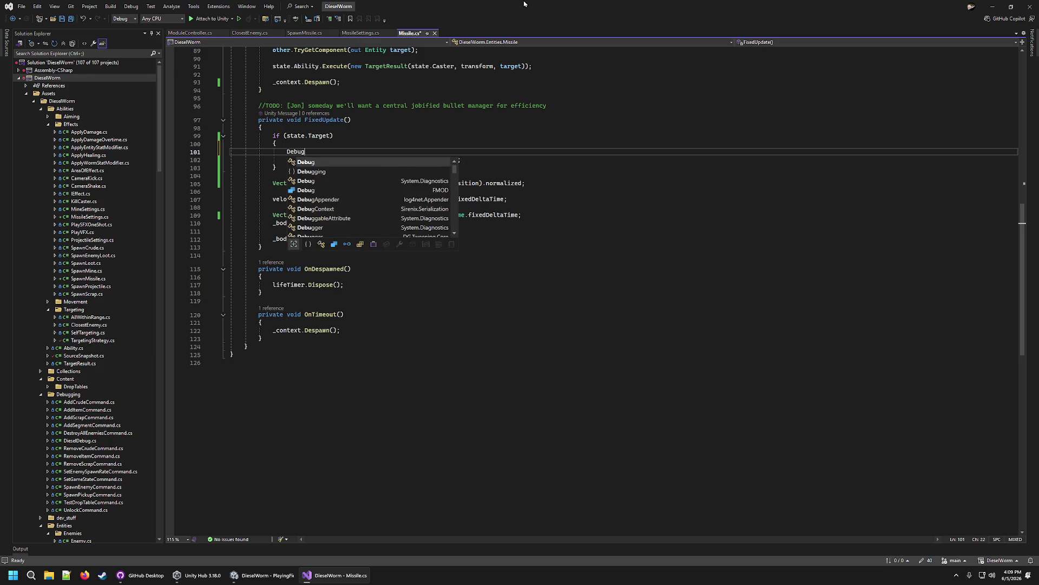
pyautogui.write('.Log("target still alive')
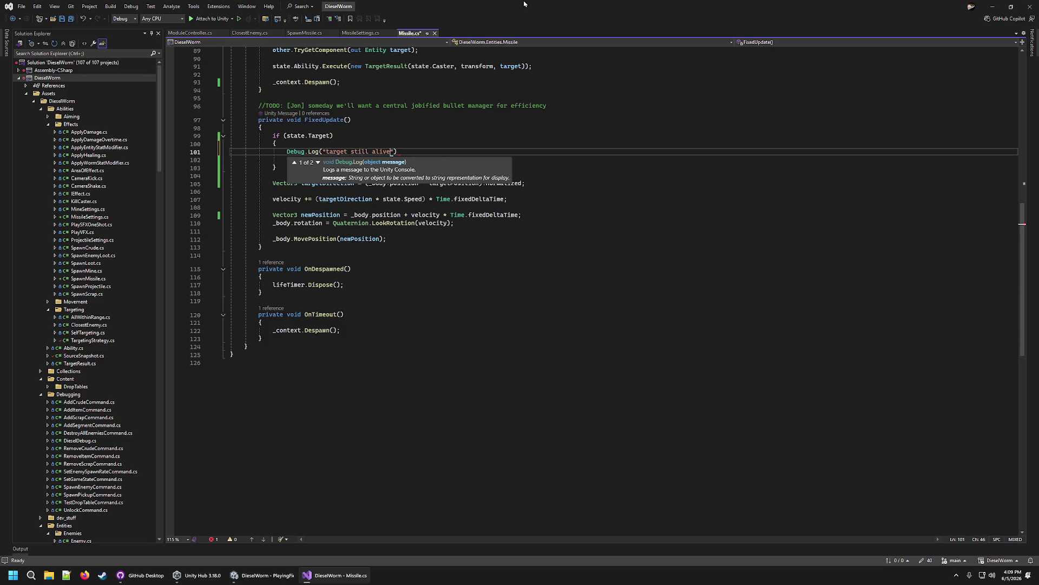
pyautogui.write('")')
# Step: Save Missile.cs and stop the running game in Unity so scripts recompile
pyautogui.hotkey('ctrl', 's')
pyautogui.hotkey('alt', 'Tab')
pyautogui.click(506, 26)
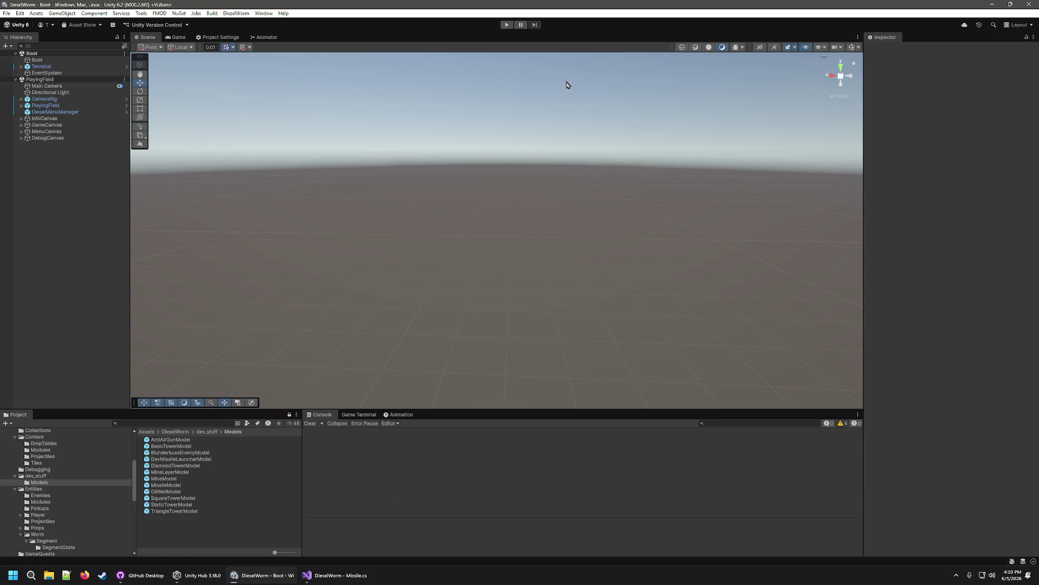
# Step: Play-test adding Module_Player_MissileLauncher to the Worm to see the debug logs, then stop
pyautogui.click(507, 25)
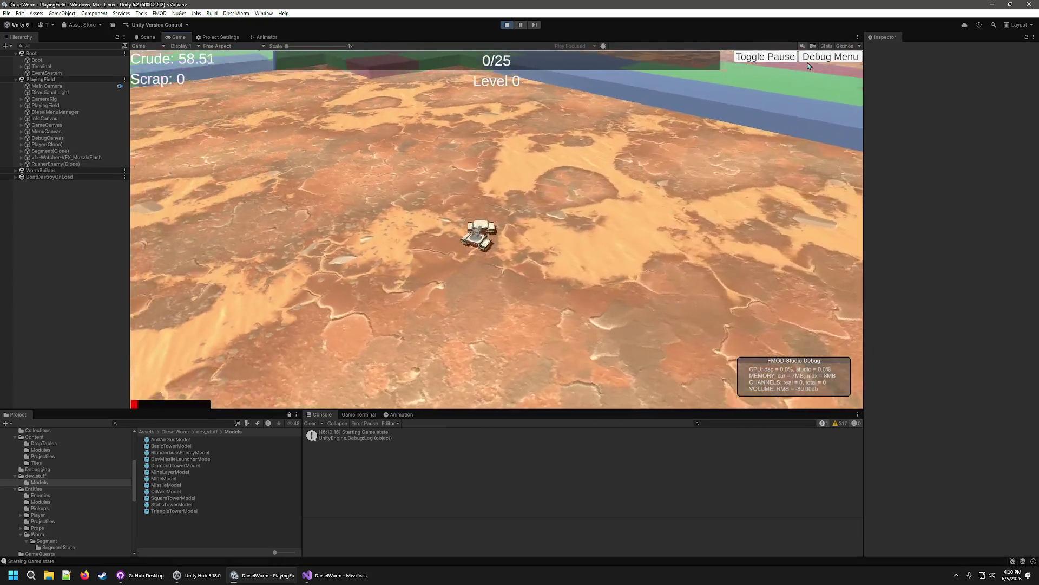
pyautogui.click(801, 60)
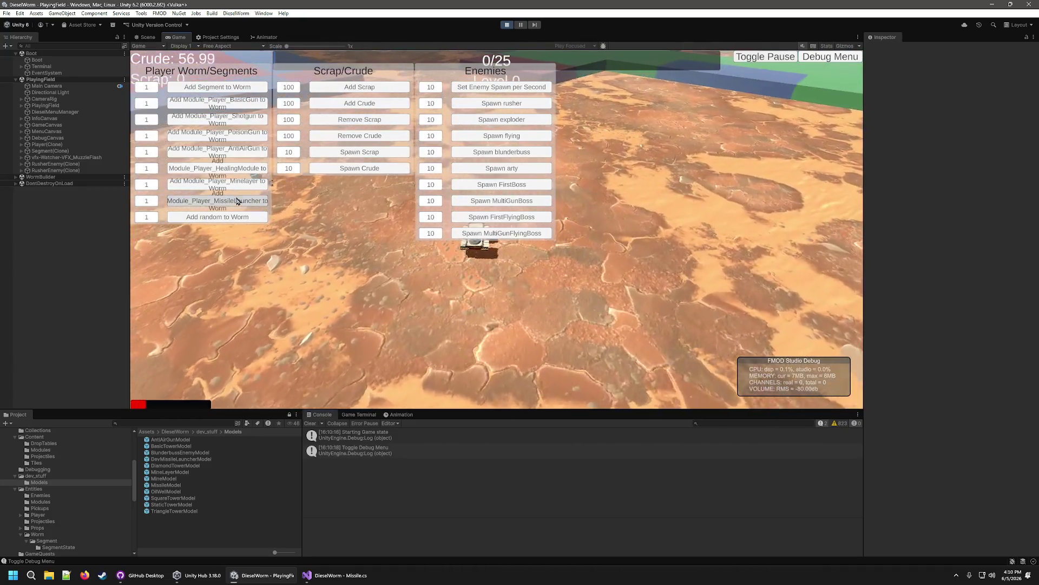
pyautogui.click(839, 57)
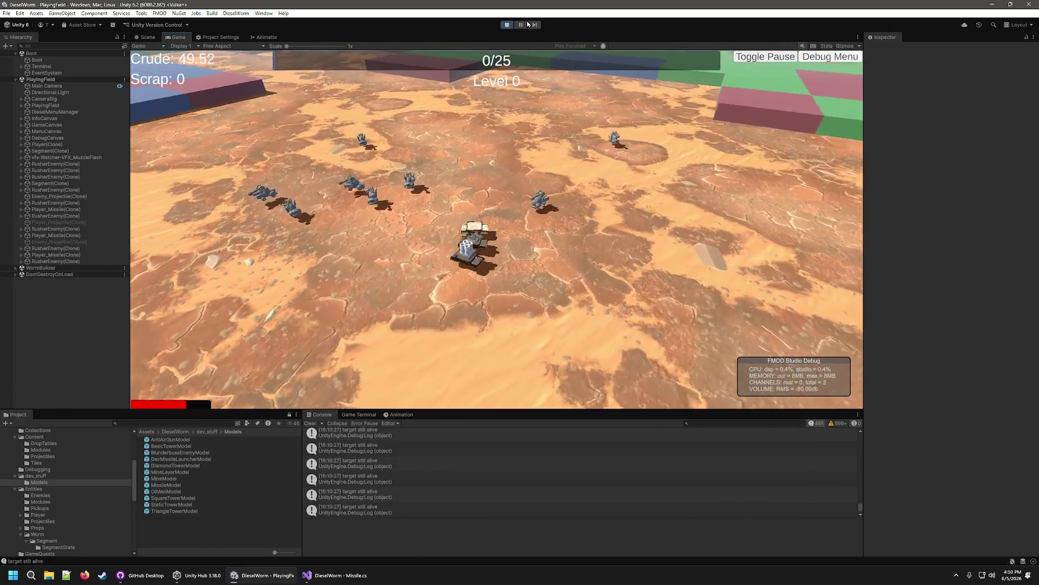
pyautogui.click(507, 24)
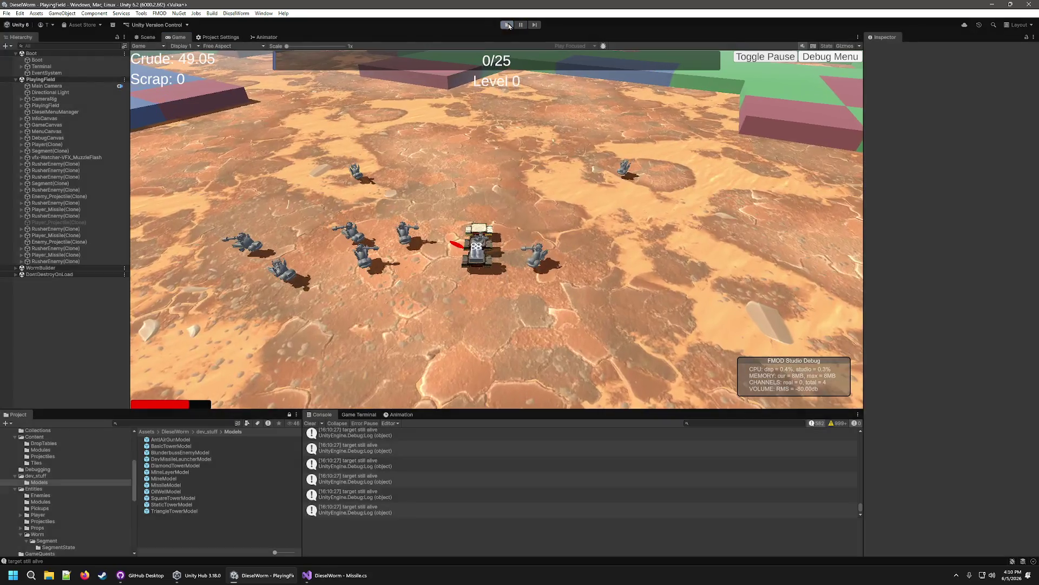
# Step: Highlight the uses of targetPosition in Missile.cs's FixedUpdate in Visual Studio
pyautogui.click(330, 573)
pyautogui.doubleClick(446, 184)
pyautogui.click(549, 186)
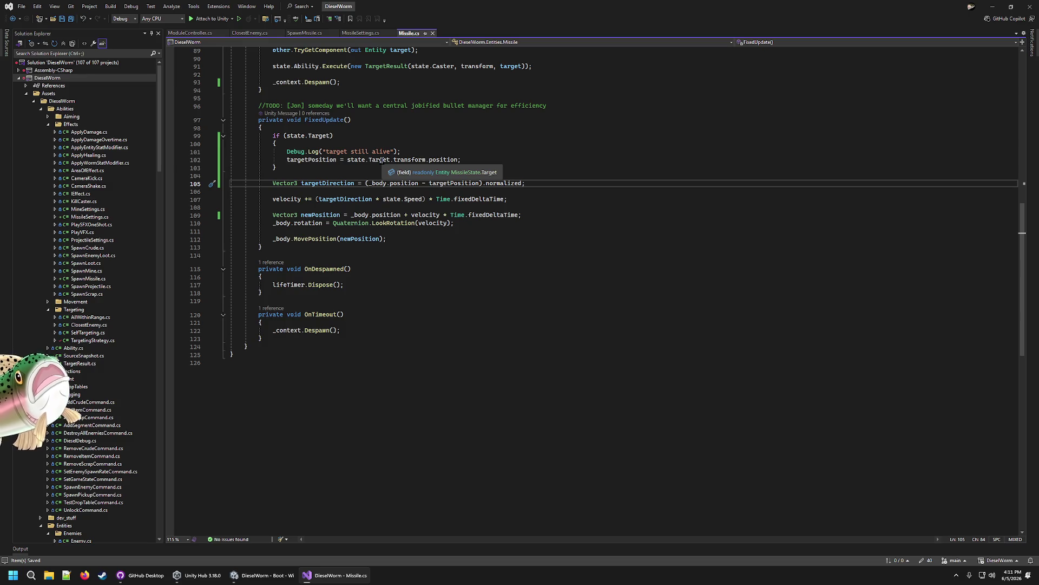
# Step: Move the debug log below the targetPosition assignment and make it print $"target position {targetPosition}"
pyautogui.click(485, 158)
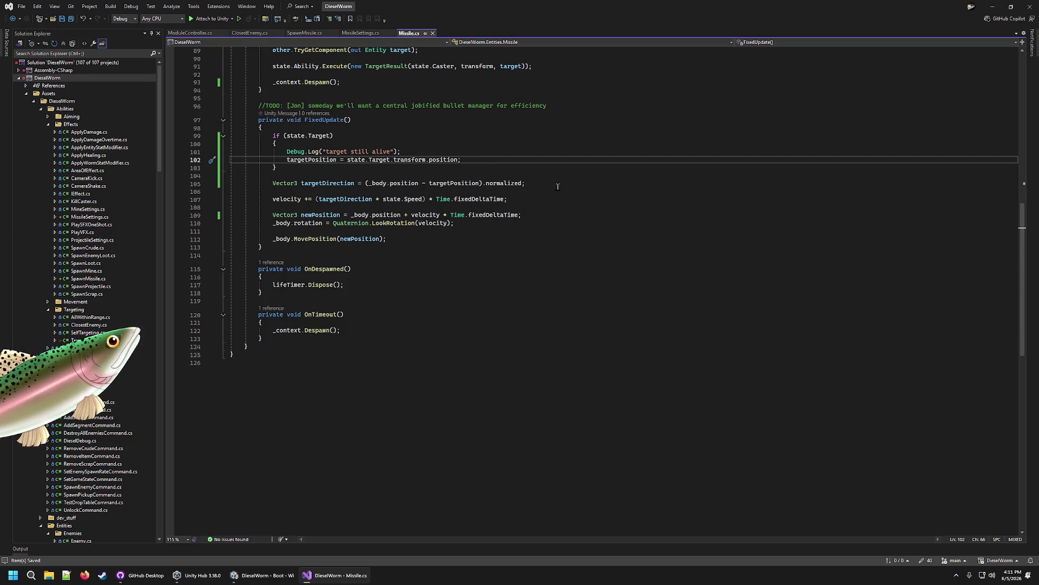
pyautogui.press('Up')
pyautogui.hotkey('shift', 'Home')
pyautogui.press('BackSpace')
pyautogui.hotkey('shift', 'Up')
pyautogui.hotkey('ctrl', 'z')
pyautogui.hotkey('ctrl', 'z')
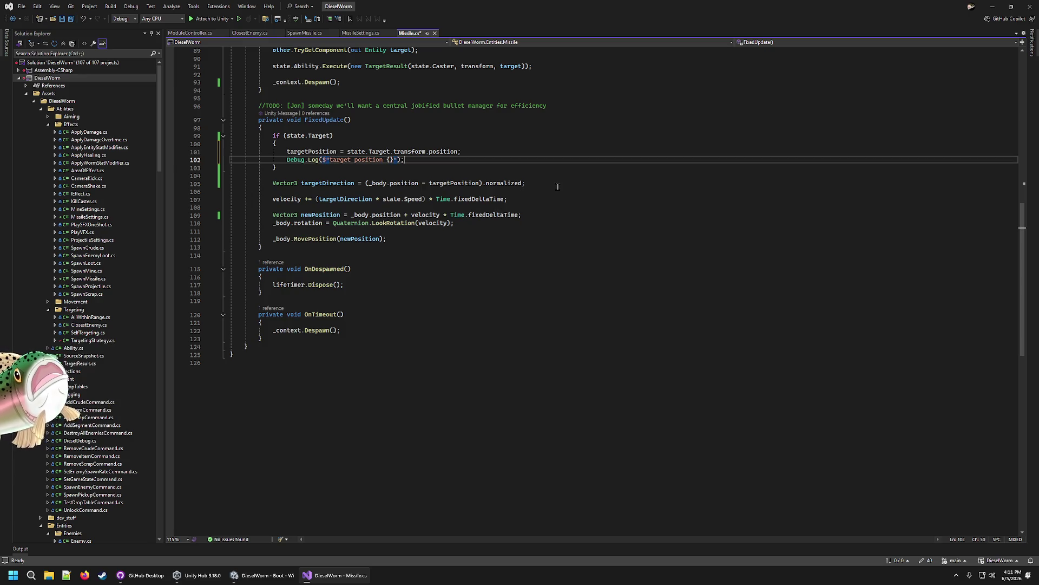
pyautogui.write('tar')
pyautogui.press('Tab')
# Step: Save Missile.cs and switch back to the Unity editor
pyautogui.hotkey('ctrl', 's')
pyautogui.hotkey('ctrl', 'a')
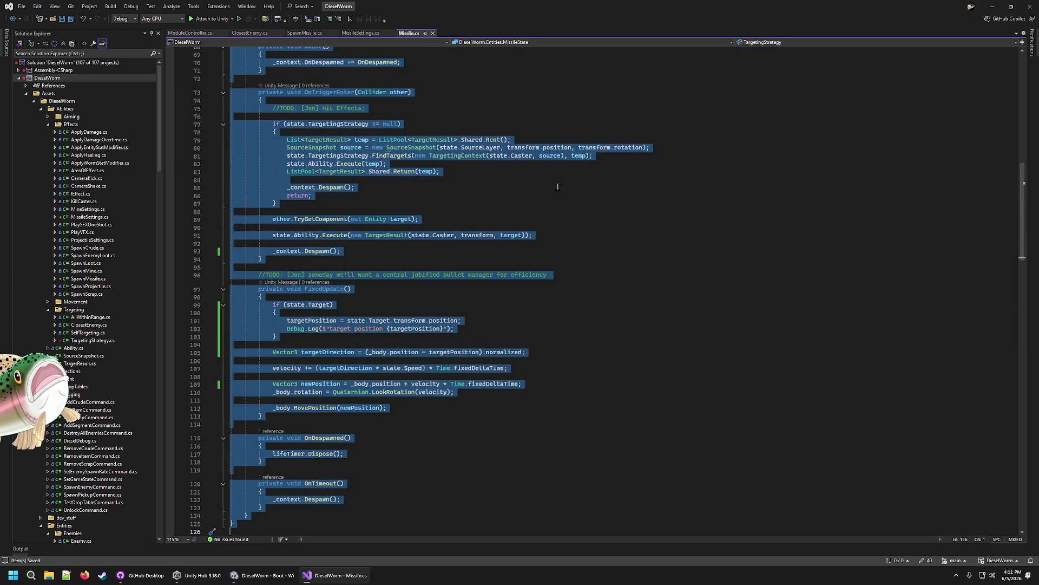
pyautogui.click(529, 236)
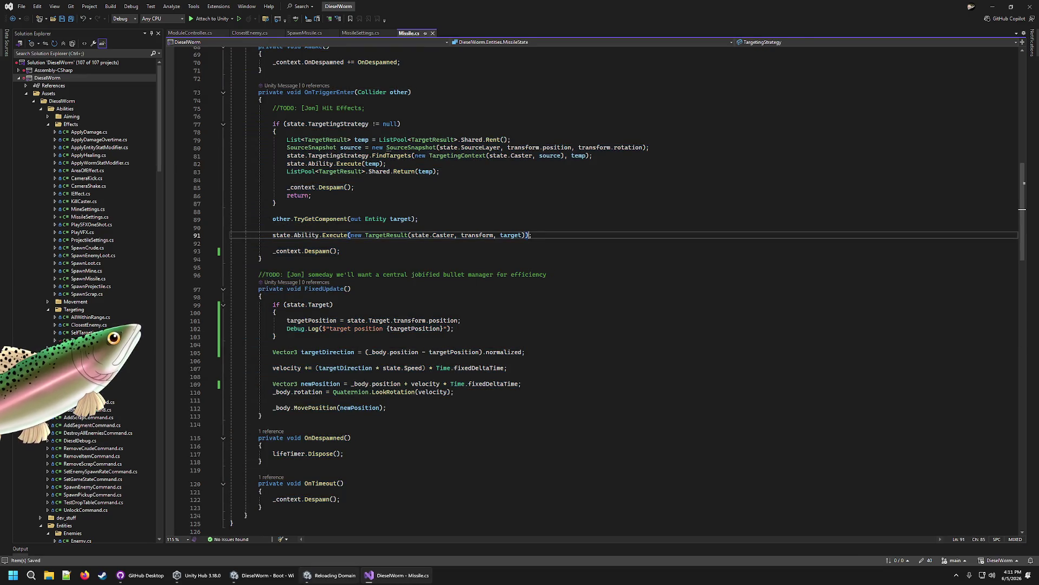
pyautogui.click(264, 575)
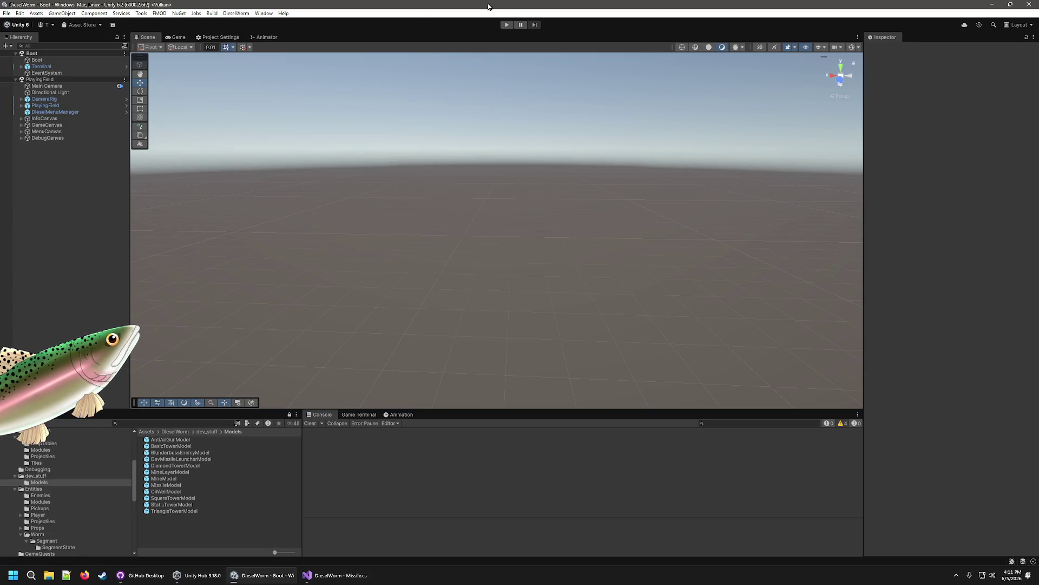
# Step: Run the game in Play mode and use the debug menu to add a worm segment and extra crude
pyautogui.click(507, 25)
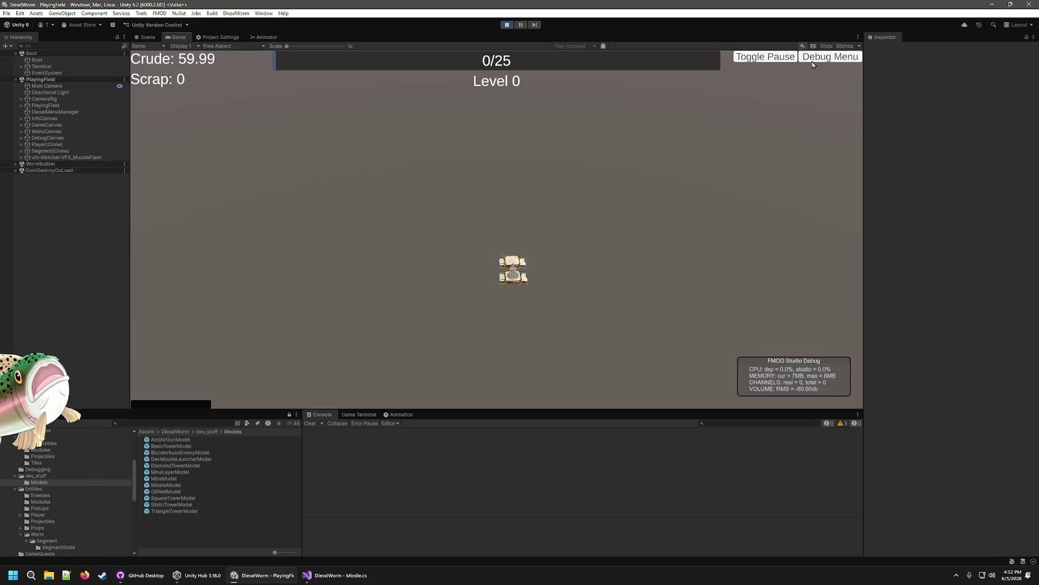
pyautogui.click(830, 57)
pyautogui.click(233, 205)
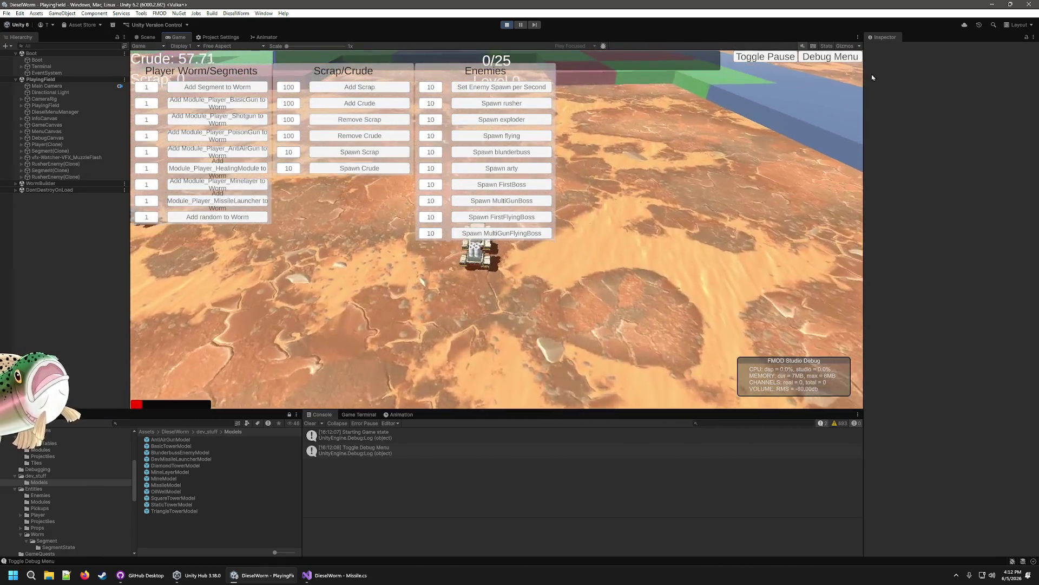
pyautogui.press('F1')
pyautogui.press('F1')
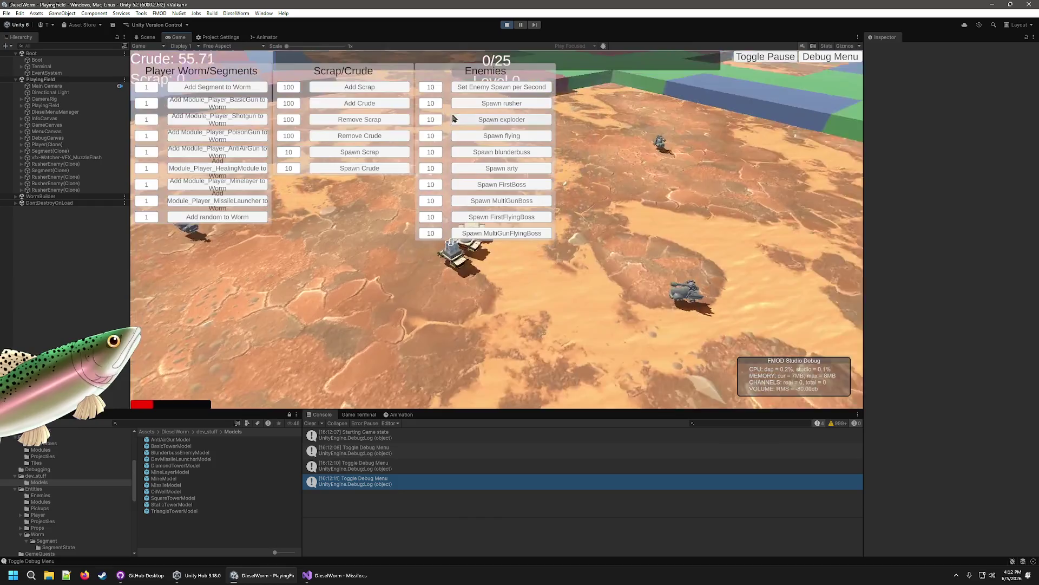
pyautogui.click(367, 106)
pyautogui.click(367, 105)
pyautogui.click(368, 106)
pyautogui.click(367, 106)
pyautogui.click(367, 106)
pyautogui.click(367, 105)
pyautogui.click(368, 106)
pyautogui.press('F1')
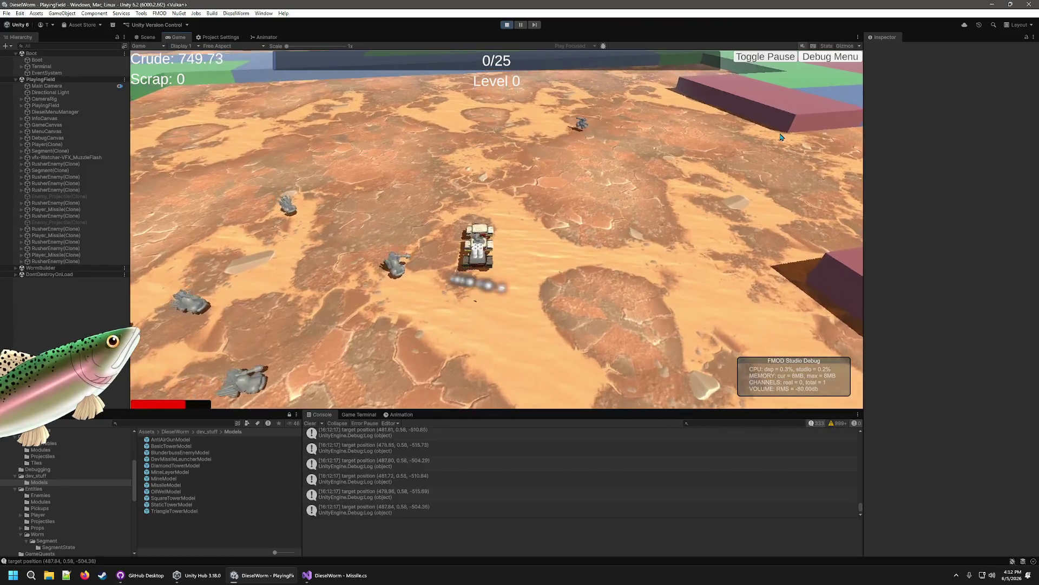
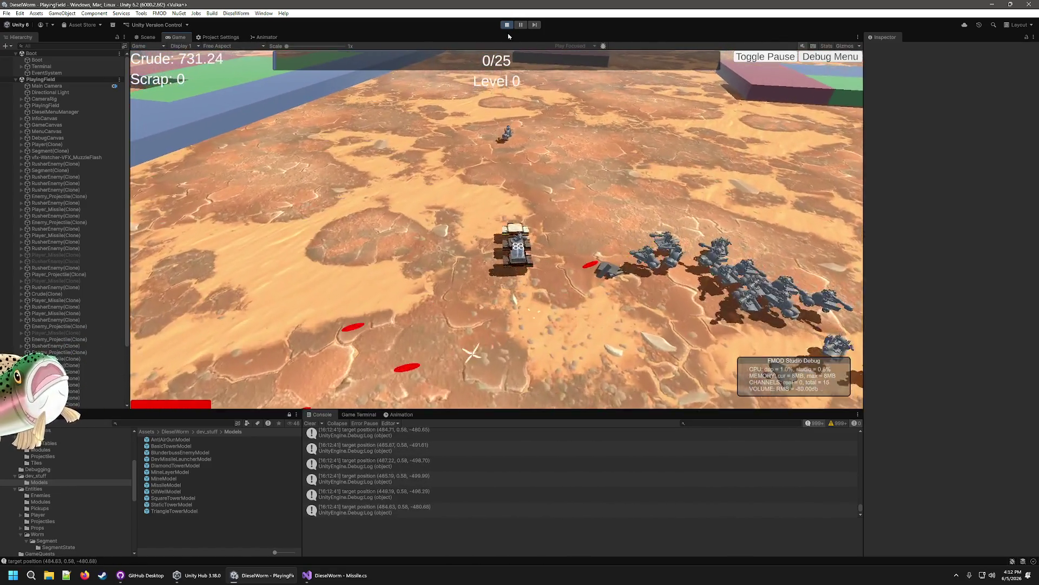
# Step: Stop the running play-test and bring Missile.cs back up in Visual Studio
pyautogui.click(507, 24)
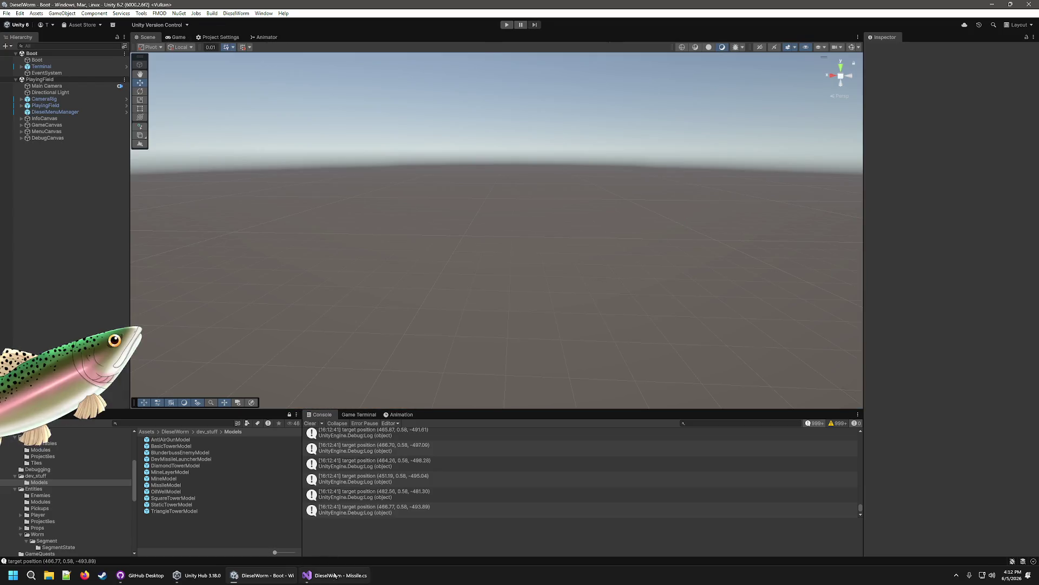
pyautogui.click(336, 575)
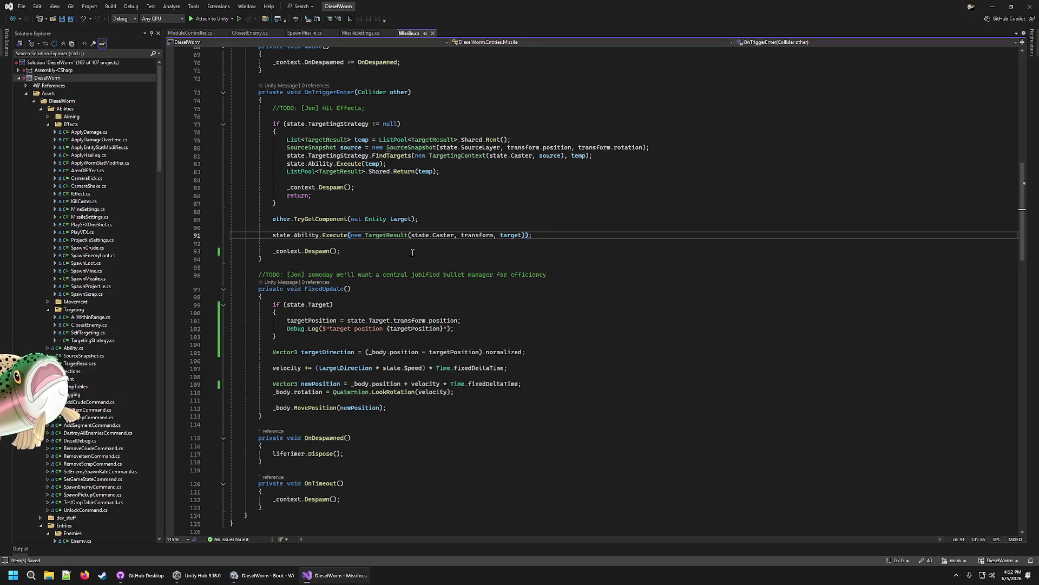
# Step: Change line 105's targetDirection to (targetPosition - _body.position).normalized
pyautogui.click(423, 359)
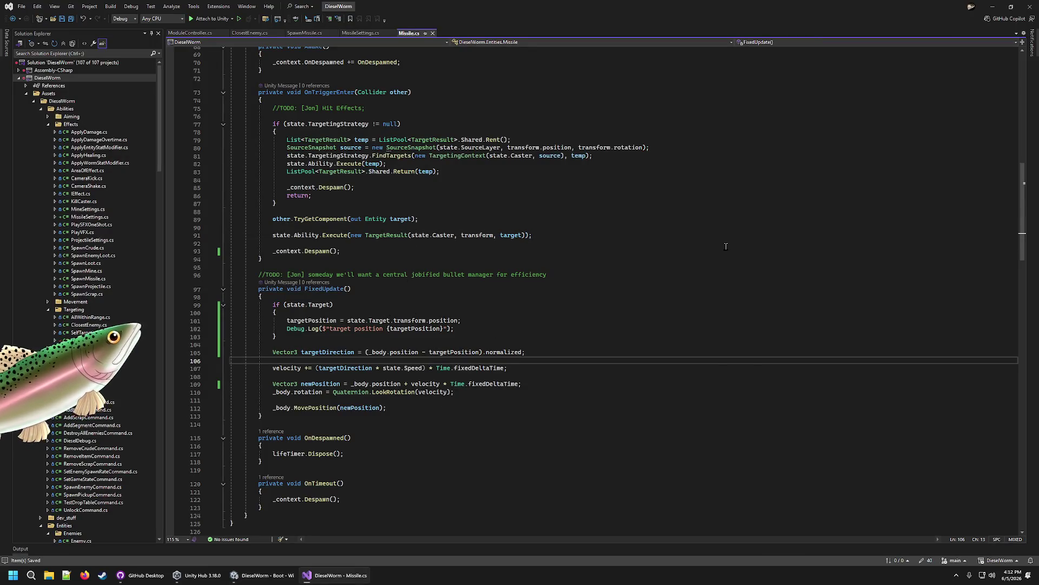
pyautogui.press('Up')
pyautogui.press('Right')
pyautogui.press('Right')
pyautogui.press('Right')
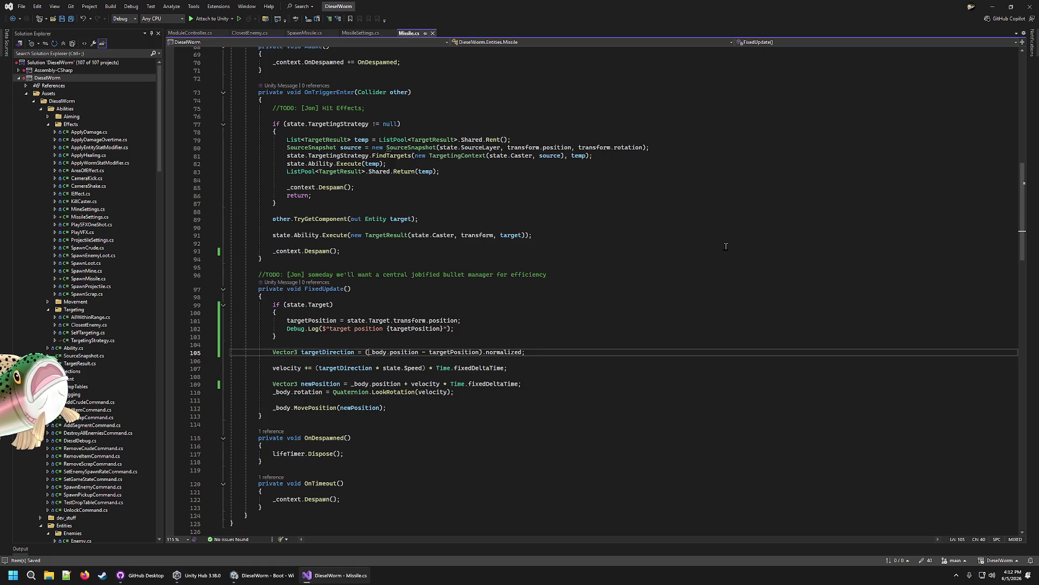
pyautogui.press('Right')
pyautogui.press('Right')
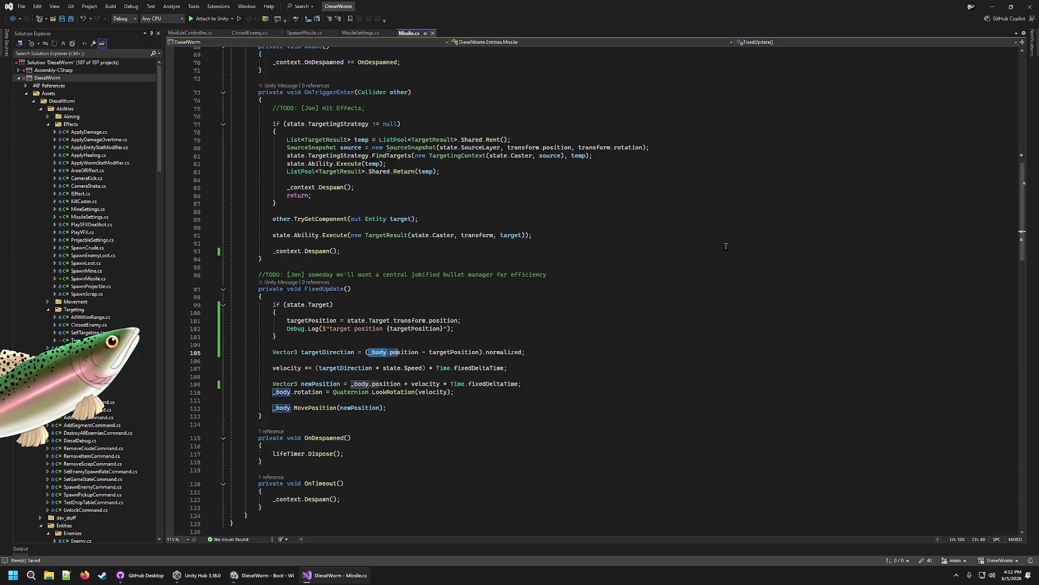
pyautogui.press('Delete')
pyautogui.press('Delete')
pyautogui.press('Delete')
pyautogui.press('Delete')
pyautogui.press('Right')
pyautogui.press('Right')
pyautogui.press('Right')
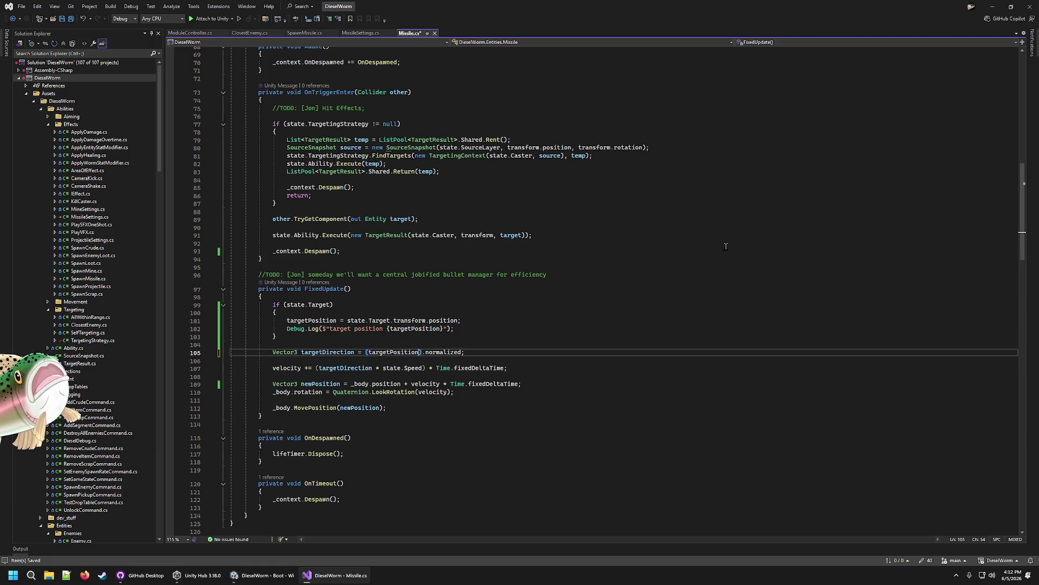
pyautogui.write('- _body.position')
# Step: Save Missile.cs and start a new play session in Unity
pyautogui.hotkey('ctrl', 's')
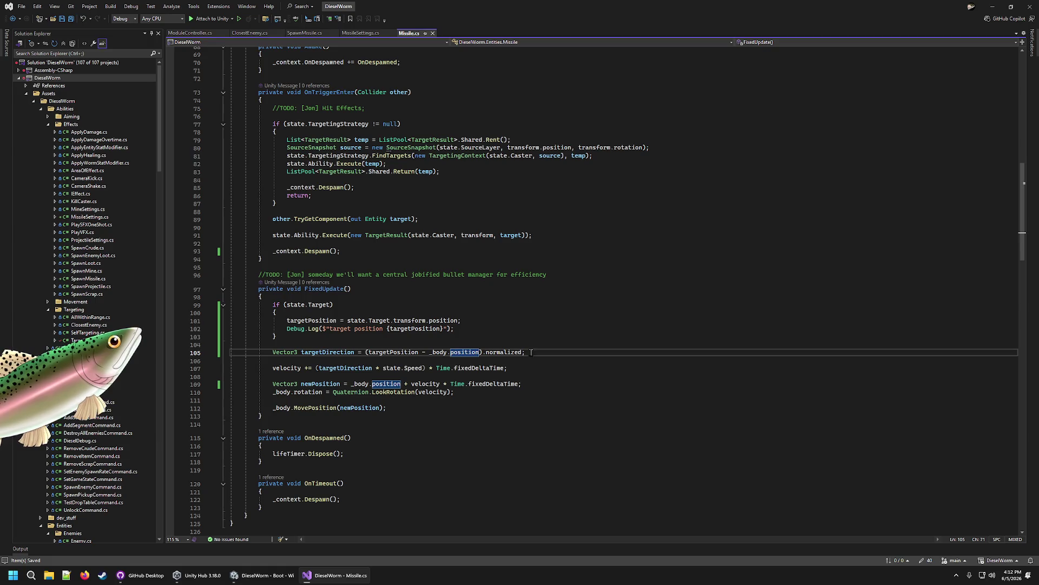
pyautogui.press('Up')
pyautogui.press('Up')
pyautogui.press('Up')
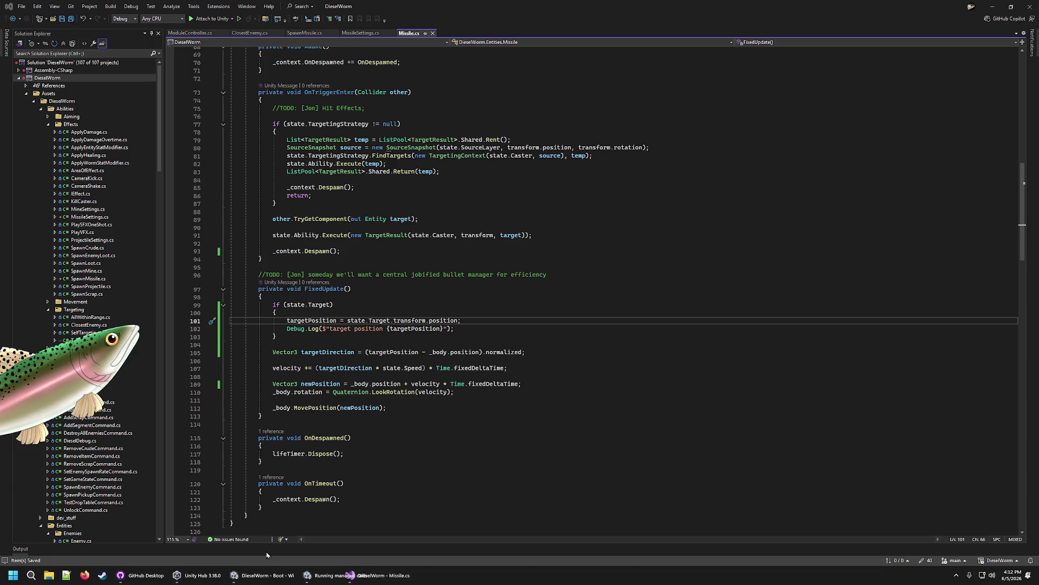
pyautogui.click(267, 575)
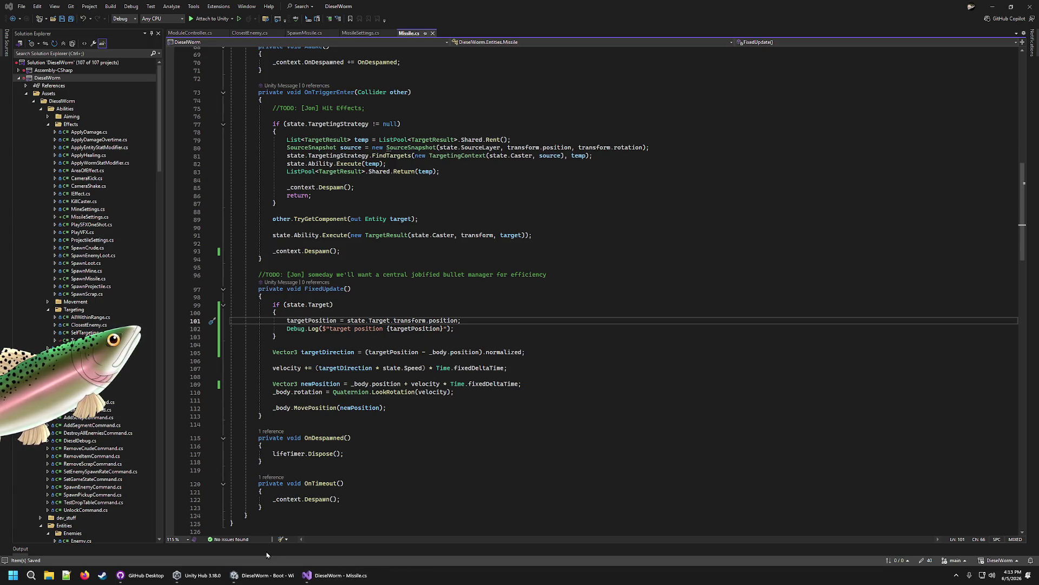
pyautogui.click(507, 24)
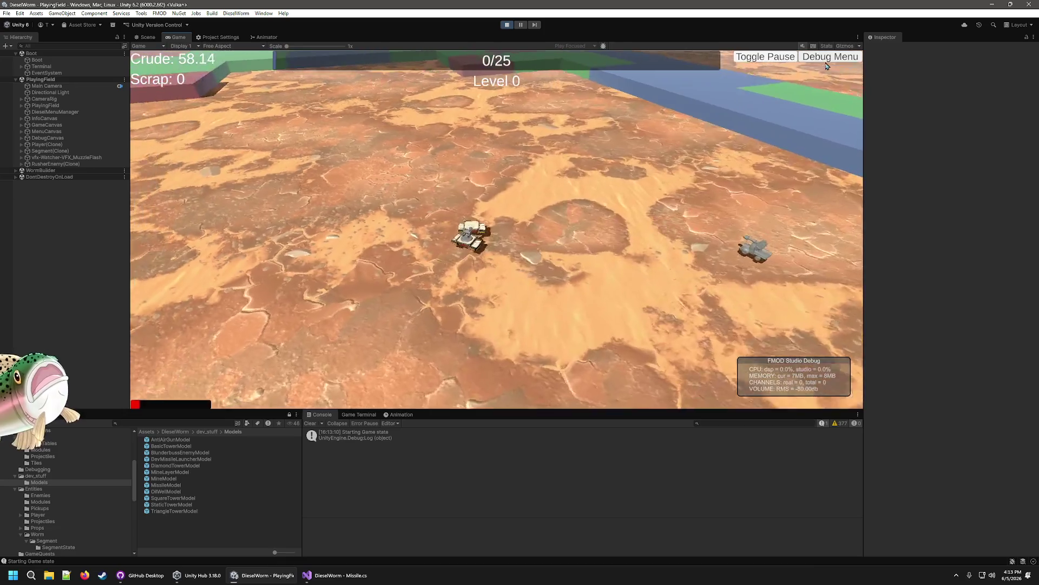
# Step: Add Crude three times from the Debug Menu, watch missiles hit enemies, then stop and return to Missile.cs
pyautogui.click(826, 59)
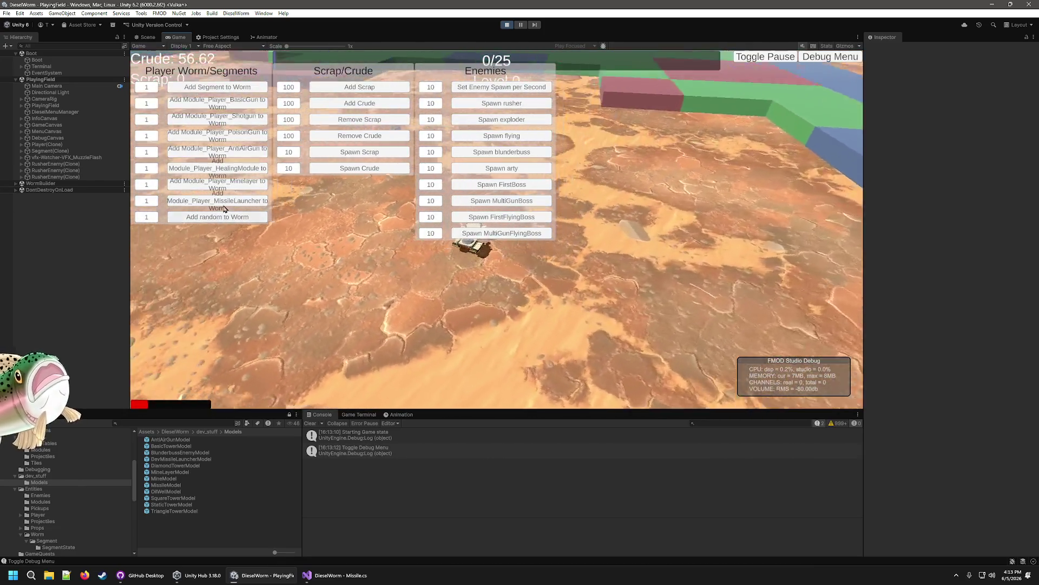
pyautogui.click(362, 104)
pyautogui.click(370, 107)
pyautogui.click(371, 107)
pyautogui.click(371, 107)
pyautogui.click(370, 107)
pyautogui.click(370, 107)
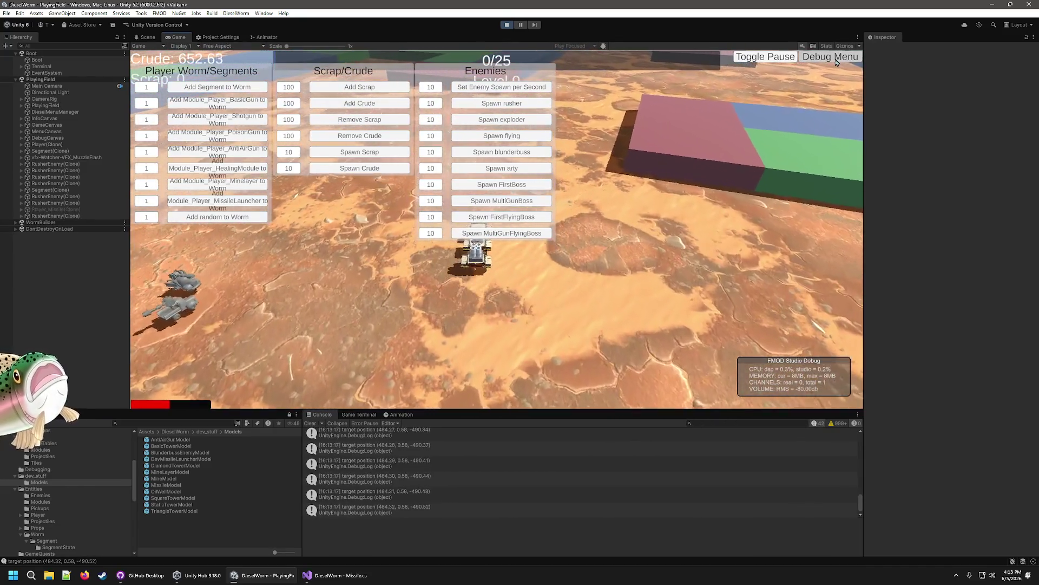
pyautogui.click(829, 56)
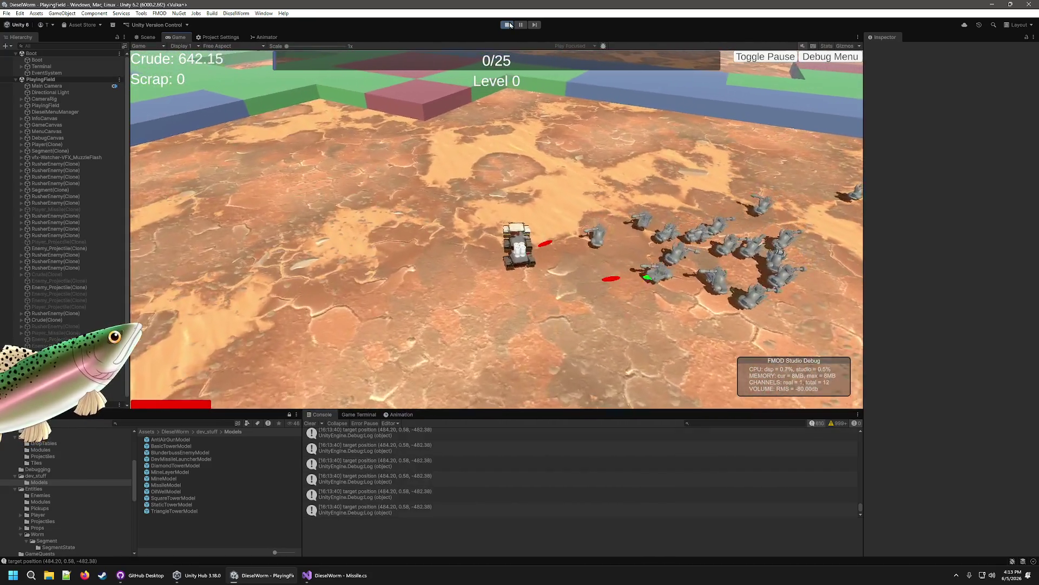
pyautogui.click(508, 25)
pyautogui.click(336, 578)
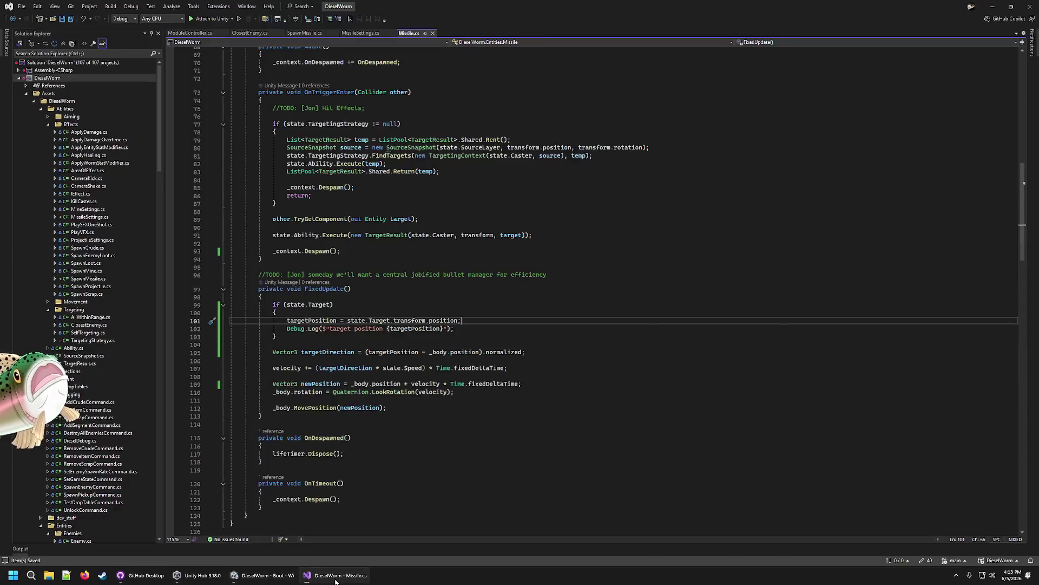
# Step: Change Begin's launch velocity from Vector3(0f, 1f, 0f) to Vector3(0f, 2f, 0f) and let Unity reload
pyautogui.click(490, 326)
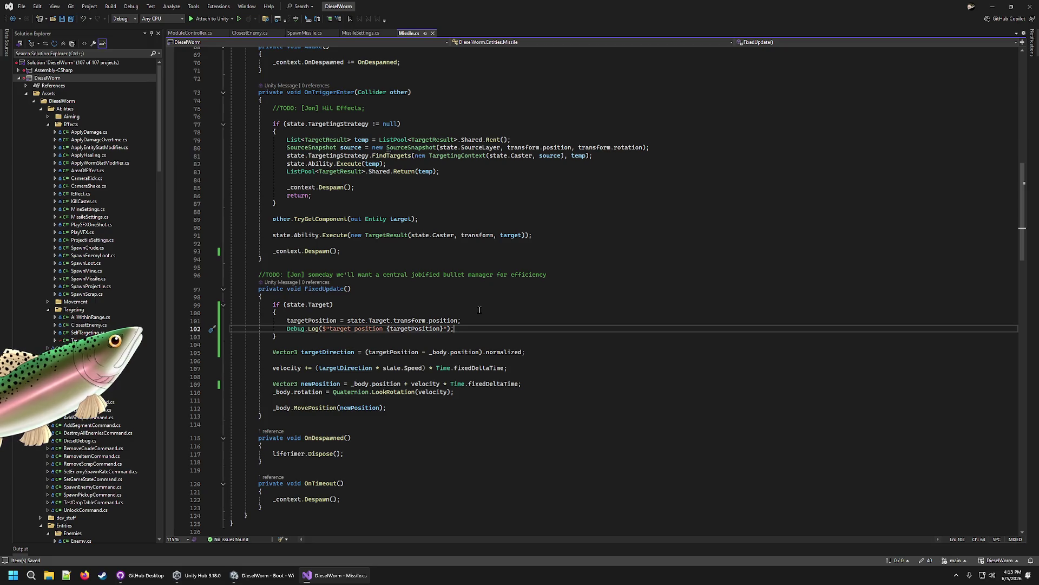
pyautogui.scroll(3, 446, 281)
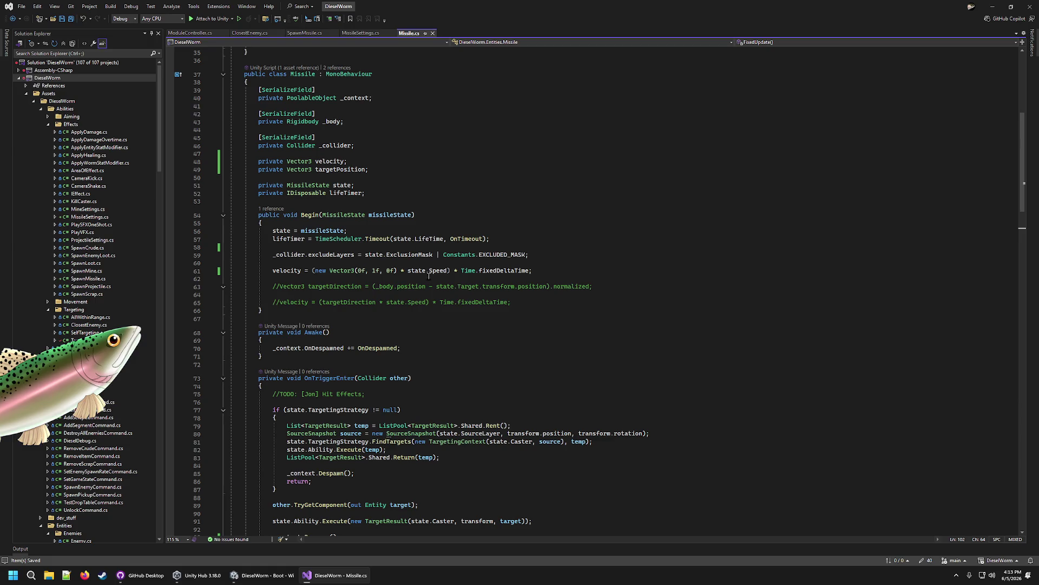
pyautogui.click(375, 270)
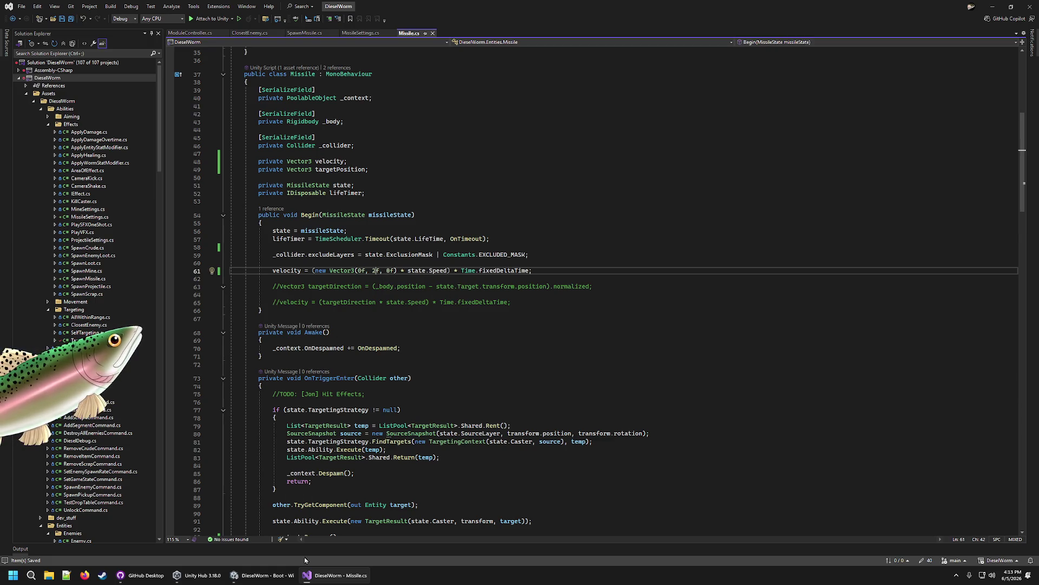
pyautogui.click(288, 573)
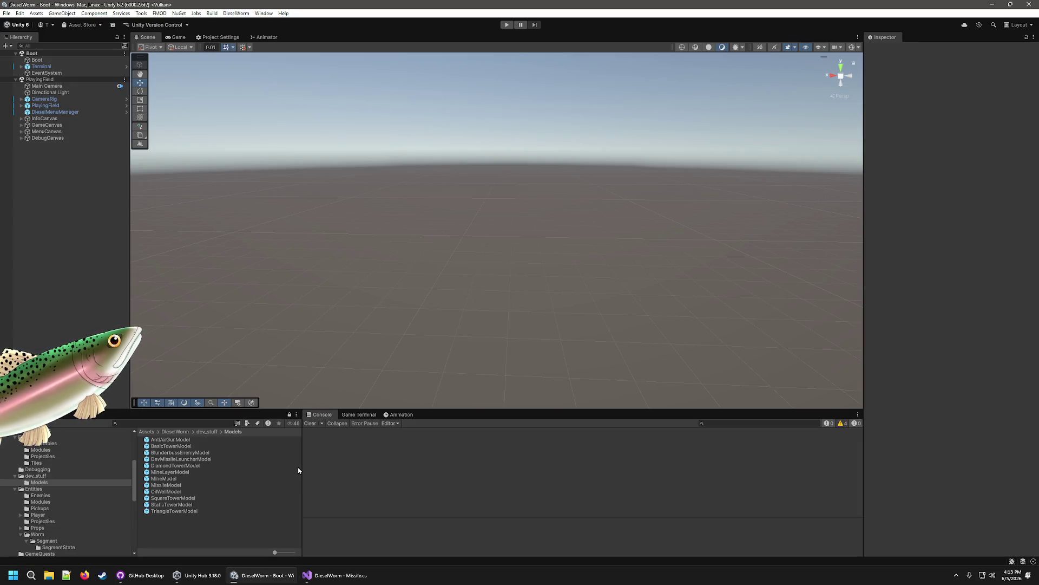
# Step: Review the saved Missile.cs in Visual Studio, then go back to the Unity editor
pyautogui.click(340, 575)
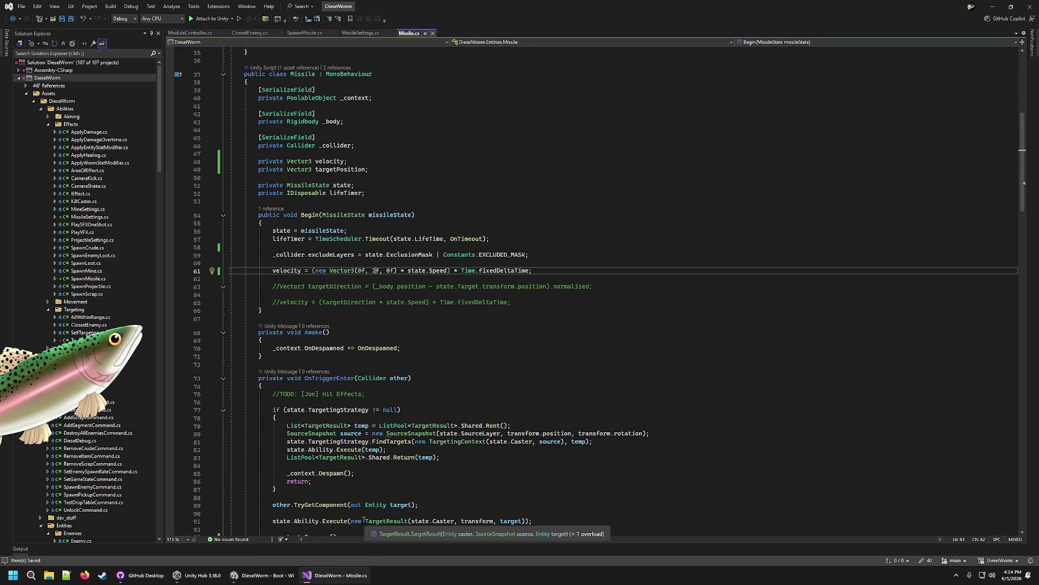
pyautogui.scroll(-1, 360, 380)
pyautogui.scroll(-12, 356, 367)
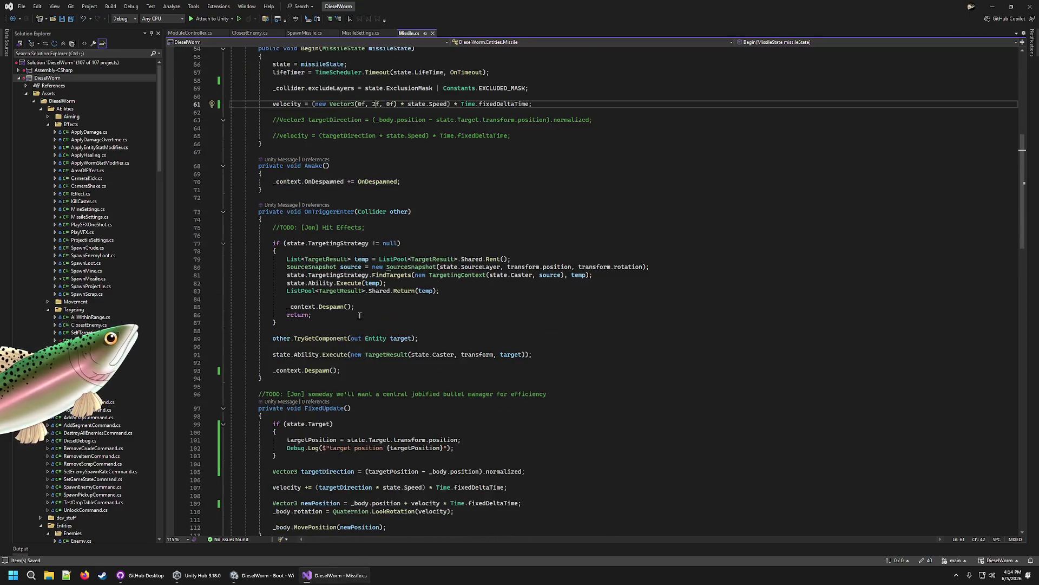
pyautogui.scroll(10, 368, 305)
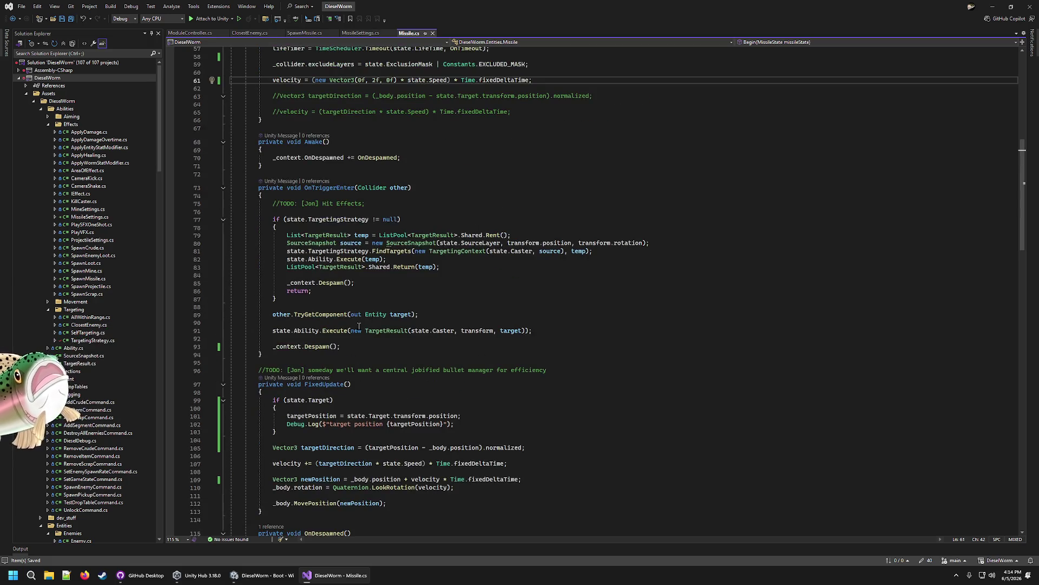
pyautogui.scroll(7, 395, 342)
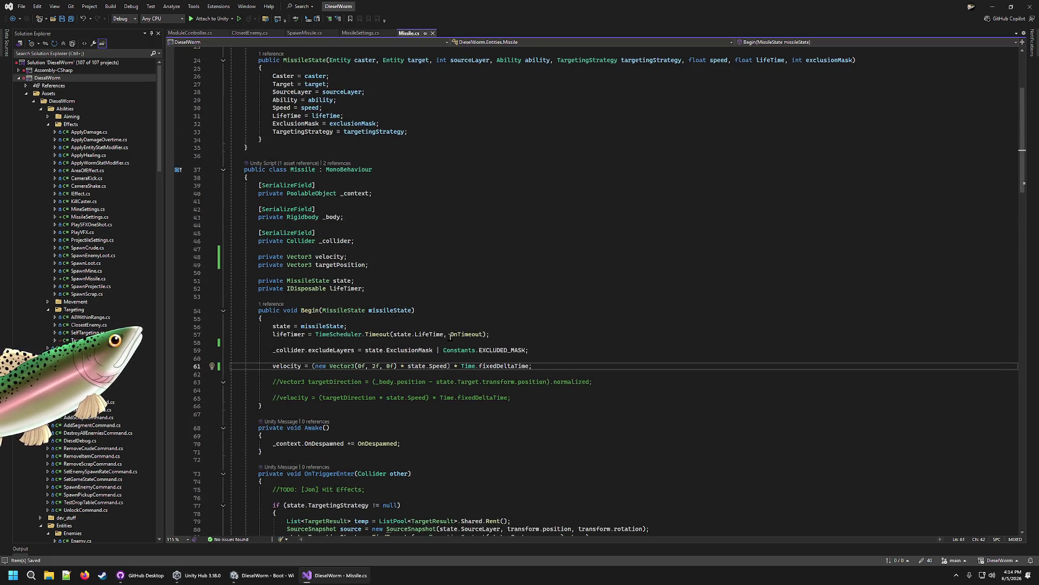
pyautogui.scroll(-14, 451, 327)
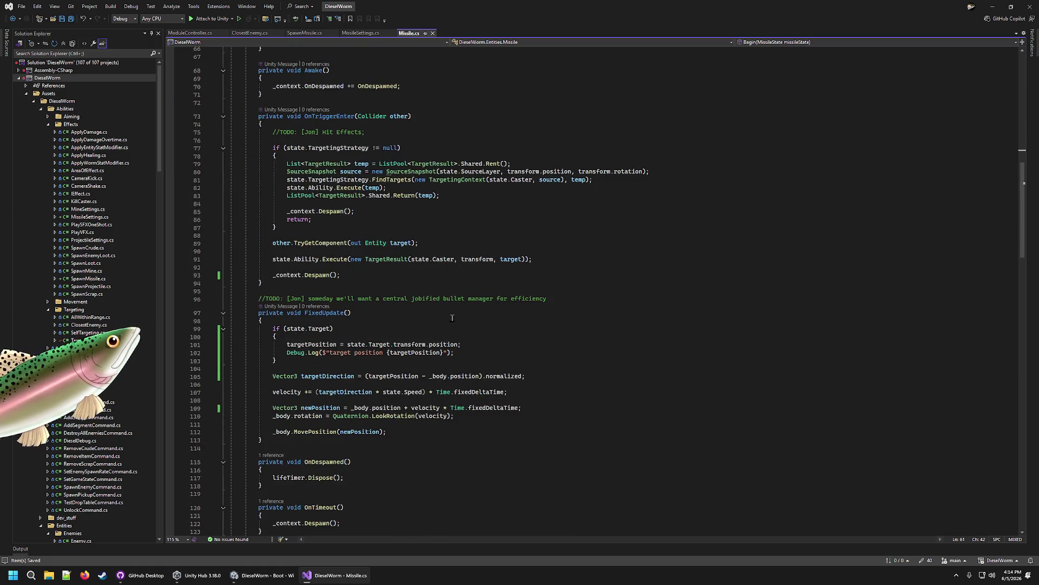
pyautogui.scroll(-7, 436, 316)
pyautogui.scroll(12, 426, 325)
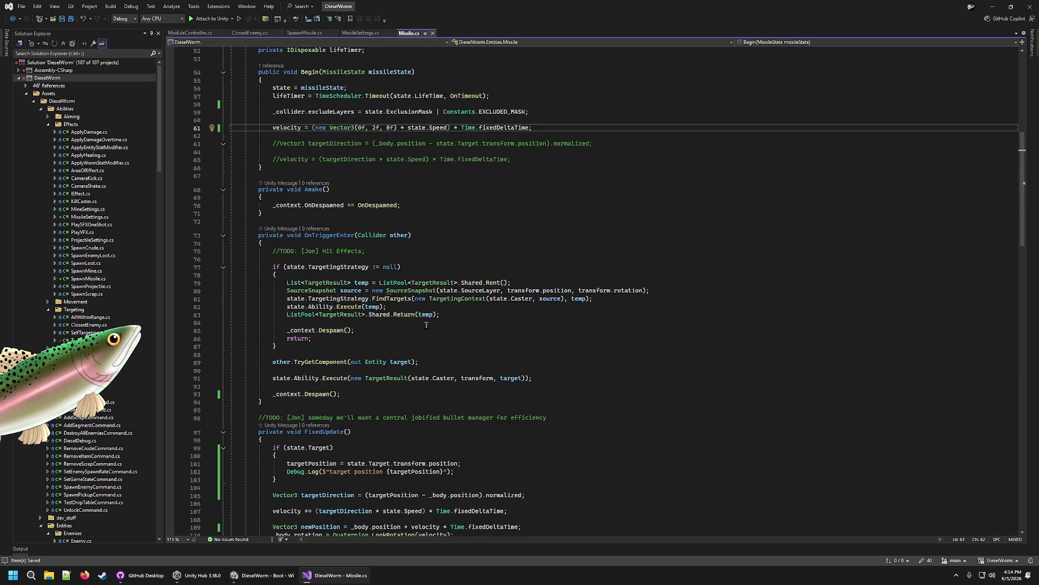
pyautogui.scroll(10, 426, 325)
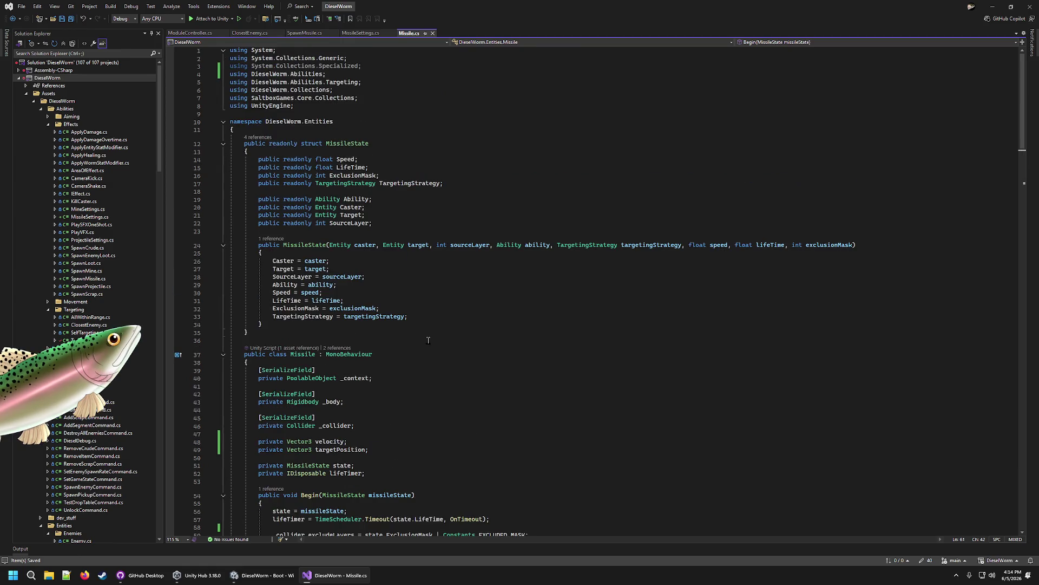
pyautogui.scroll(-5, 425, 343)
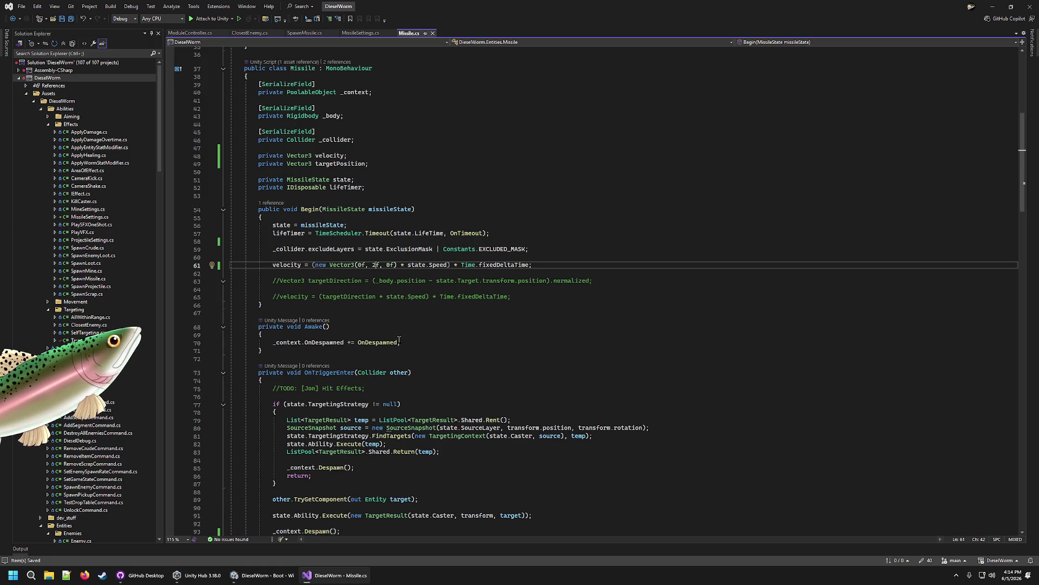
pyautogui.scroll(-10, 392, 339)
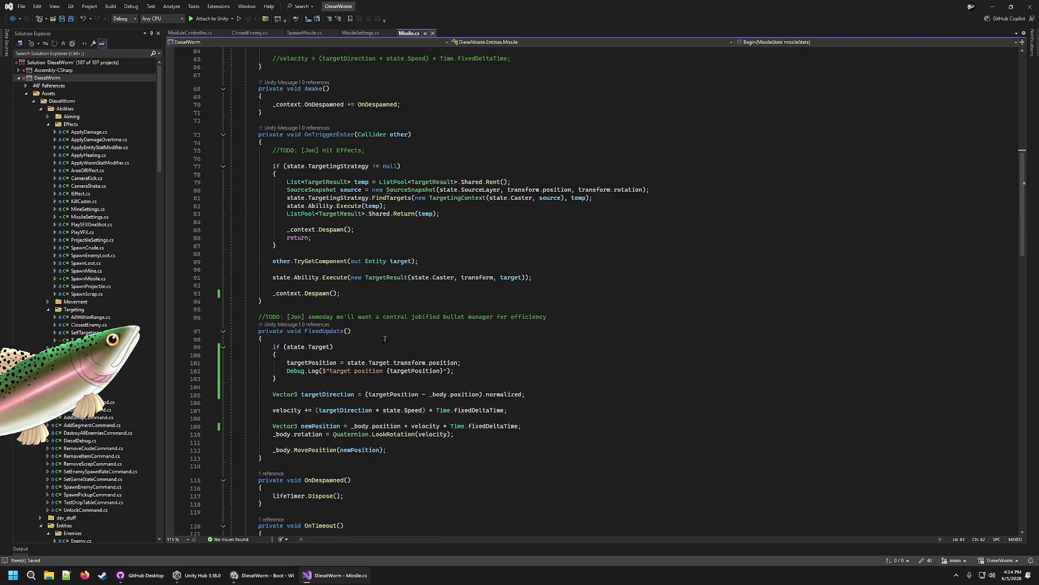
pyautogui.click(458, 370)
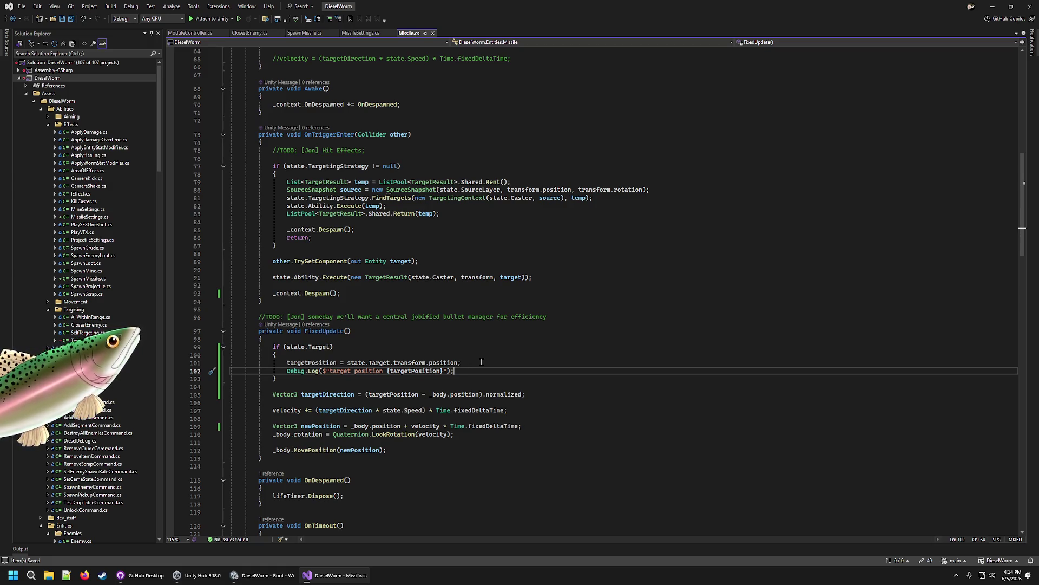
pyautogui.click(265, 575)
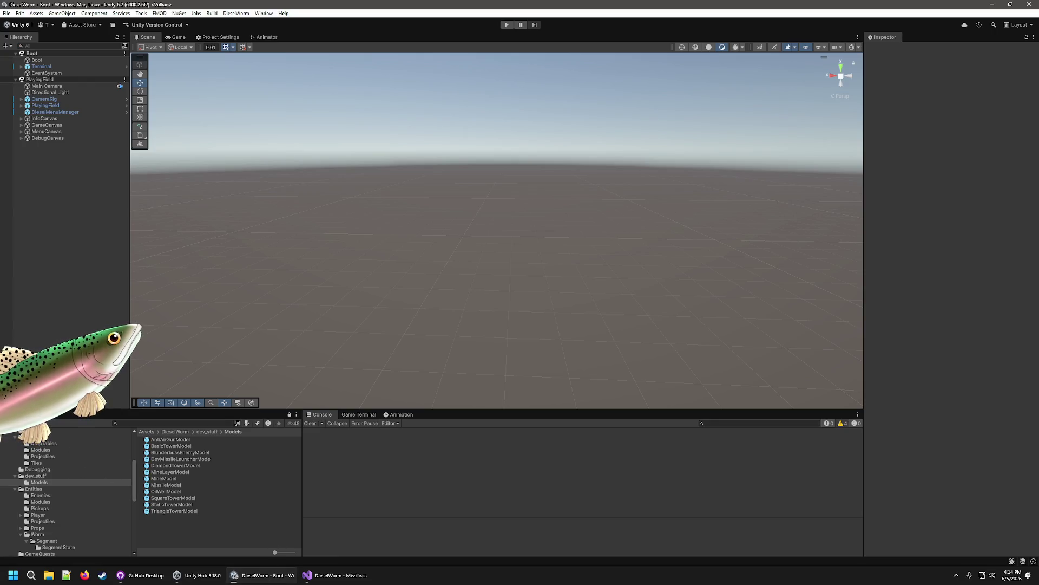
# Step: Set Module_Player_MissileLauncher's ClosestEnemy targeting Range to 30 and start play mode
pyautogui.click(54, 449)
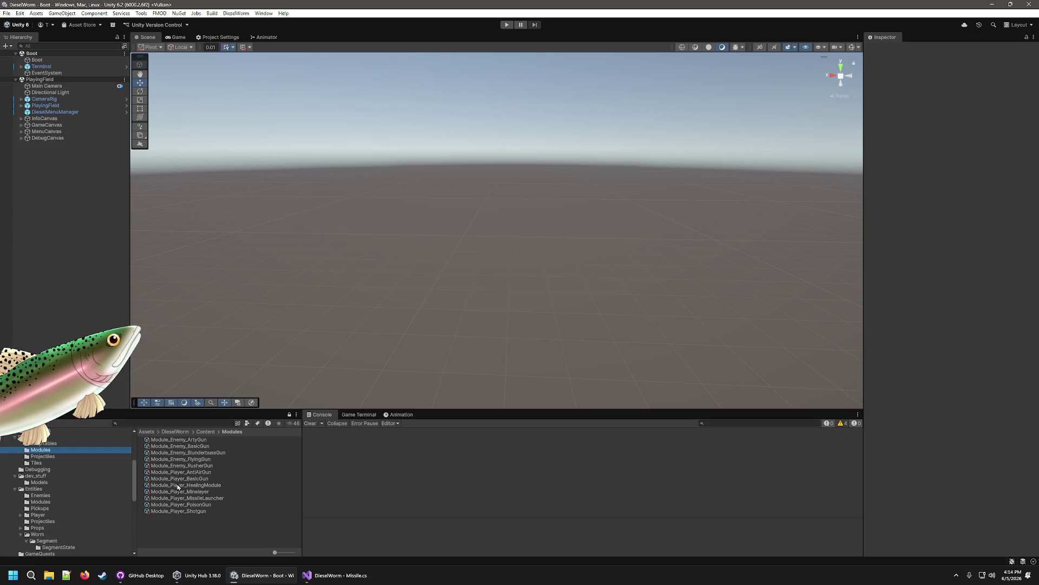
pyautogui.click(206, 498)
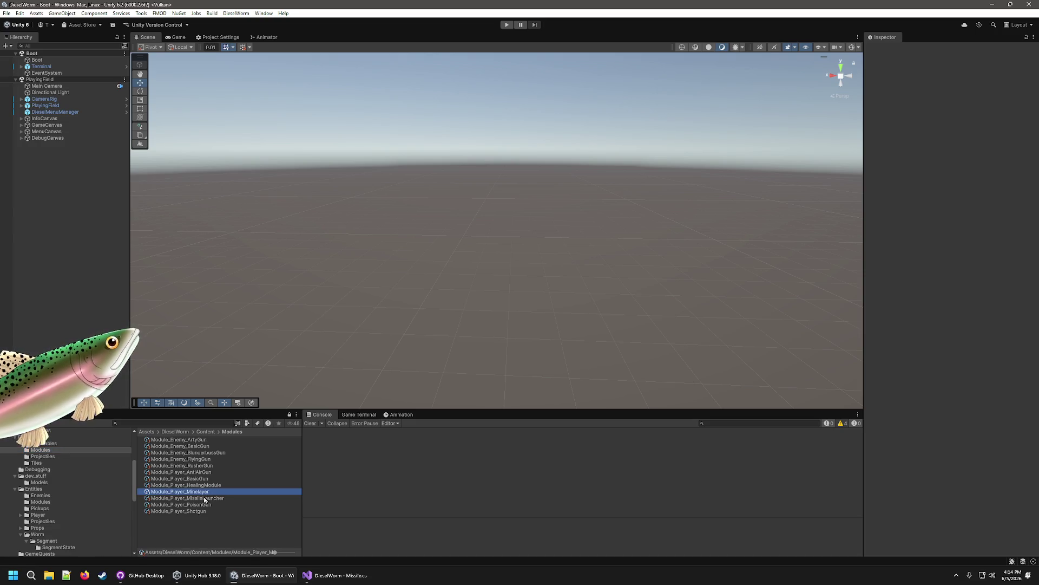
pyautogui.click(961, 171)
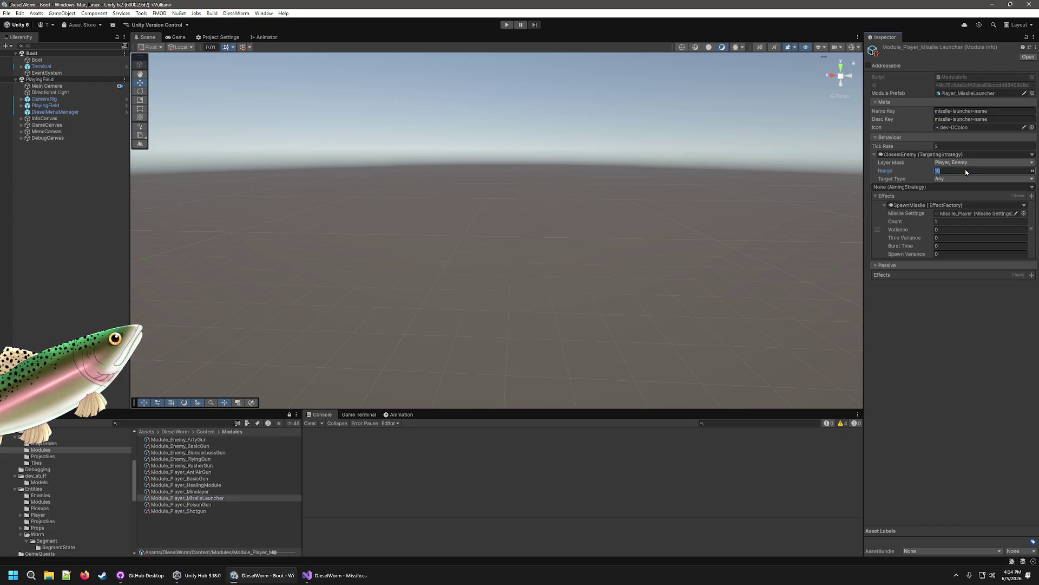
pyautogui.write('30')
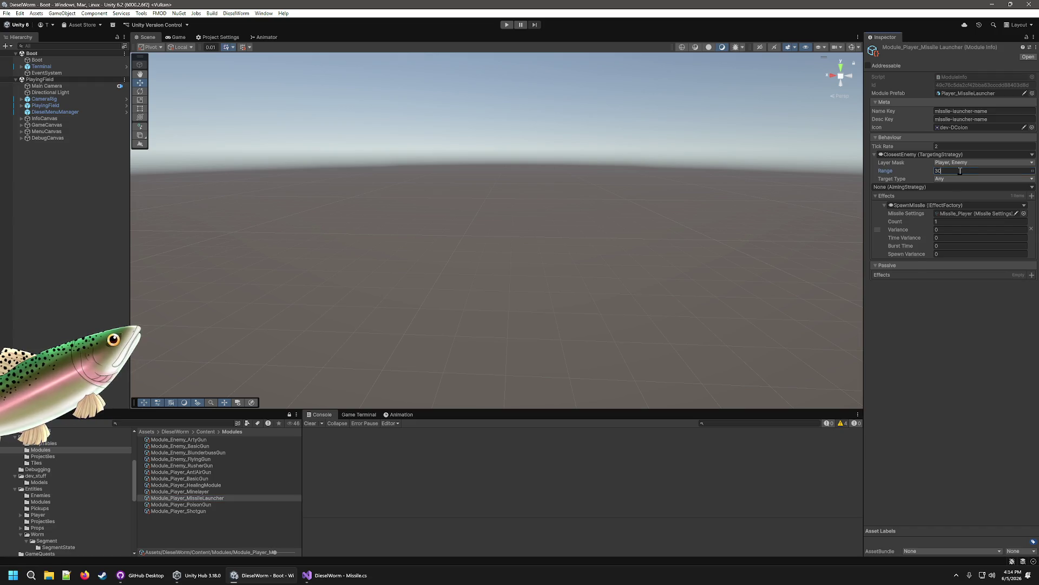
pyautogui.click(503, 23)
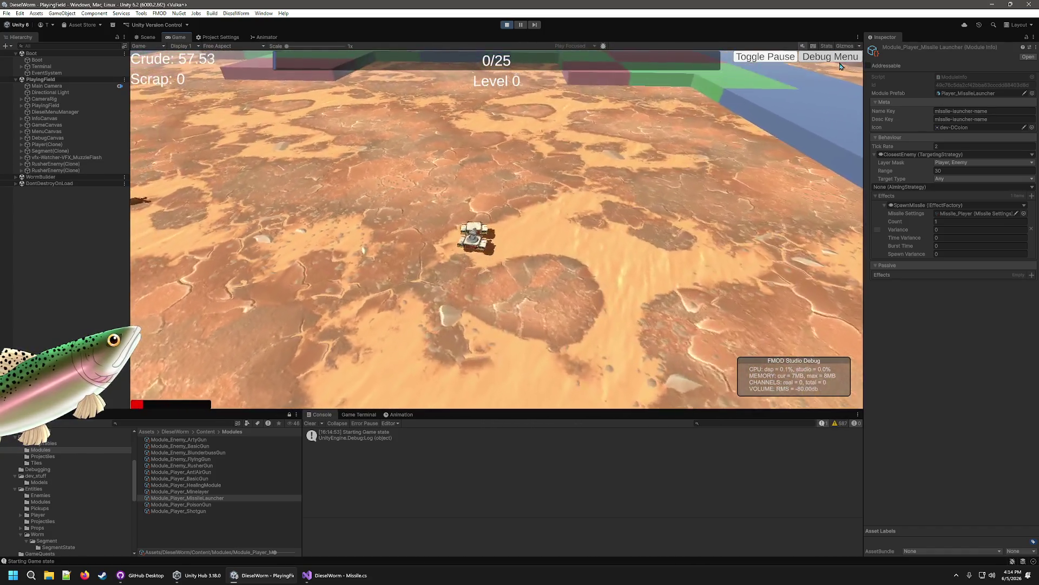
# Step: Add Crude five times from the Debug Menu to spawn enemies, then hide it and watch missiles fire
pyautogui.click(830, 56)
pyautogui.click(370, 104)
pyautogui.click(370, 104)
pyautogui.click(371, 104)
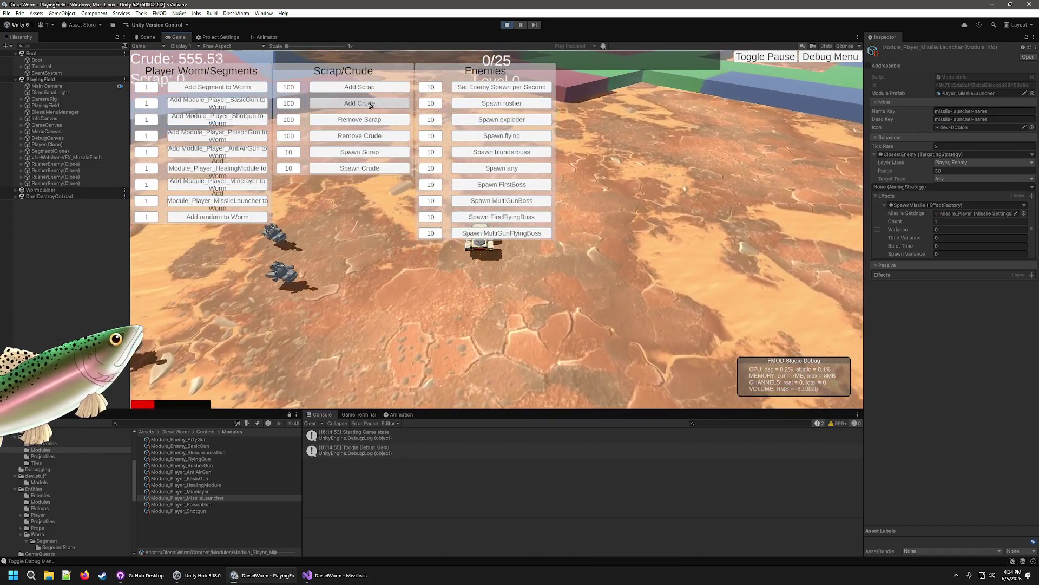
pyautogui.click(371, 104)
pyautogui.click(370, 104)
pyautogui.click(370, 104)
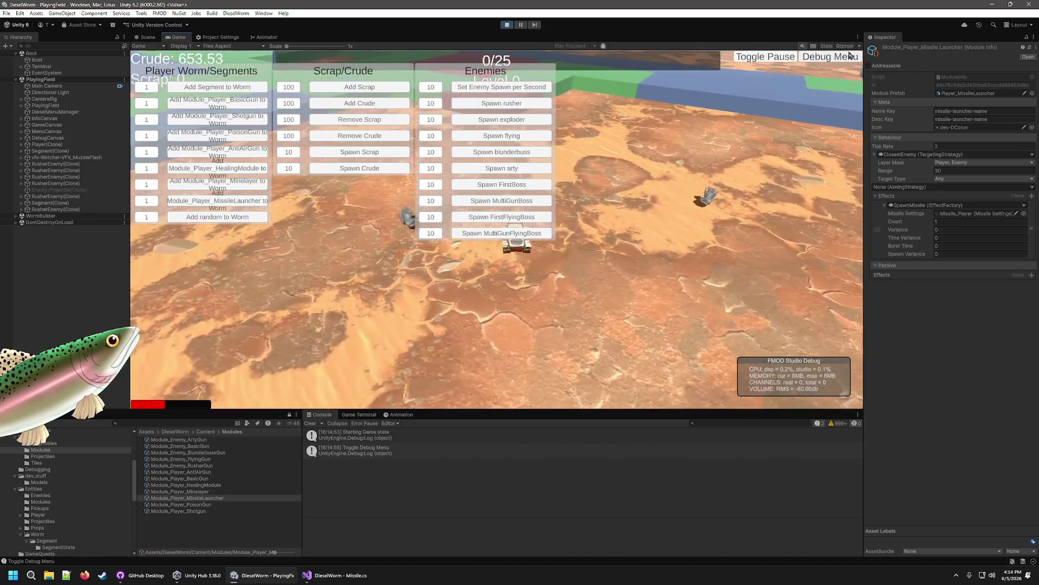
pyautogui.click(830, 57)
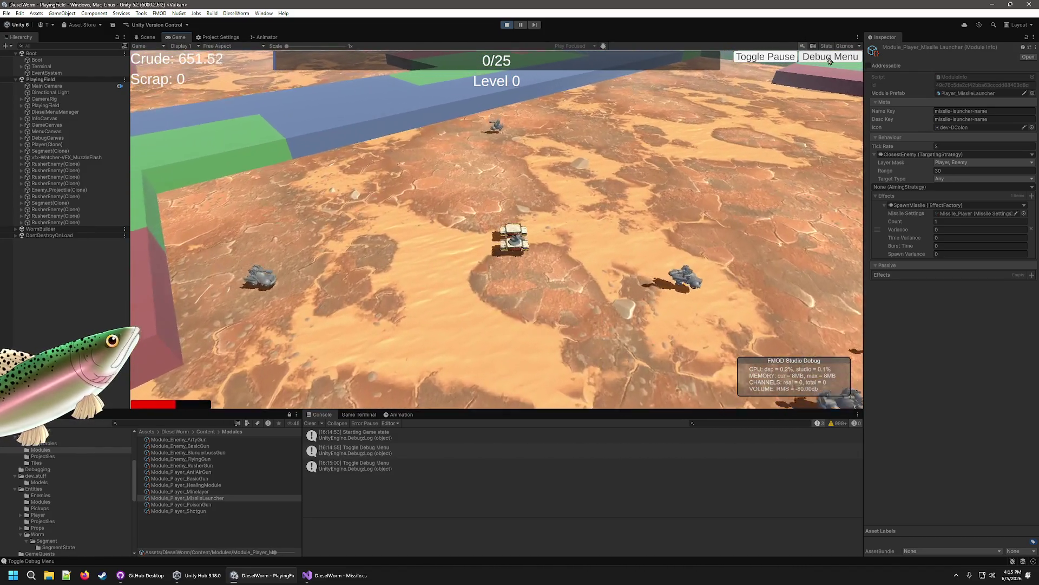
pyautogui.click(830, 56)
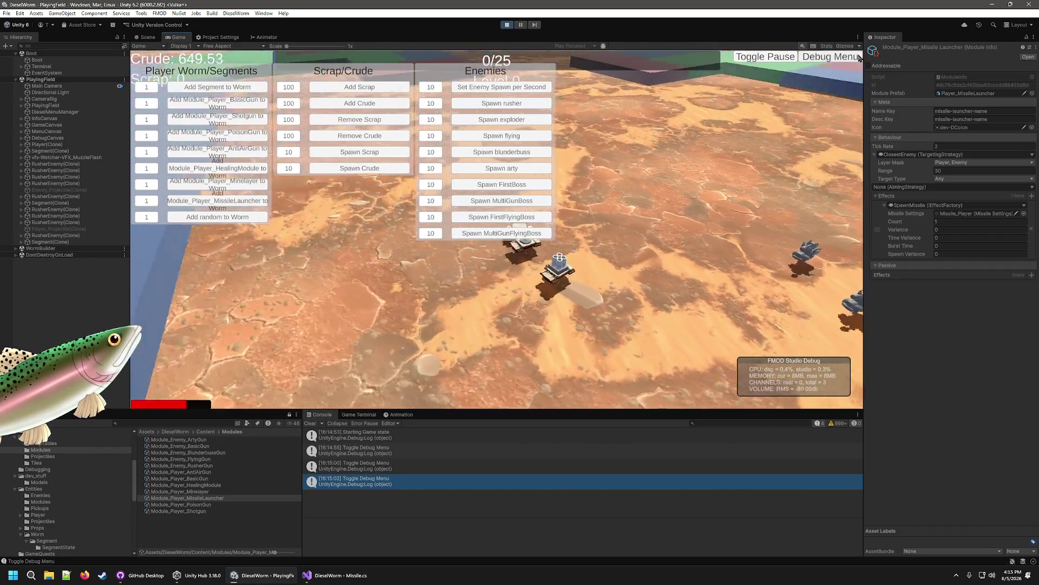
pyautogui.press('`')
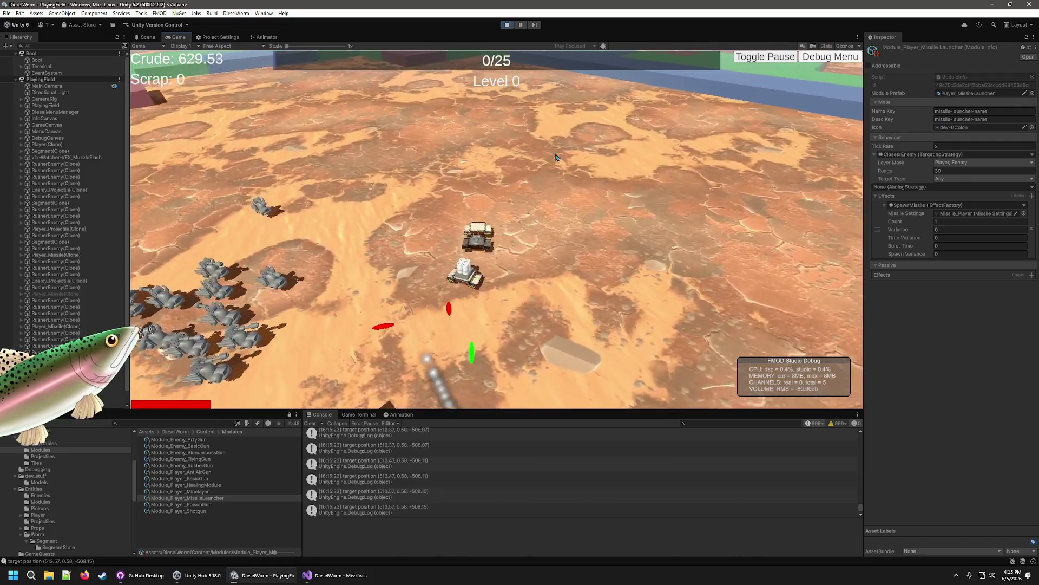
# Step: Stop the game and switch back to Missile.cs in Visual Studio
pyautogui.click(507, 25)
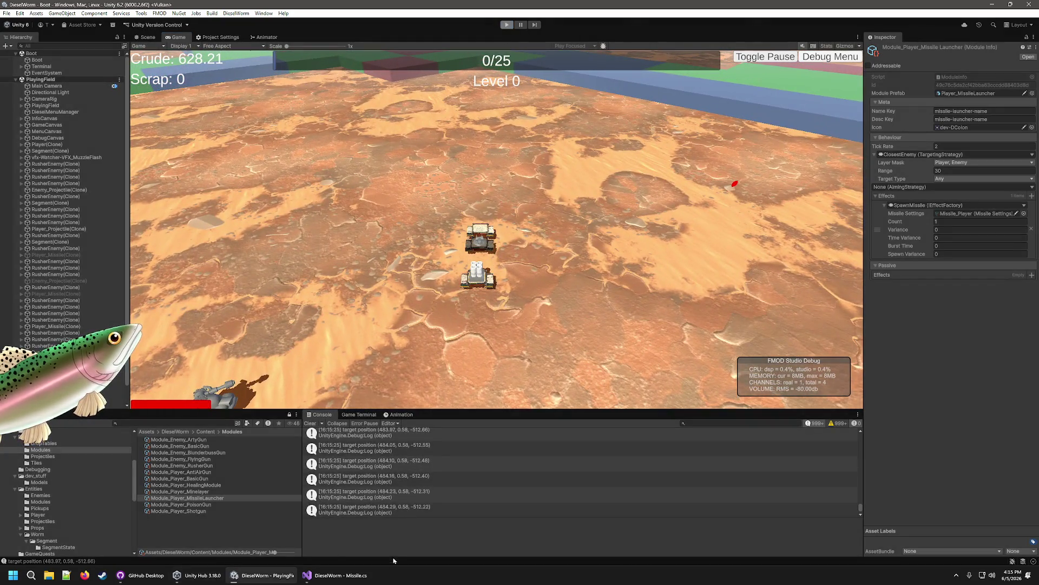
pyautogui.hotkey('alt', 'Tab')
pyautogui.scroll(15, 461, 325)
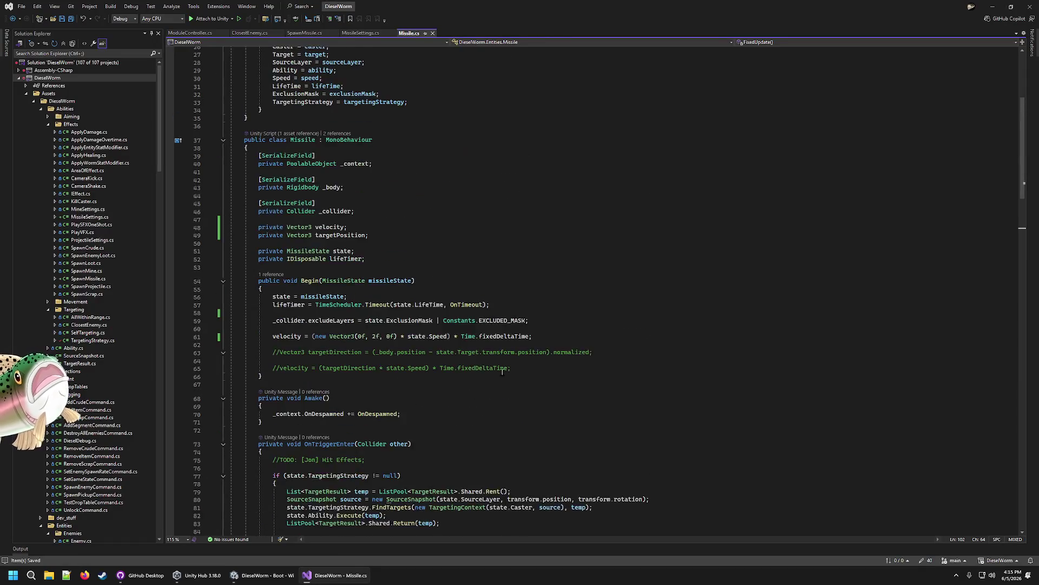
# Step: Add a 'public readonly float LaunchTime' field after LifeTime in MissileState
pyautogui.click(430, 223)
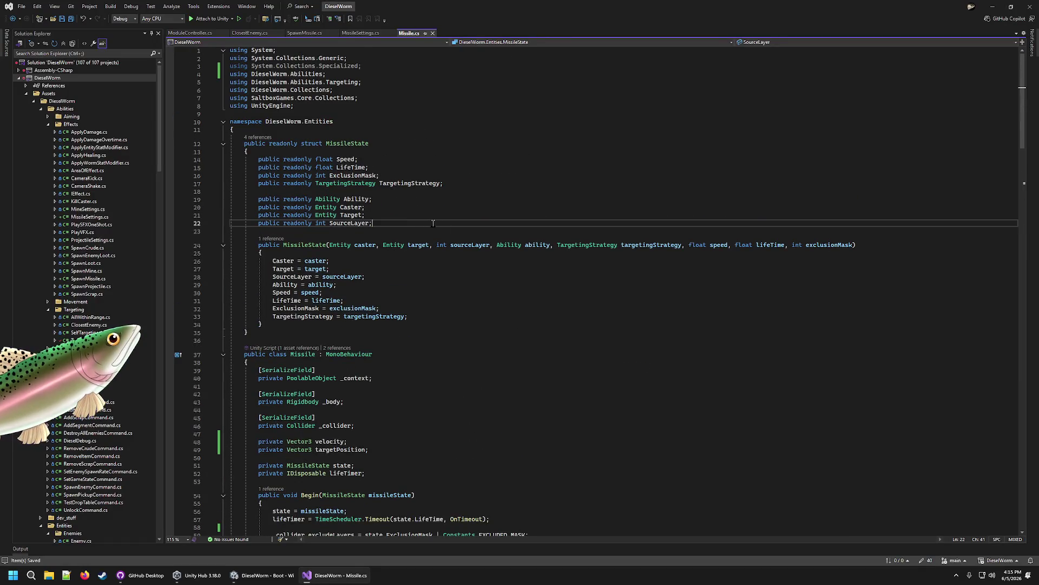
pyautogui.click(491, 170)
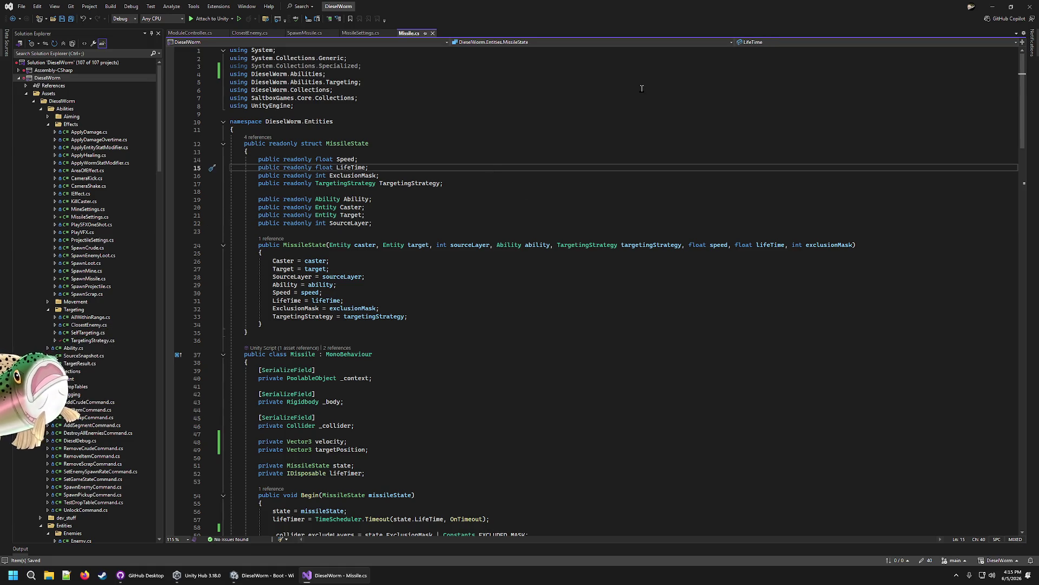
pyautogui.press('Return')
pyautogui.write('public readonly float Launc')
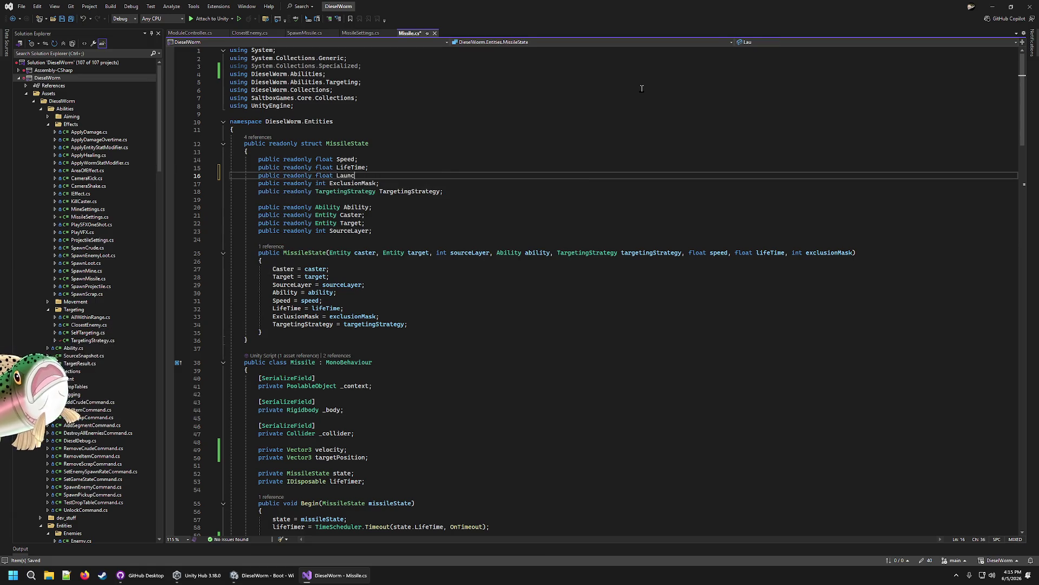
# Step: Add a 'float launchTime' parameter after lifeTime in the MissileState constructor
pyautogui.press('Down')
pyautogui.press('Down')
pyautogui.press('Down')
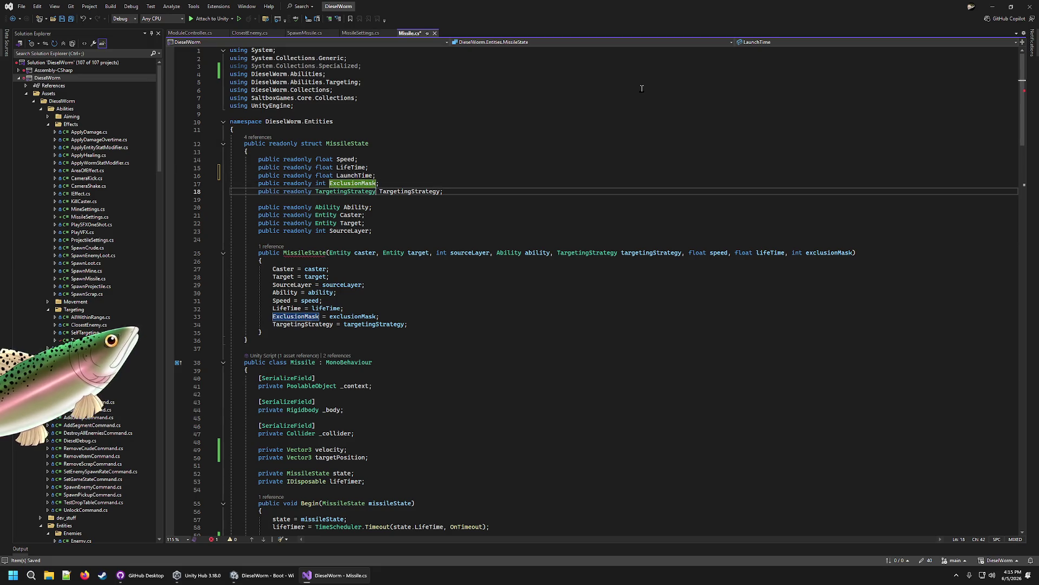
pyautogui.press('Up')
pyautogui.press('End')
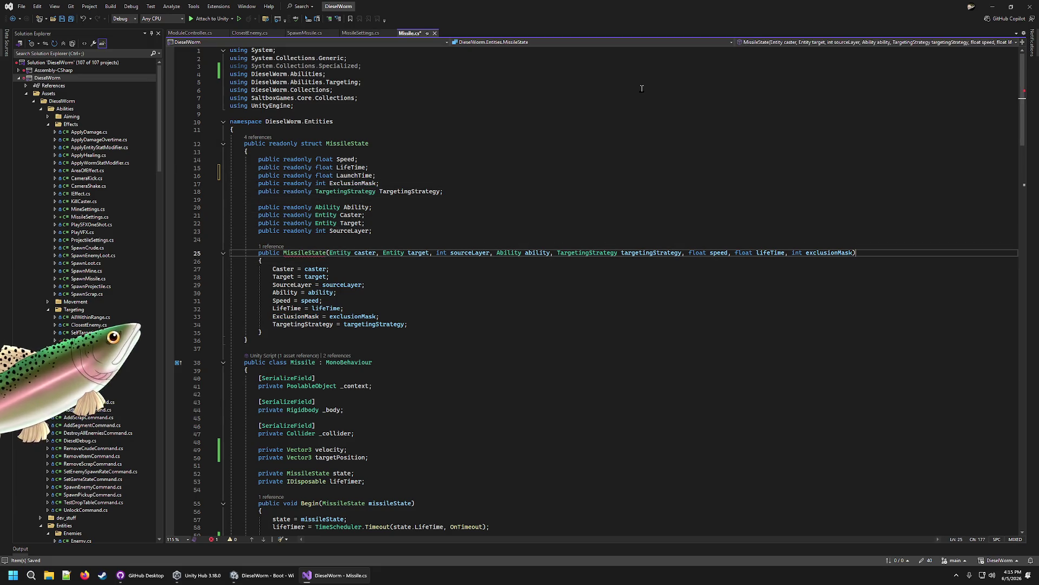
pyautogui.hotkey('ctrl', 'Left')
pyautogui.hotkey('ctrl', 'Left')
pyautogui.hotkey('ctrl', 'Left')
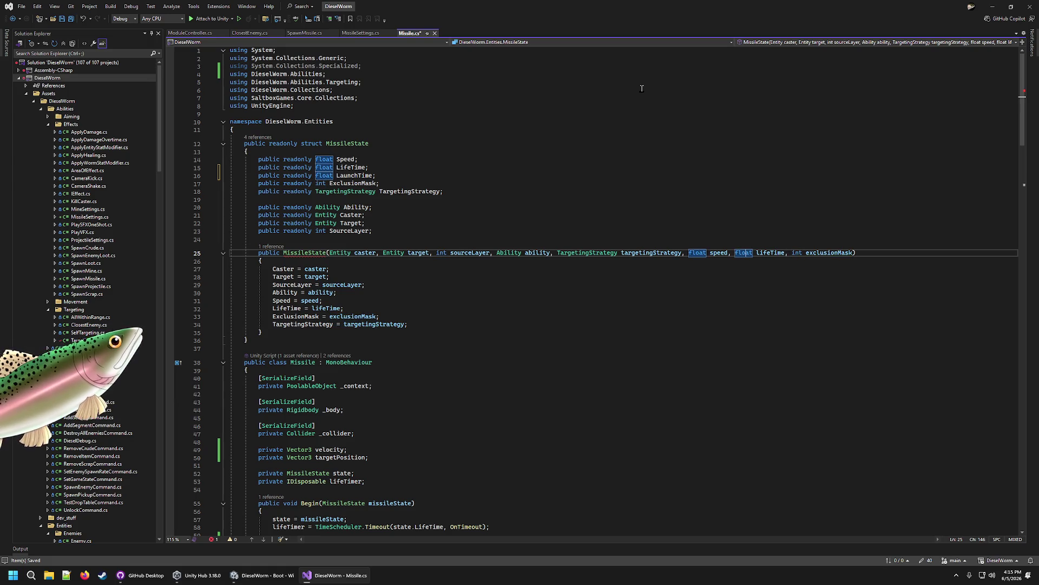
pyautogui.hotkey('ctrl', 'Right')
pyautogui.press('Right')
pyautogui.write('float')
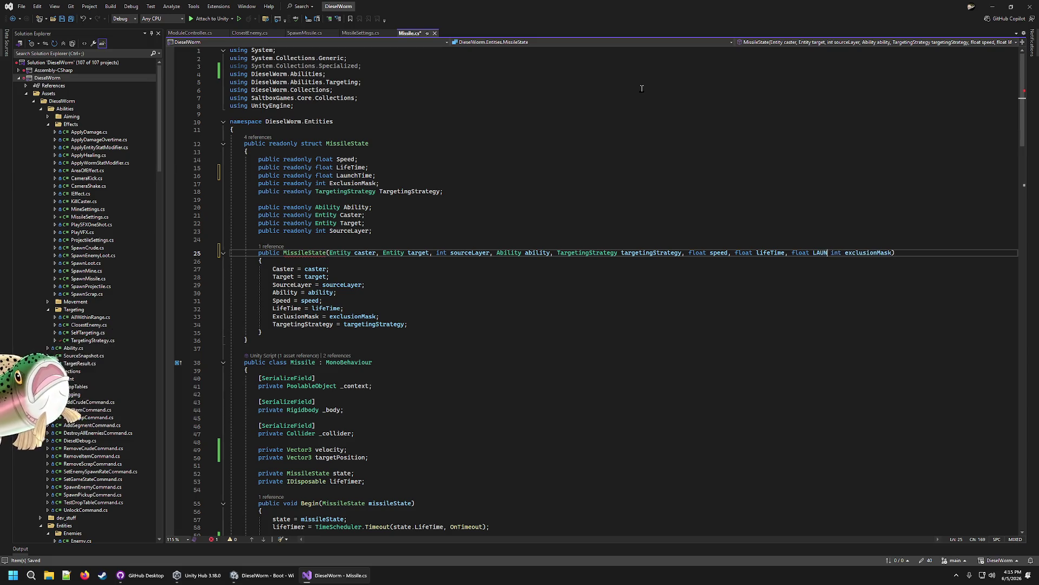
pyautogui.press('BackSpace')
pyautogui.write('unchTime,')
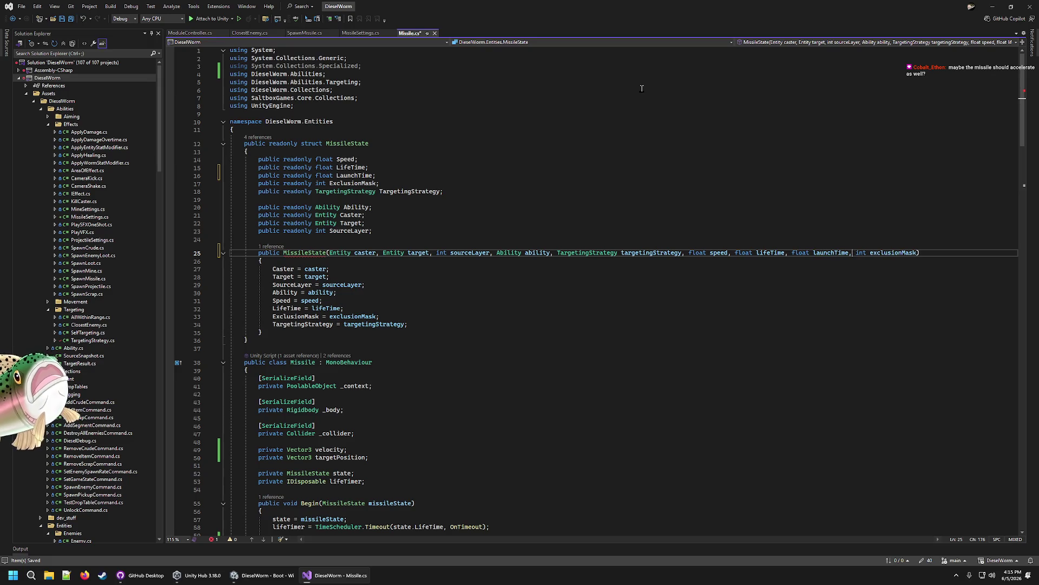
# Step: Open a new line after the LifeTime assignment for assigning LaunchTime
pyautogui.press('Down')
pyautogui.press('Down')
pyautogui.press('Down')
pyautogui.press('Up')
pyautogui.press('Up')
pyautogui.press('Up')
pyautogui.press('Up')
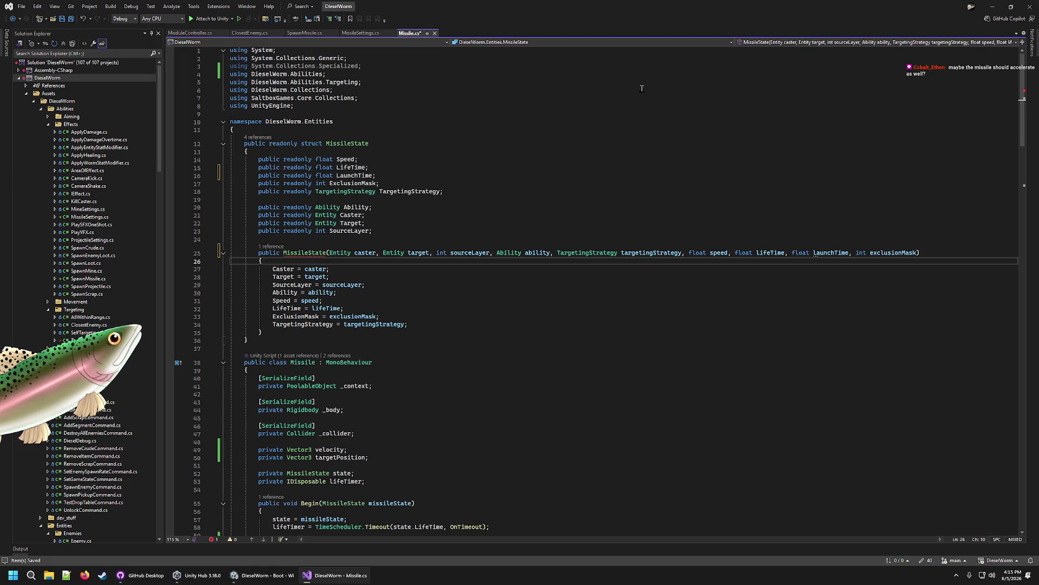
pyautogui.press('Down')
pyautogui.press('Down')
pyautogui.press('Down')
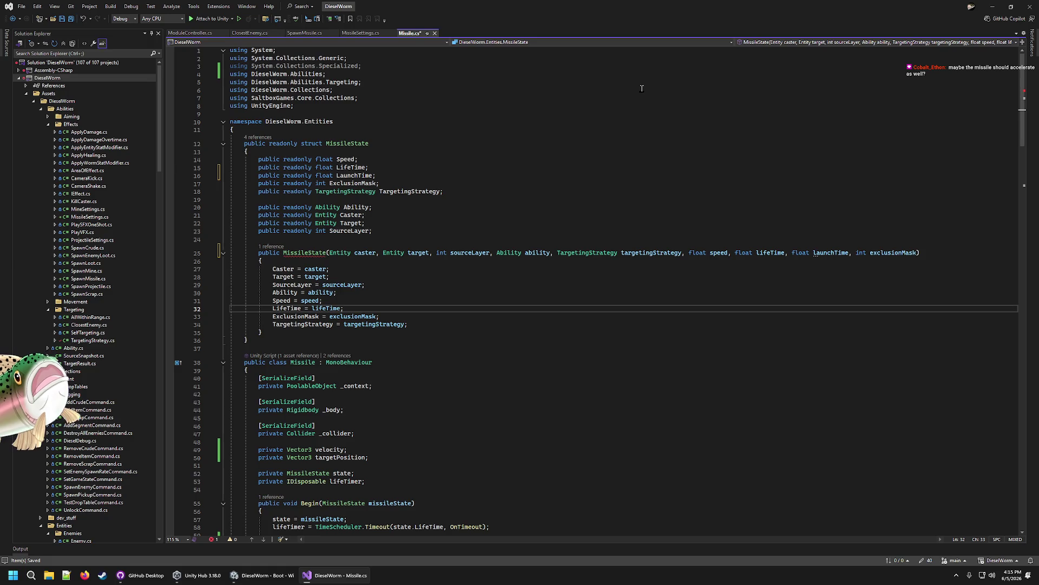
pyautogui.press('Return')
pyautogui.write('LaunchTime = launchTime;')
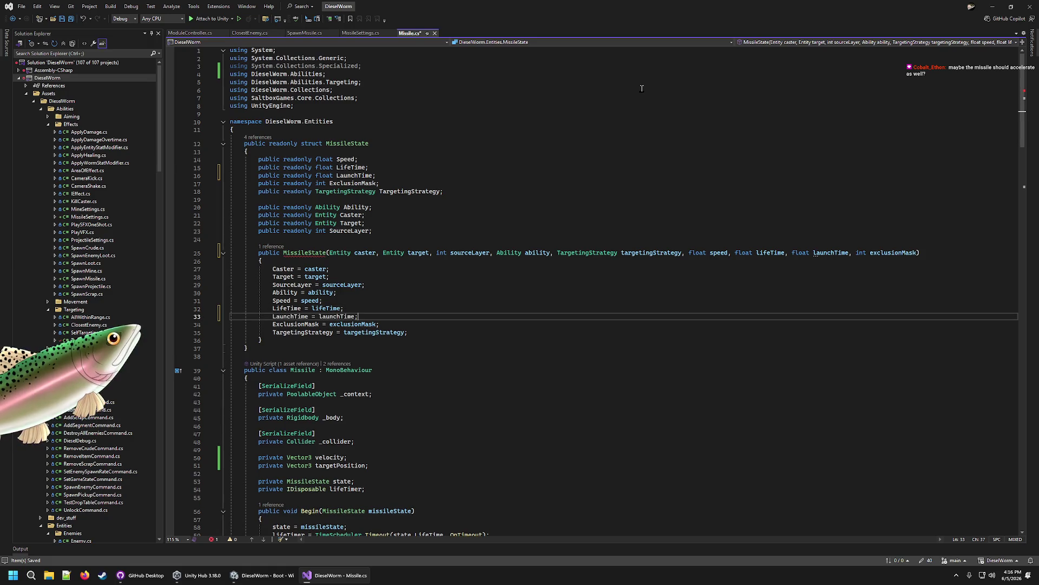
pyautogui.scroll(-8, 530, 379)
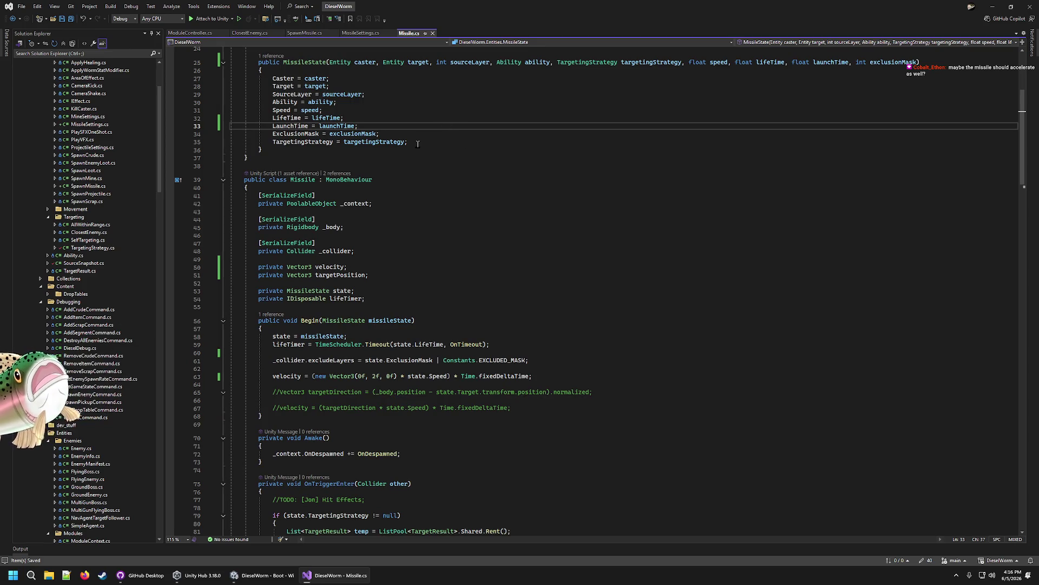
pyautogui.scroll(-7, 488, 168)
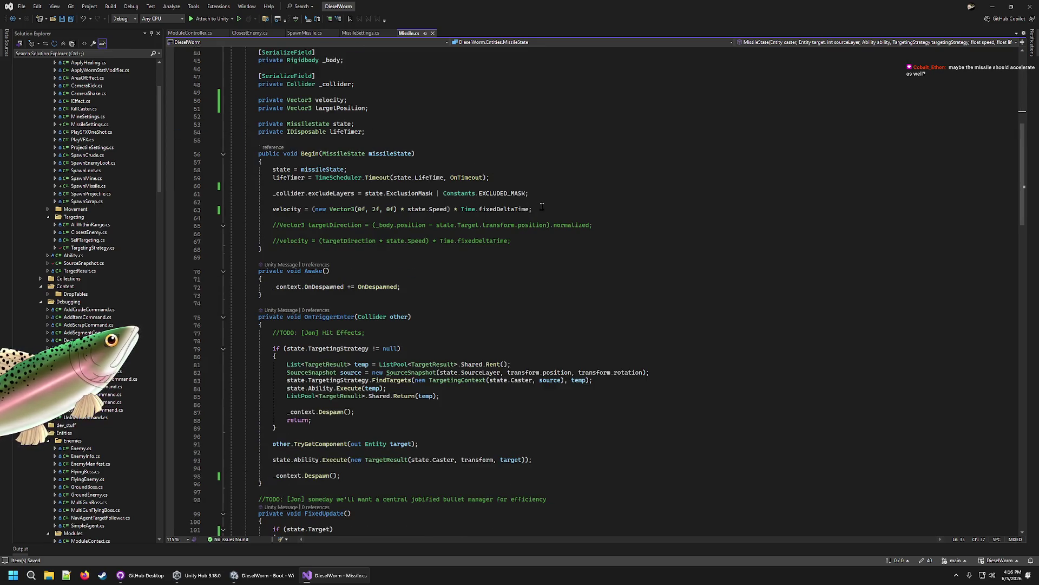
pyautogui.moveTo(542, 207)
pyautogui.mouseDown()
pyautogui.moveTo(232, 210)
pyautogui.moveTo(232, 190)
pyautogui.moveTo(232, 209)
pyautogui.moveTo(273, 210)
pyautogui.mouseUp()
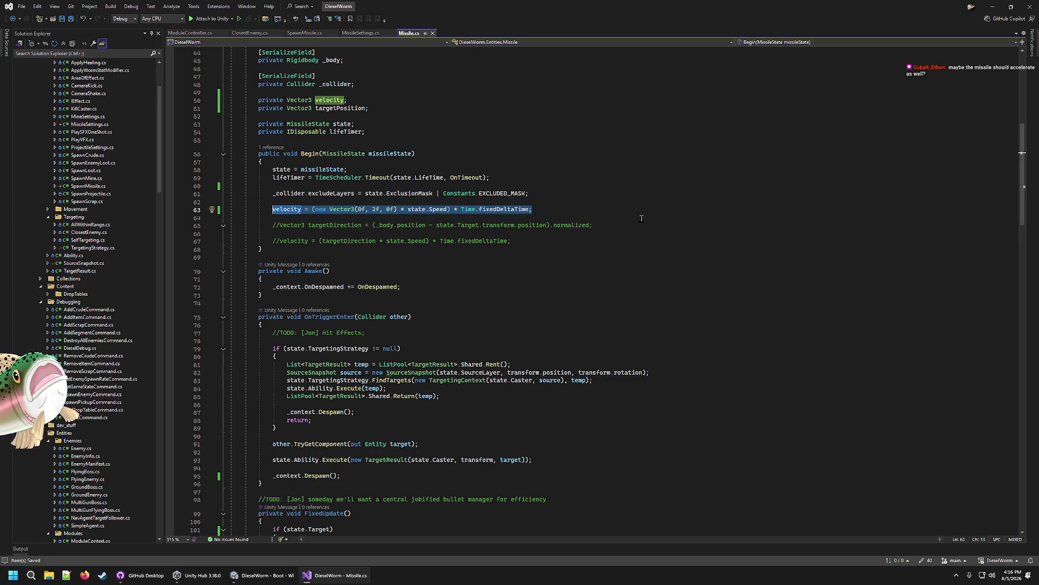
pyautogui.click(604, 211)
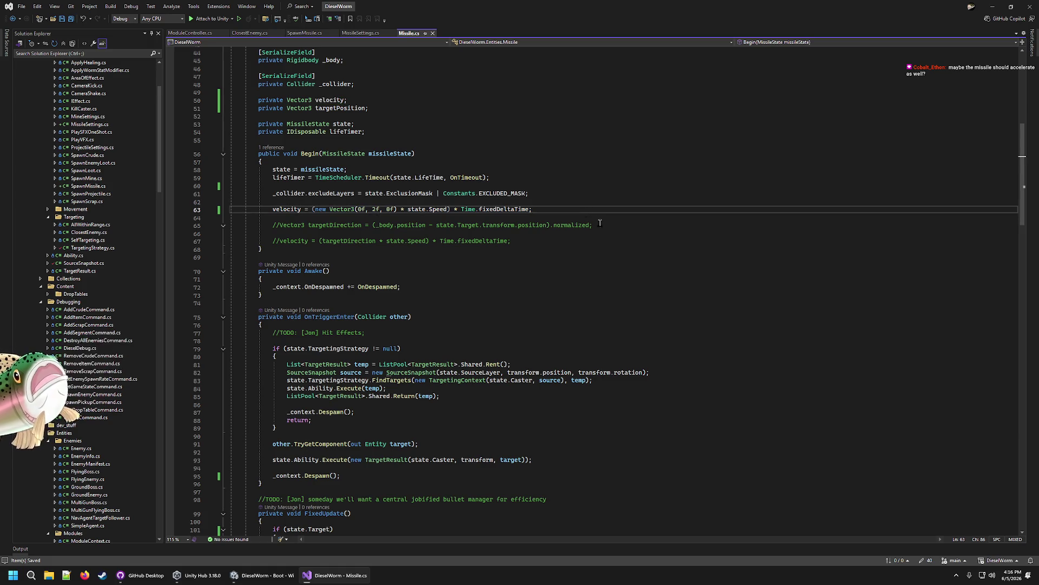
pyautogui.hotkey('shift', 'Home')
pyautogui.hotkey('ctrl', 'shift', 'Right')
pyautogui.hotkey('ctrl', 'shift', 'Right')
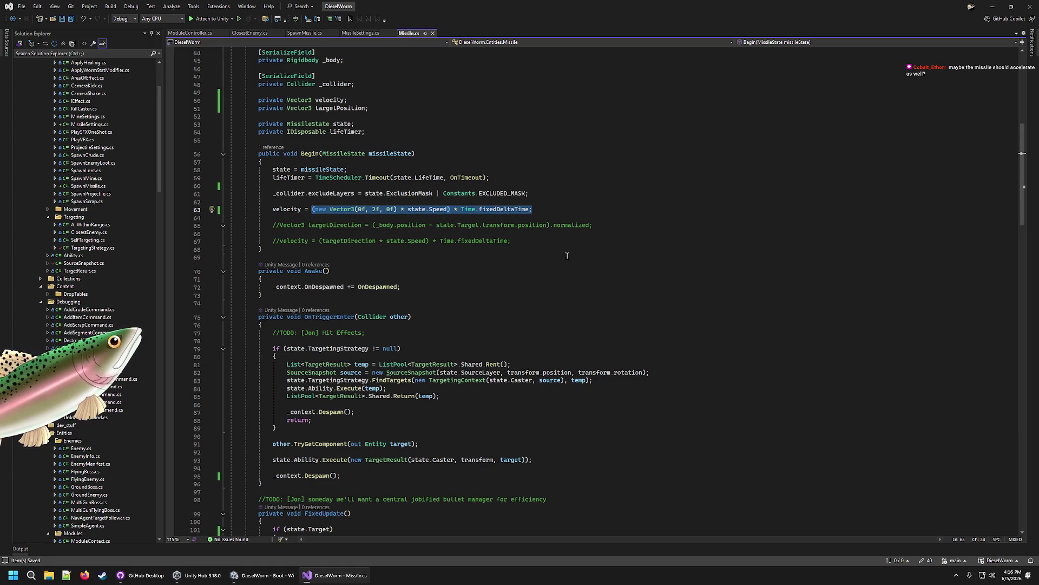
pyautogui.click(382, 209)
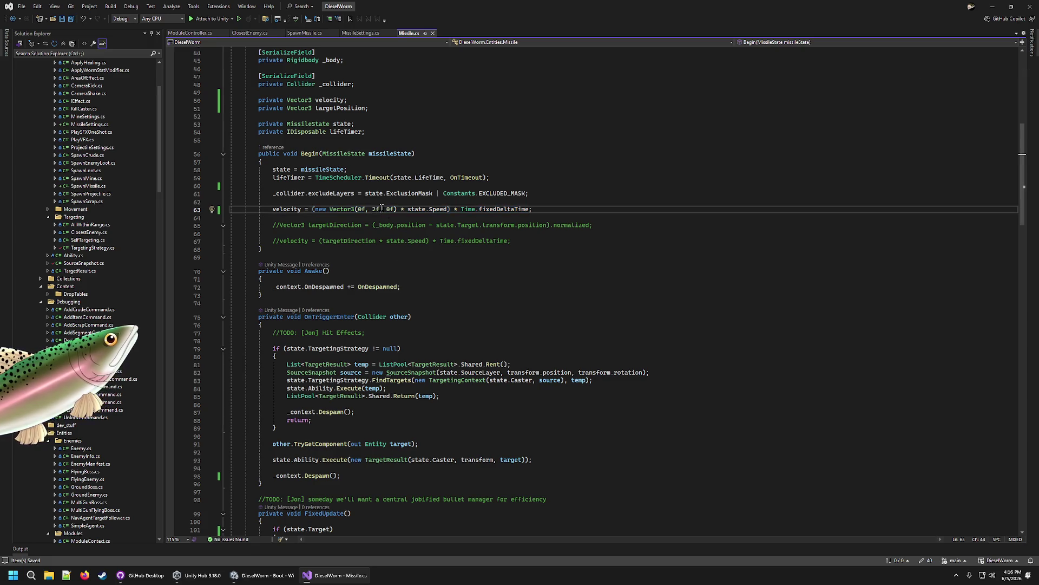
pyautogui.press('BackSpace')
pyautogui.write('1')
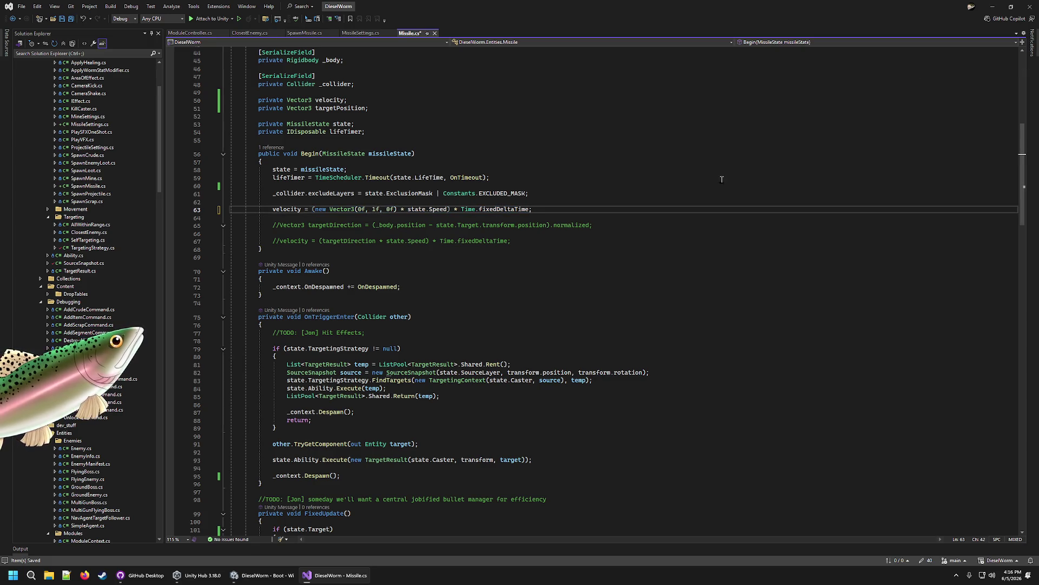
pyautogui.press('End')
pyautogui.hotkey('shift', 'Left')
pyautogui.hotkey('shift', 'Left')
pyautogui.hotkey('shift', 'Left')
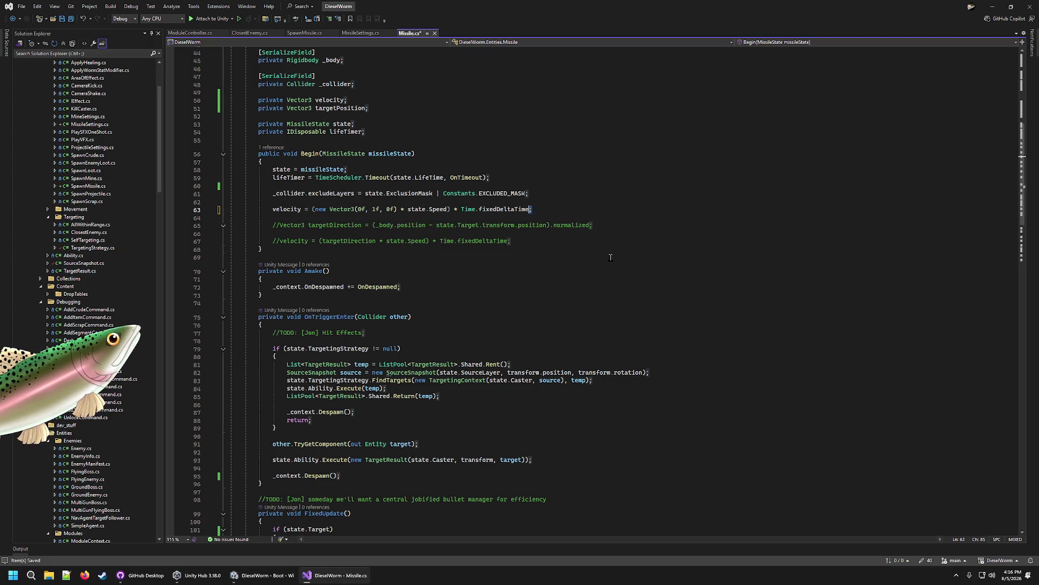
pyautogui.hotkey('shift', 'Left')
pyautogui.hotkey('shift', 'Left')
pyautogui.hotkey('shift', 'Left')
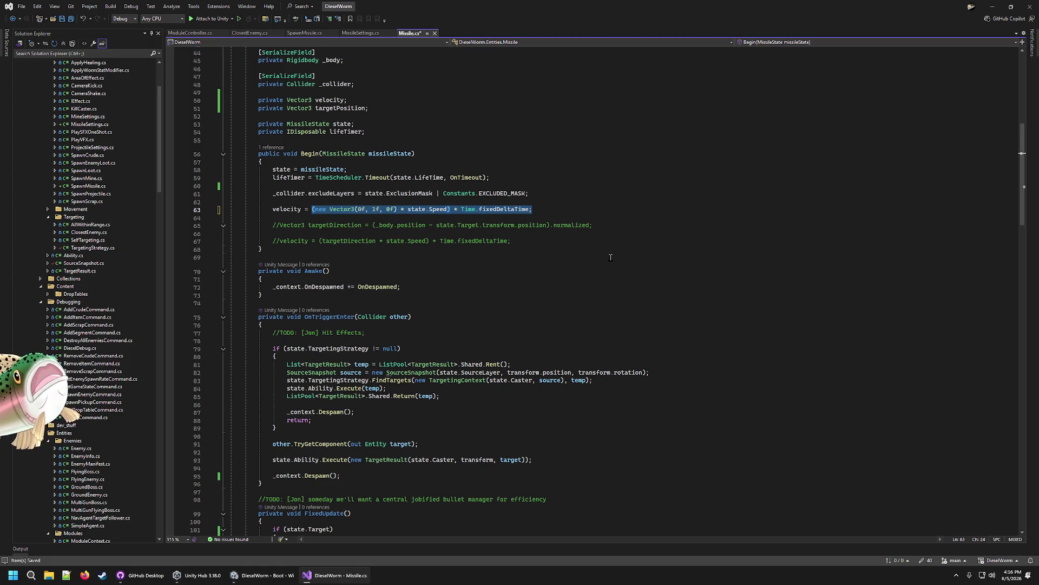
pyautogui.scroll(-10, 611, 257)
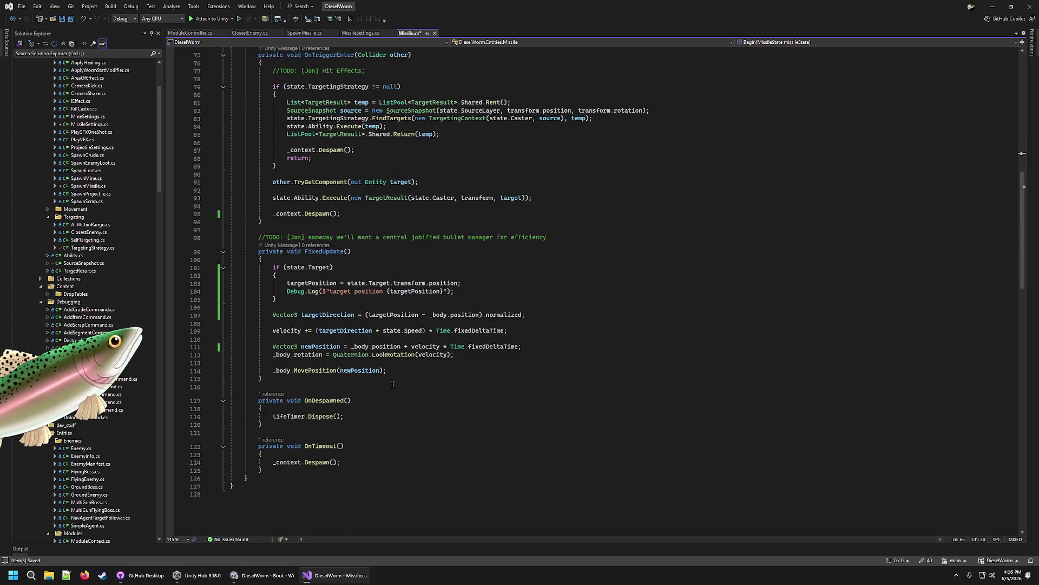
pyautogui.scroll(6, 393, 384)
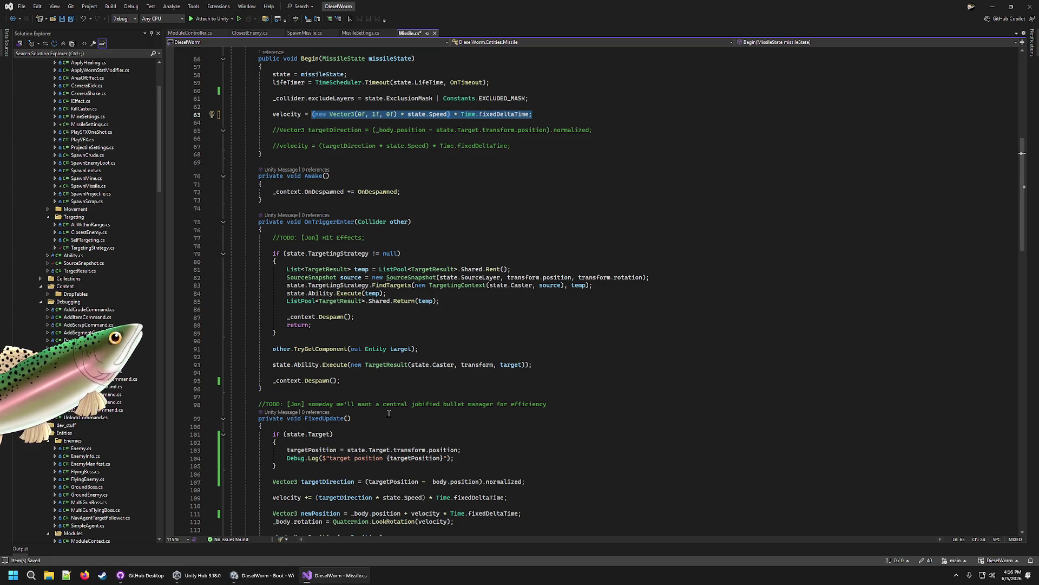
pyautogui.scroll(-6, 388, 413)
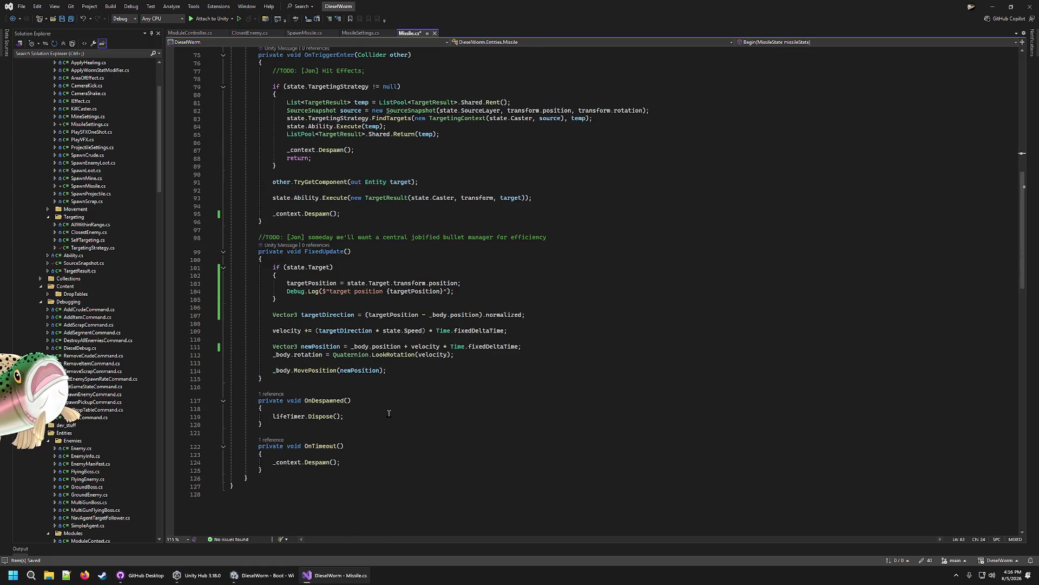
pyautogui.scroll(9, 388, 413)
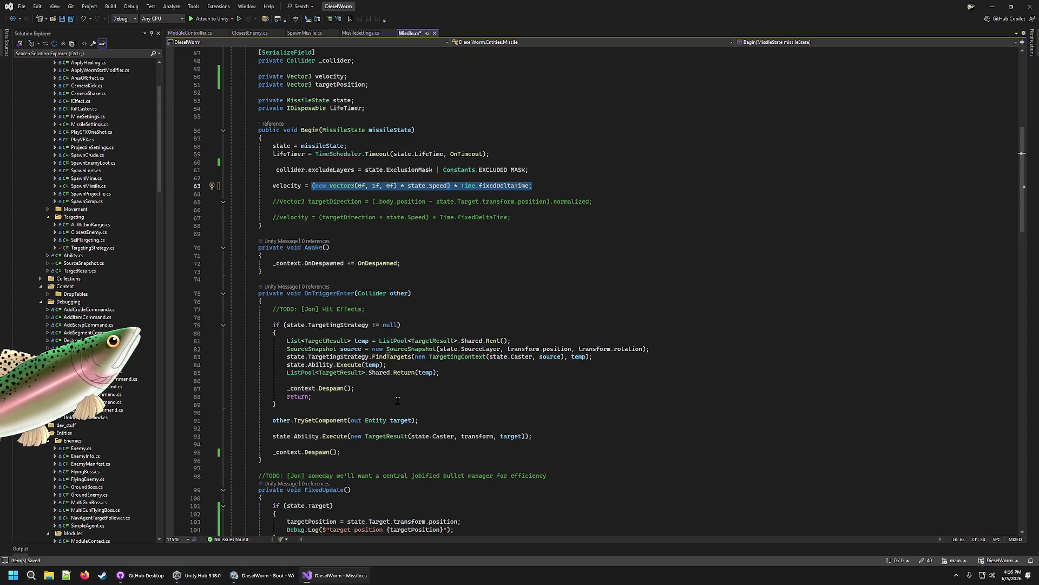
pyautogui.scroll(-12, 398, 400)
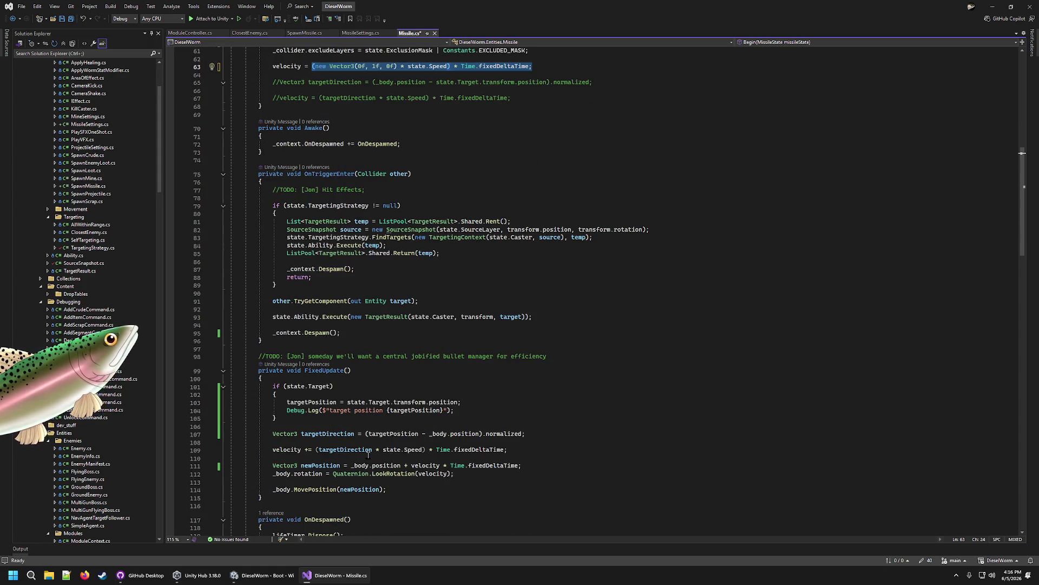
pyautogui.scroll(5, 361, 390)
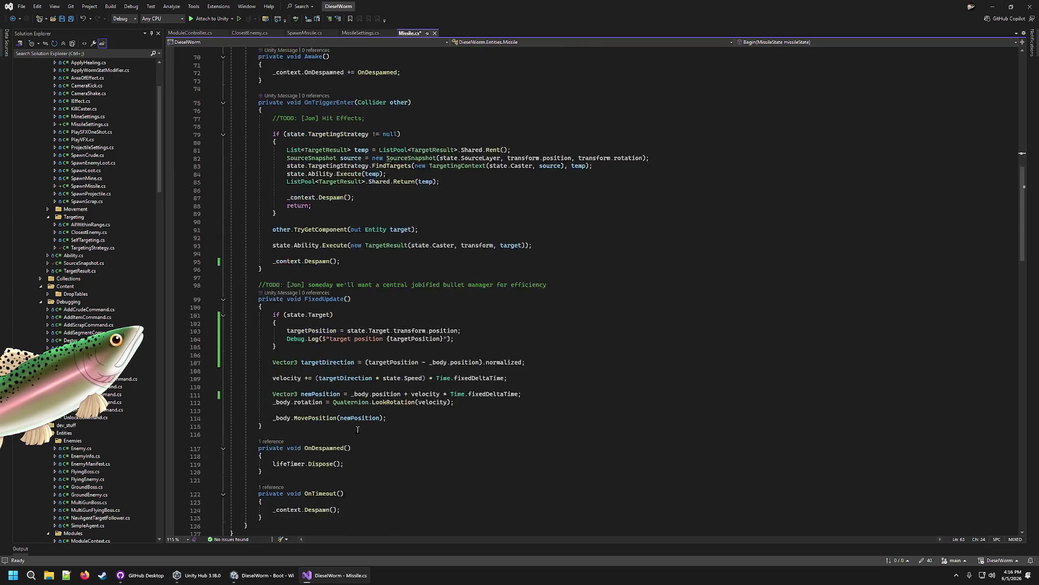
pyautogui.click(369, 330)
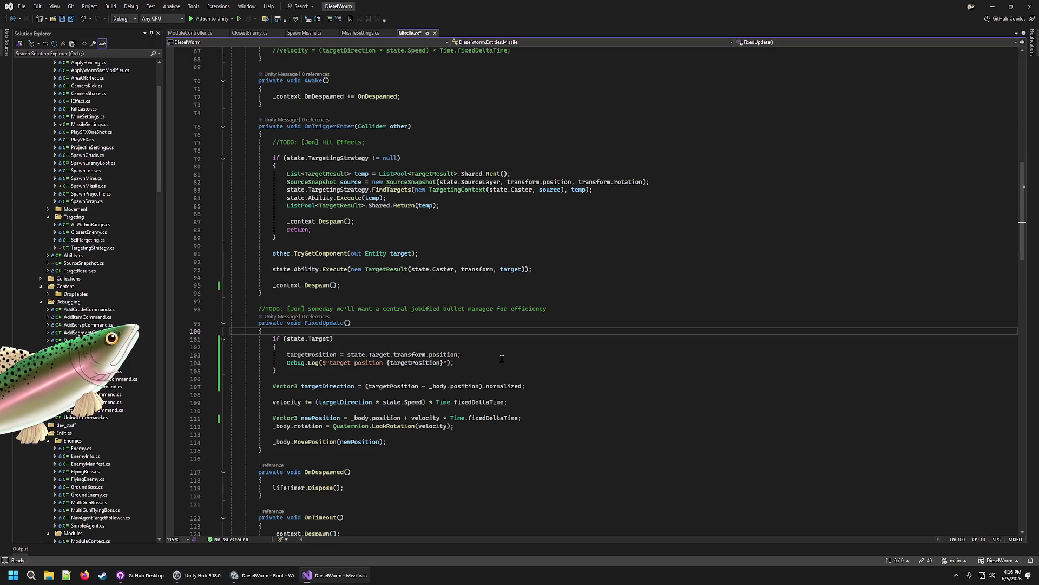
# Step: Begin an 'if (state.LaunchTime' condition at the top of FixedUpdate
pyautogui.press('Return')
pyautogui.press('Return')
pyautogui.press('Return')
pyautogui.press('Up')
pyautogui.write('if')
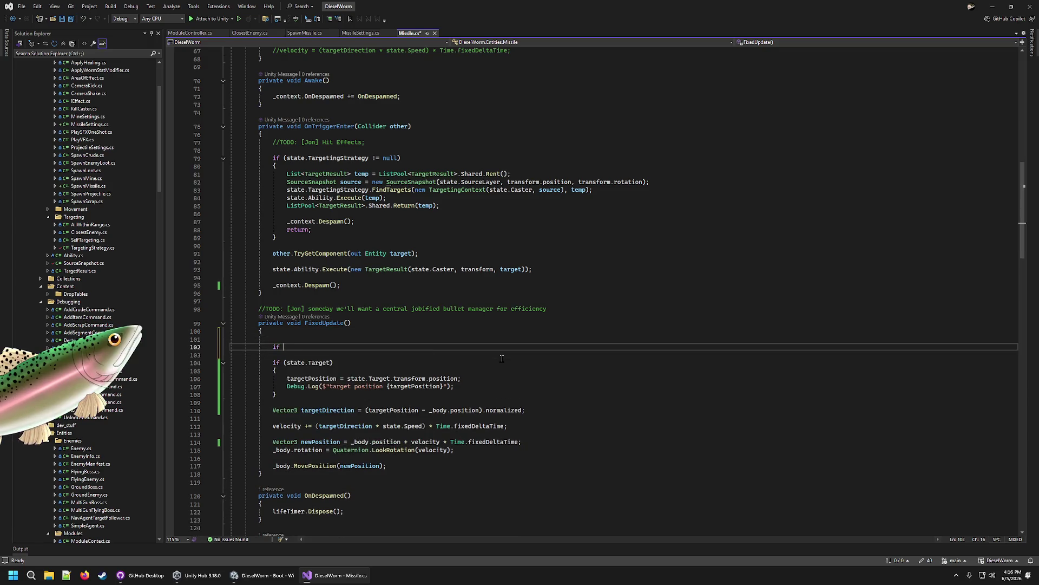
pyautogui.press('Up')
pyautogui.press('Delete')
pyautogui.write('i')
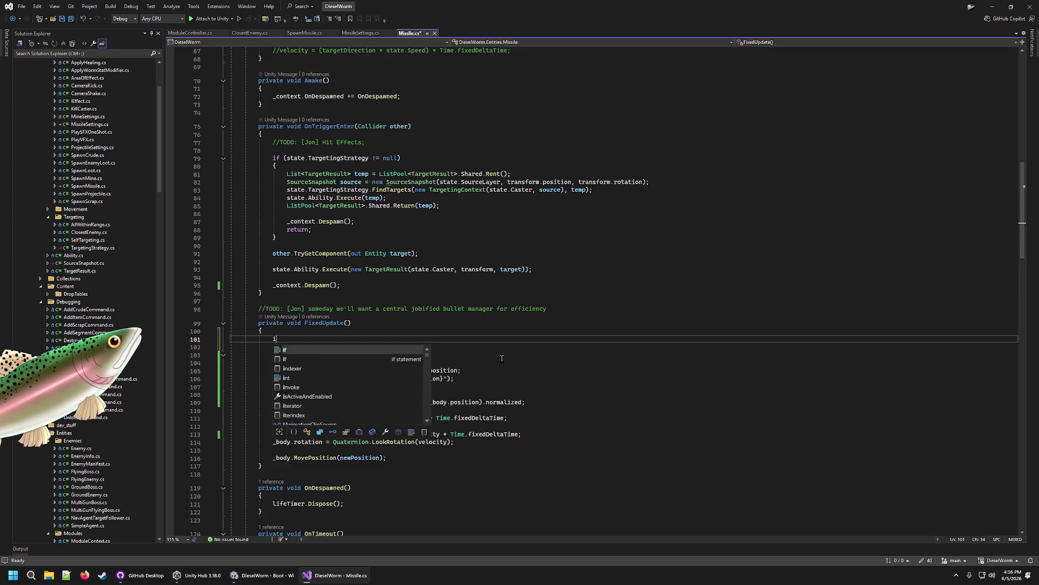
pyautogui.write('f (state.LaunchTime')
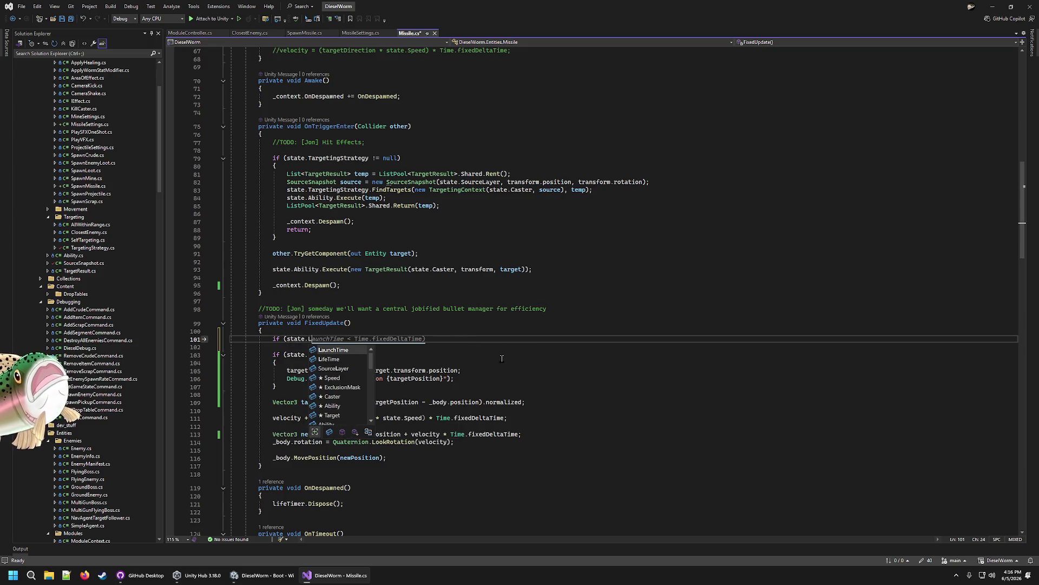
pyautogui.scroll(14, 502, 359)
# Step: Declare a private float launchLife field below lifeTimer and save
pyautogui.click(424, 297)
pyautogui.moveTo(499, 379)
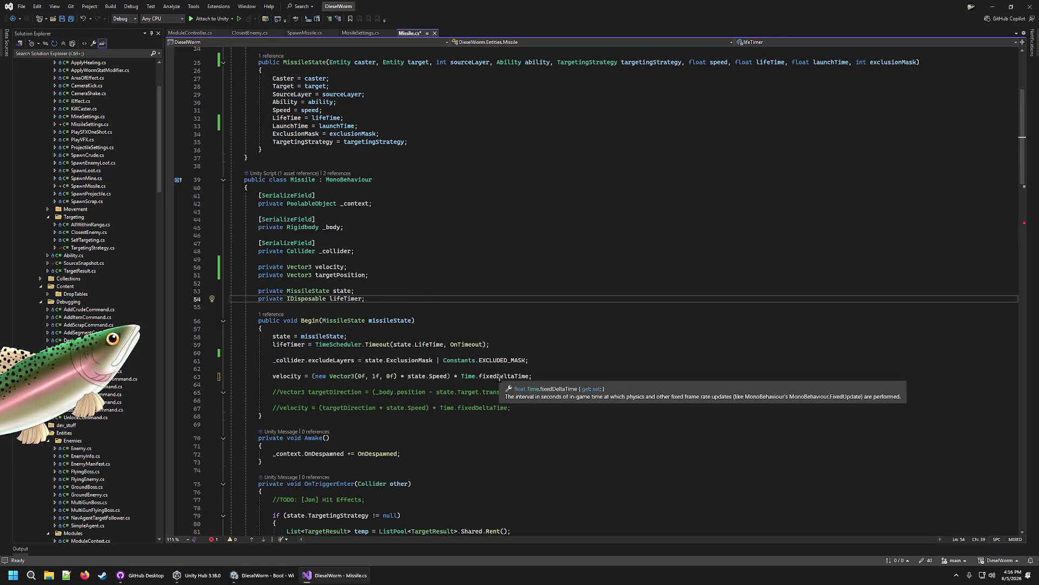
pyautogui.press('Return')
pyautogui.press('Return')
pyautogui.write('private floa')
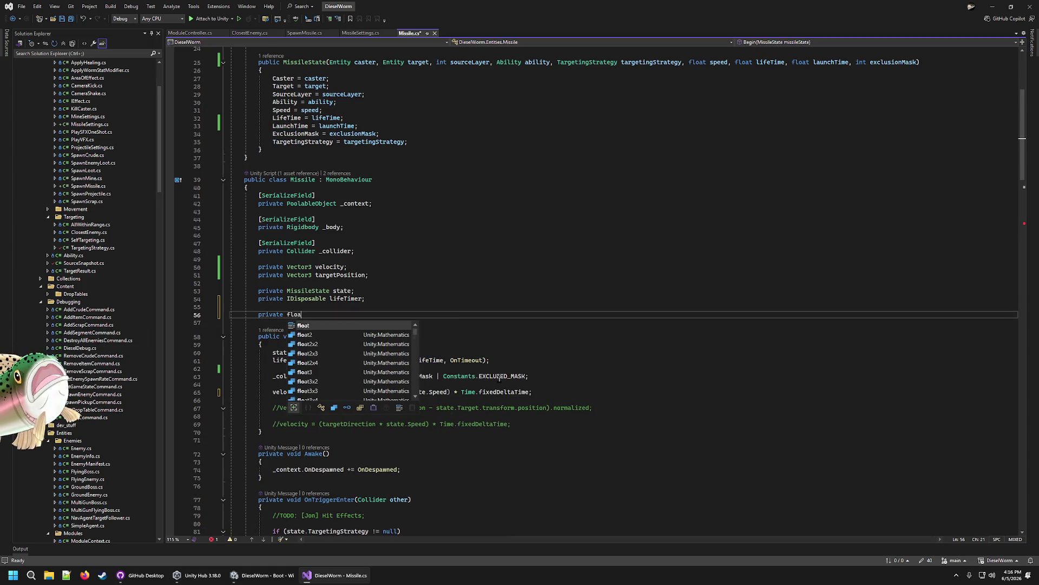
pyautogui.write('t launchLife = 0f;')
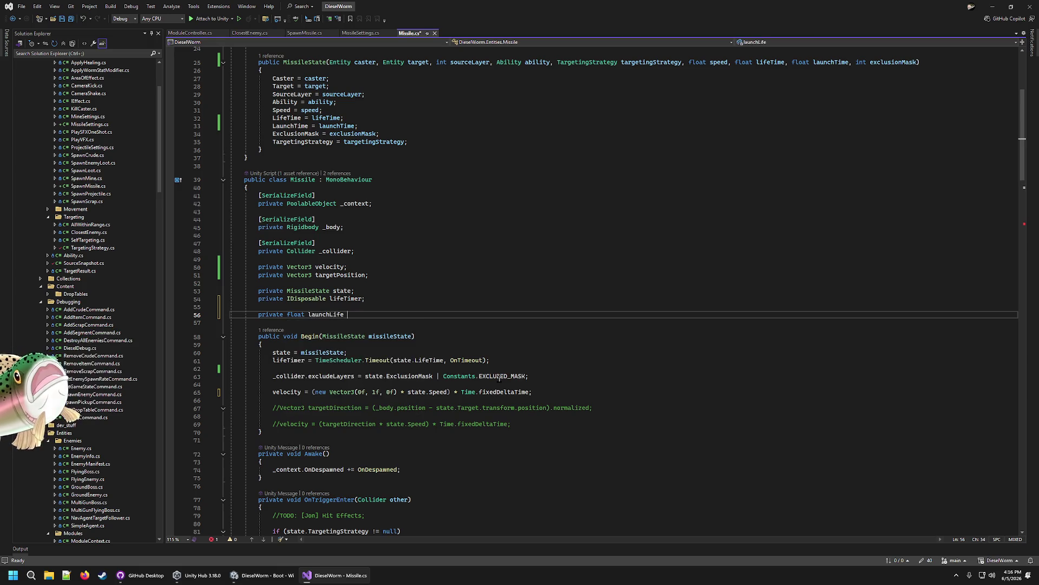
pyautogui.hotkey('ctrl', 's')
pyautogui.scroll(-12, 492, 435)
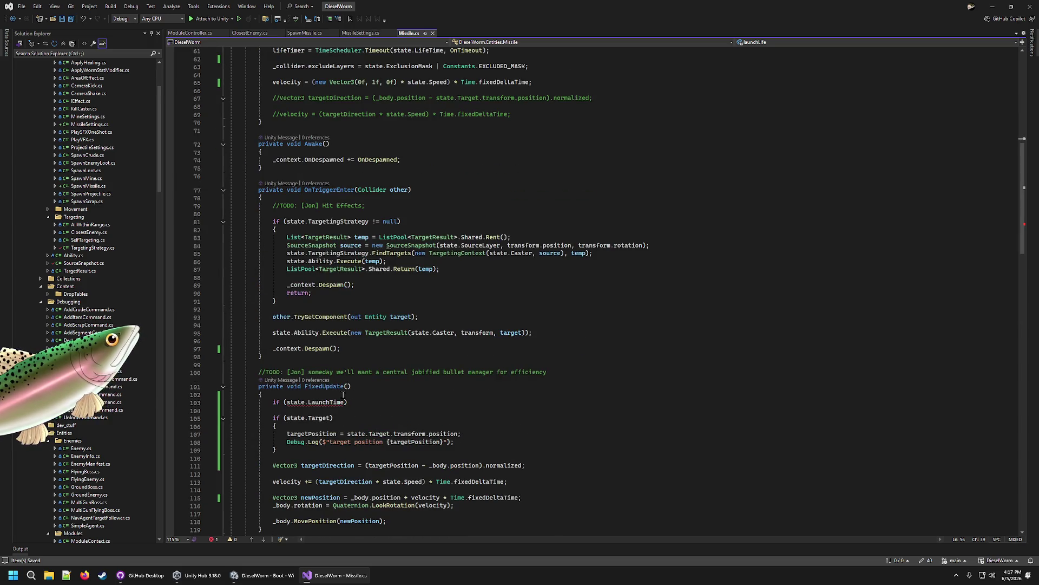
pyautogui.scroll(7, 338, 358)
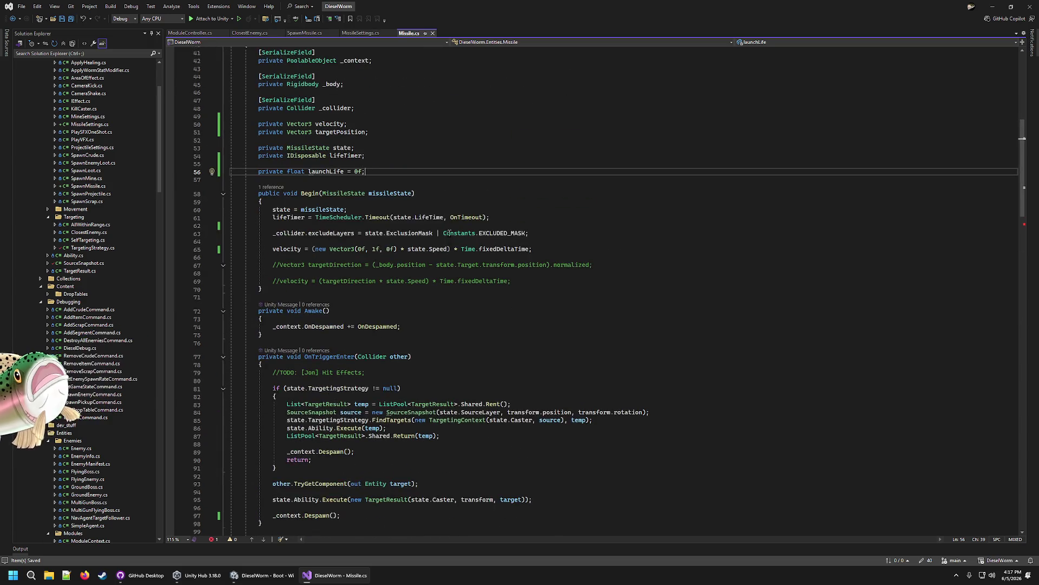
# Step: Add 'launchLife = state.LaunchTime;' after the launch velocity line in Begin and save
pyautogui.click(578, 249)
pyautogui.press('Return')
pyautogui.press('Return')
pyautogui.write('l')
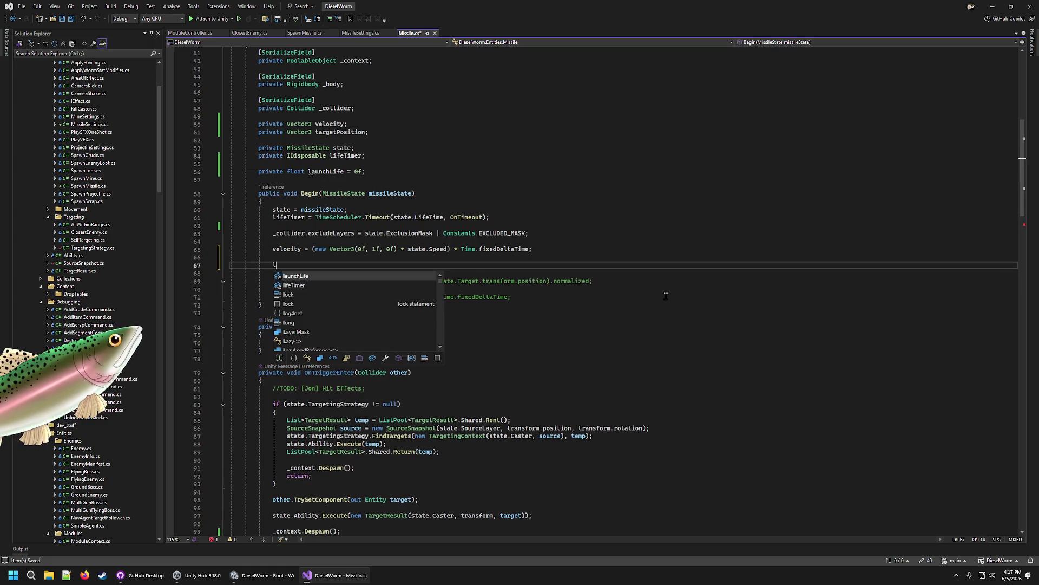
pyautogui.write('aunchLife = state.LaunchTime;')
pyautogui.hotkey('ctrl', 's')
# Step: Fix the launchLife field initializer to '= 0f' and save
pyautogui.click(362, 171)
pyautogui.press('BackSpace')
pyautogui.write('=')
pyautogui.hotkey('ctrl', 's')
# Step: Rewrite the FixedUpdate condition to test launchLife instead of state.LaunchTime
pyautogui.scroll(-10, 514, 259)
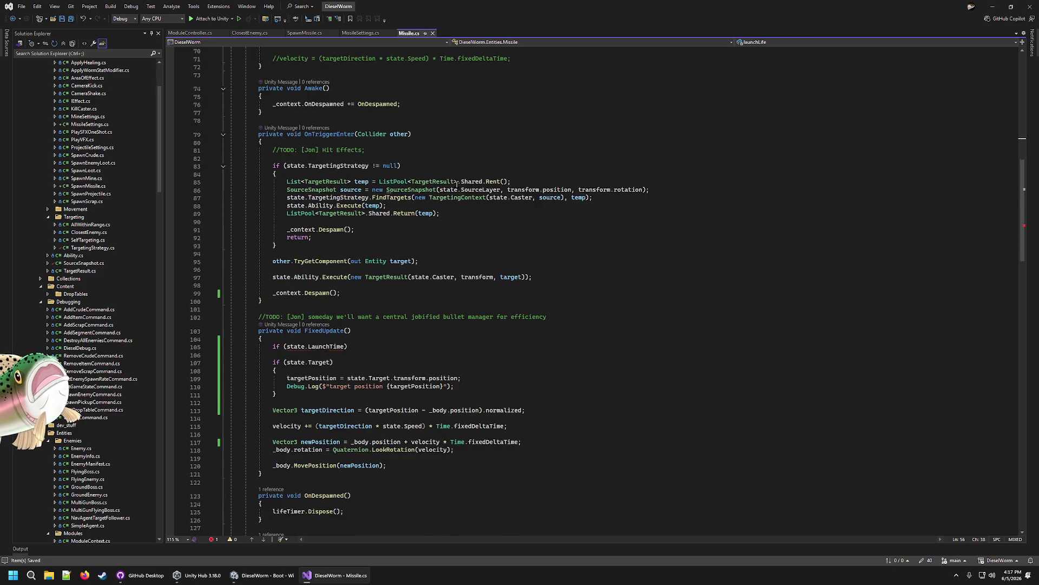
pyautogui.doubleClick(339, 349)
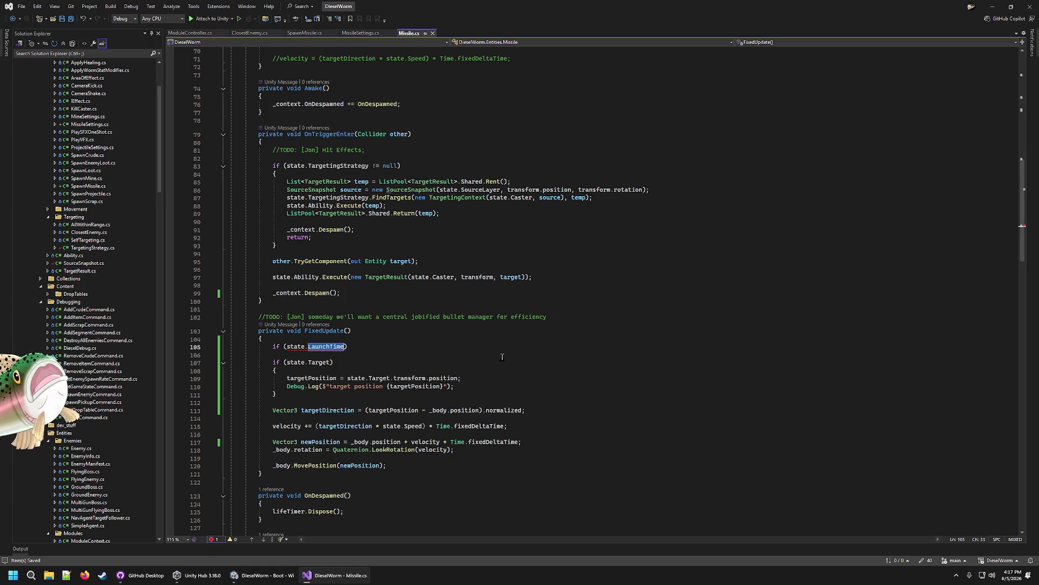
pyautogui.press('BackSpace')
pyautogui.press('BackSpace')
pyautogui.press('BackSpace')
pyautogui.write('launchLife <')
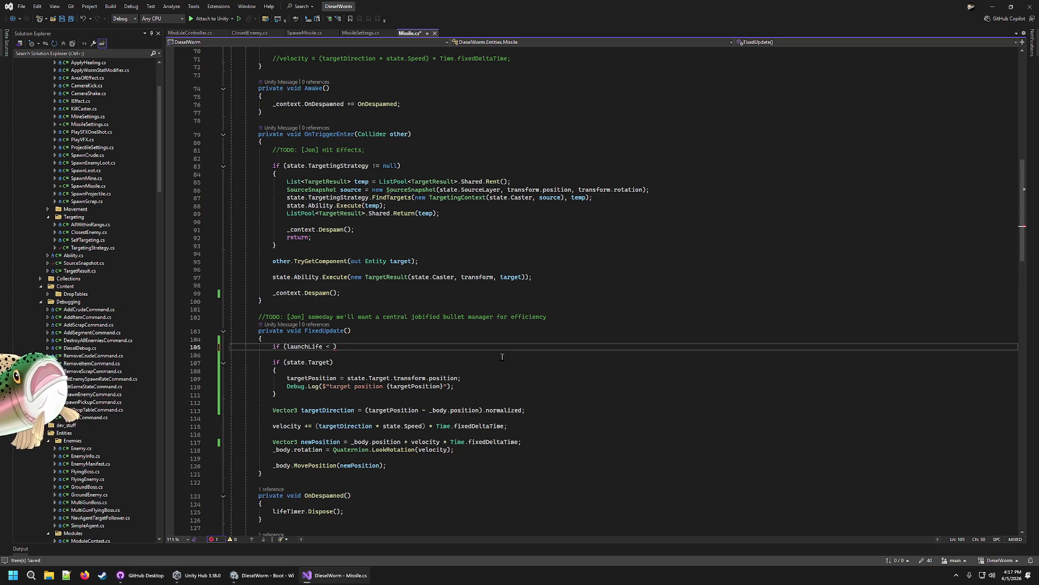
pyautogui.press('BackSpace')
pyautogui.press('BackSpace')
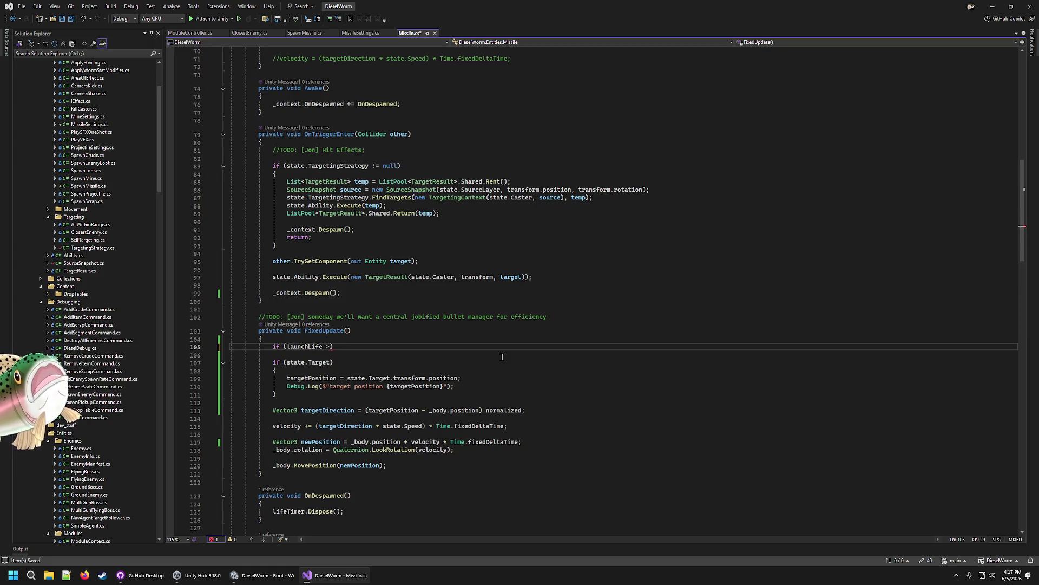
pyautogui.write(')')
pyautogui.press('Return')
# Step: Complete the guard as 'if (launchLife > 0f) { return; }'
pyautogui.write('{')
pyautogui.press('Return')
pyautogui.press('Up')
pyautogui.press('Up')
pyautogui.press('End')
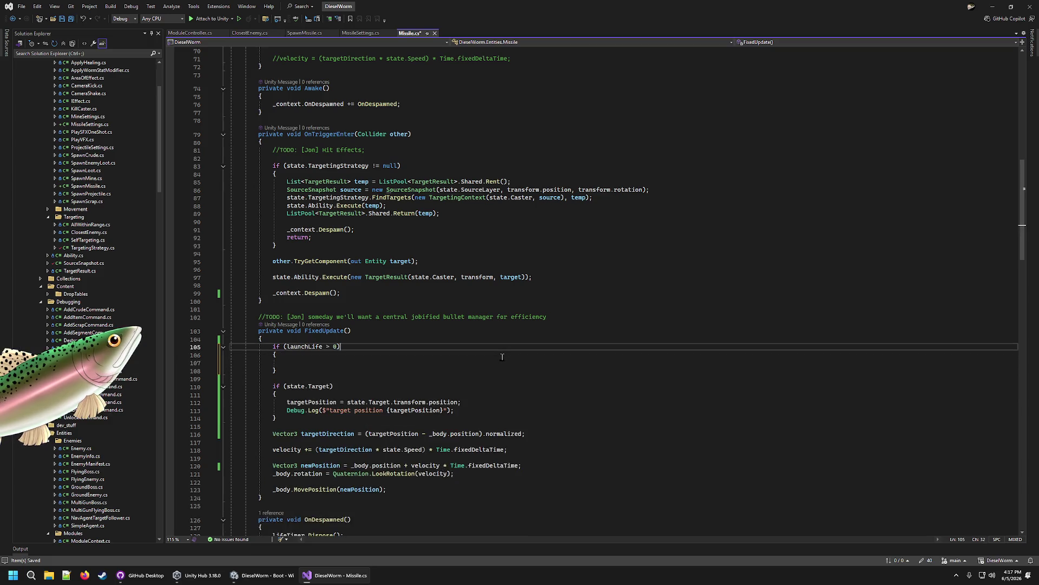
pyautogui.write('f')
pyautogui.press('Down')
pyautogui.press('Down')
pyautogui.write('return;')
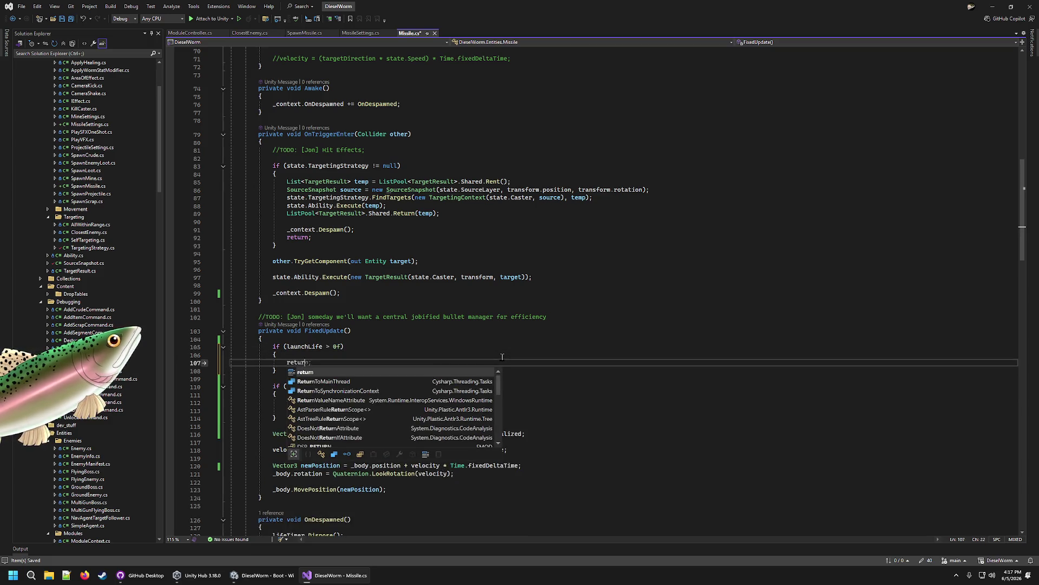
# Step: Discard the suggested launch velocity line and review FixedUpdate's homing movement lines
pyautogui.hotkey('ctrl', 'Return')
pyautogui.press('Tab')
pyautogui.hotkey('ctrl', 'z')
pyautogui.hotkey('ctrl', 'z')
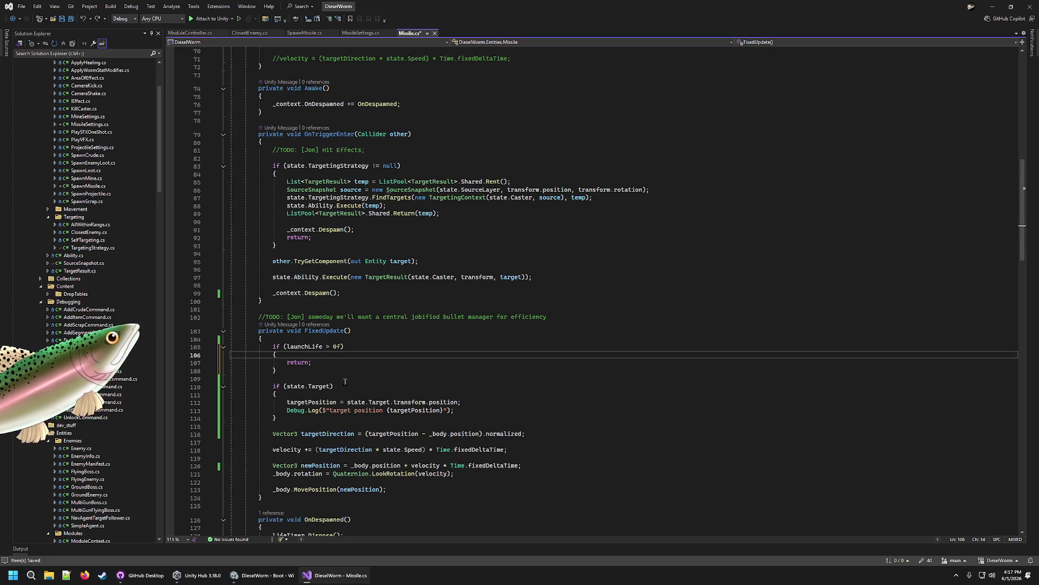
pyautogui.click(340, 432)
pyautogui.click(359, 451)
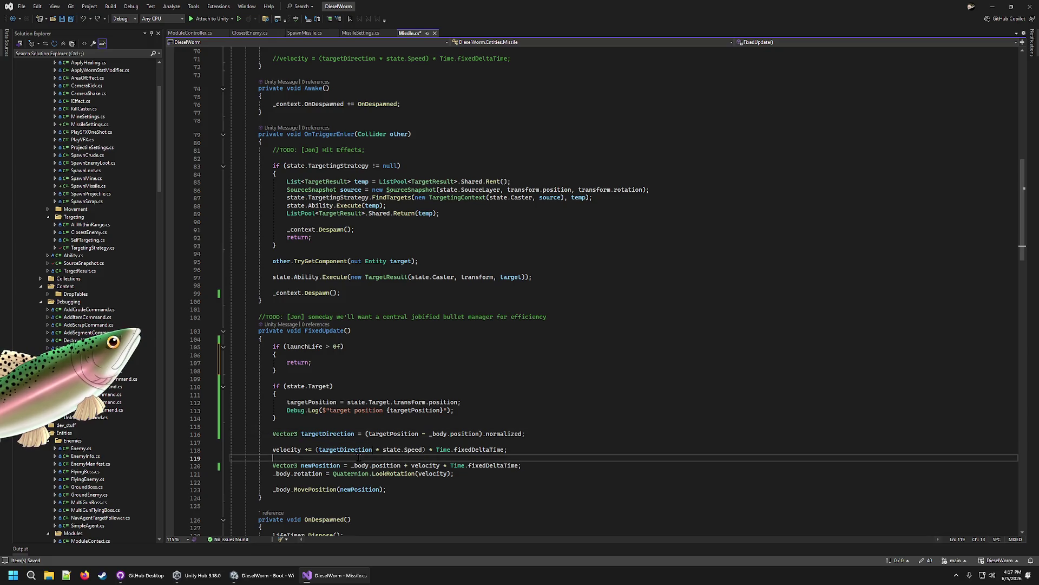
pyautogui.click(387, 465)
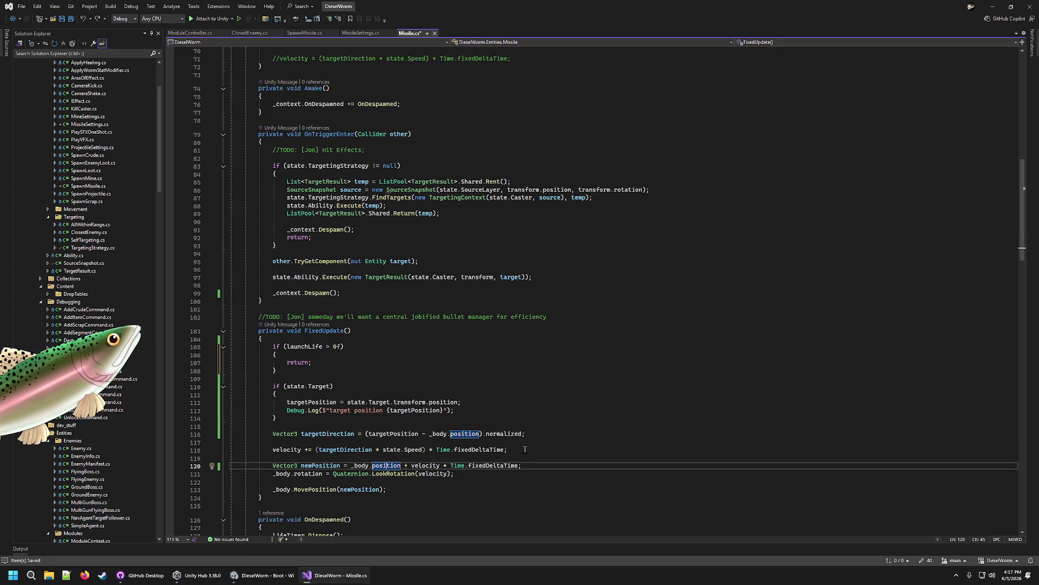
# Step: Remove the early return from the launchLife block in FixedUpdate
pyautogui.moveTo(392, 489)
pyautogui.mouseDown()
pyautogui.moveTo(271, 482)
pyautogui.moveTo(273, 443)
pyautogui.moveTo(273, 465)
pyautogui.mouseUp()
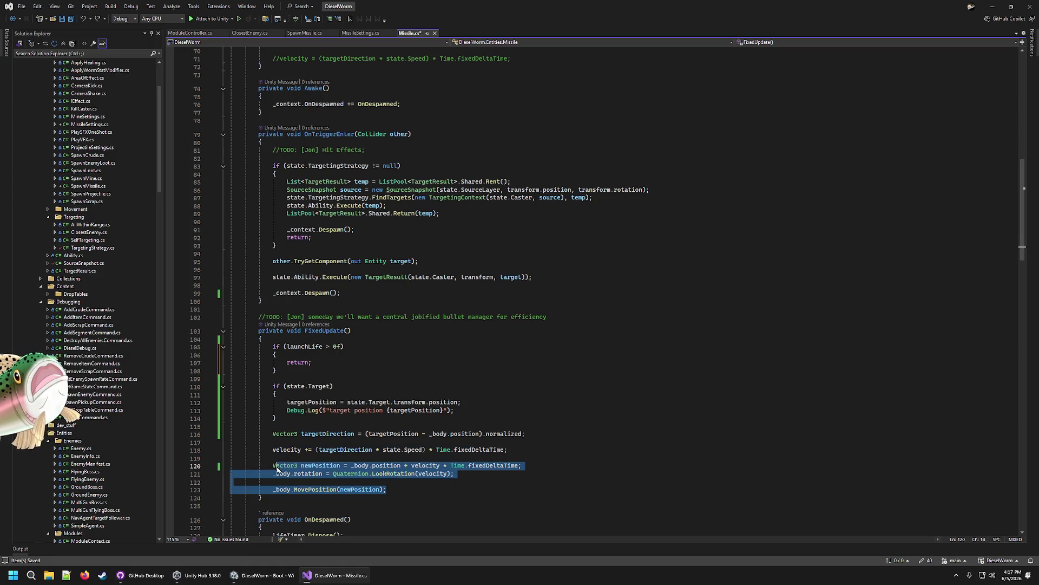
pyautogui.click(272, 465)
pyautogui.click(319, 374)
pyautogui.click(321, 365)
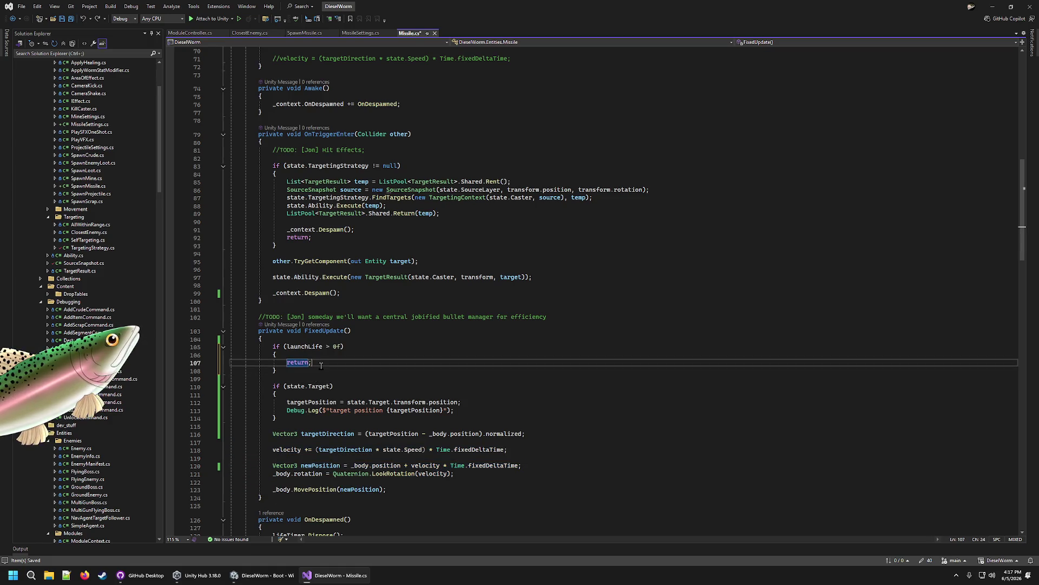
pyautogui.press('BackSpace')
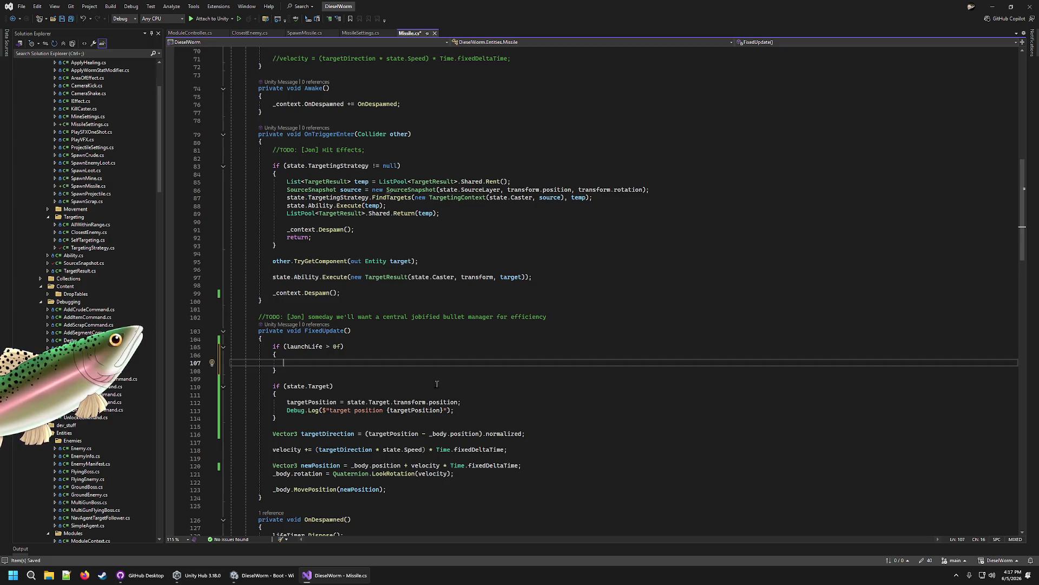
# Step: Copy Begin's launch velocity line into the launchLife block
pyautogui.scroll(10, 418, 385)
pyautogui.click(436, 274)
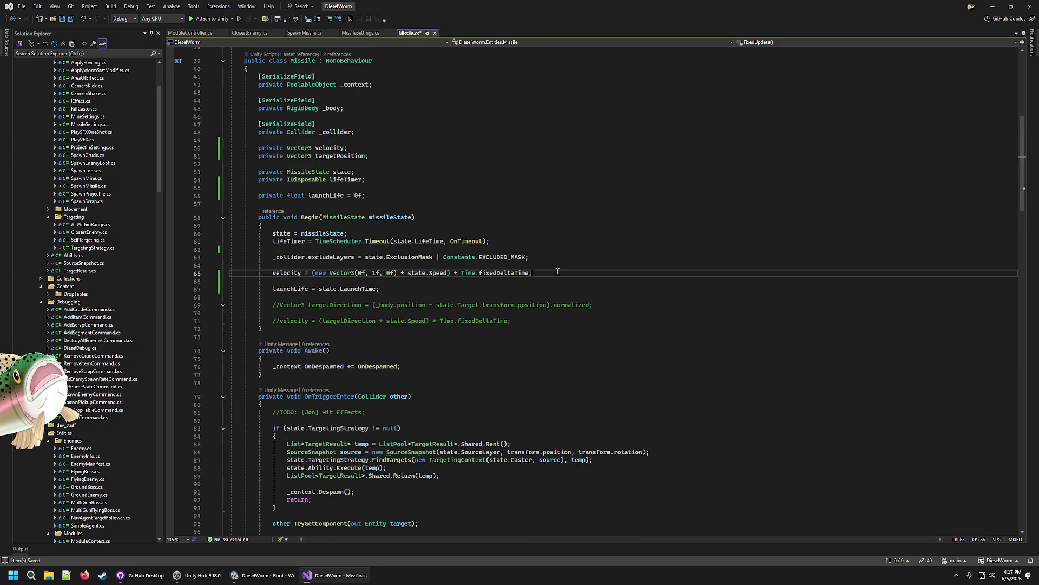
pyautogui.press('Home')
pyautogui.scroll(-10, 436, 280)
pyautogui.scroll(-1, 281, 340)
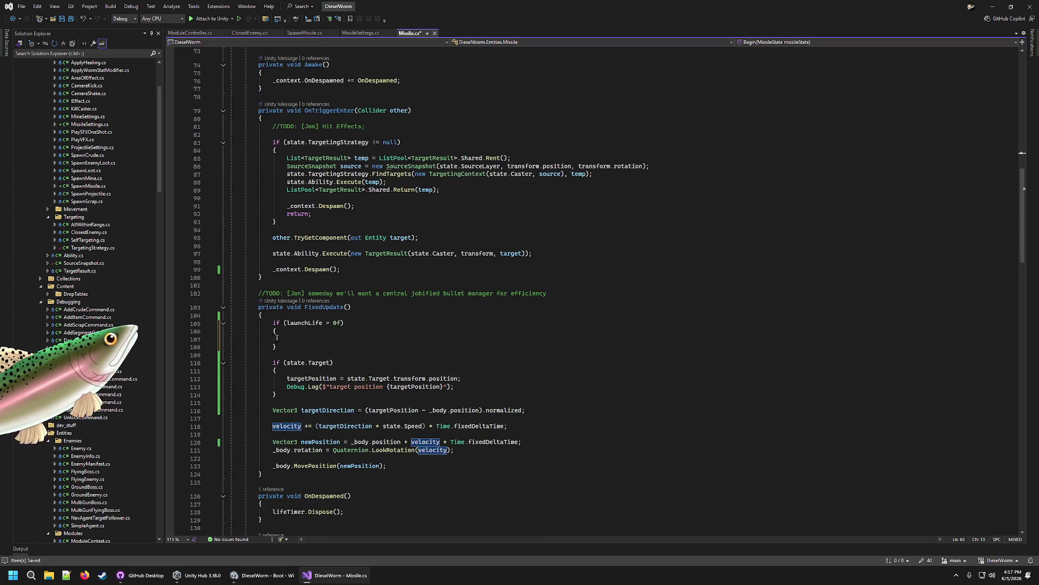
pyautogui.click(300, 338)
pyautogui.write('velocity = (new Vector3(0f, 1f, 0f) * state.Speed) * Time.fixedDeltaTime;')
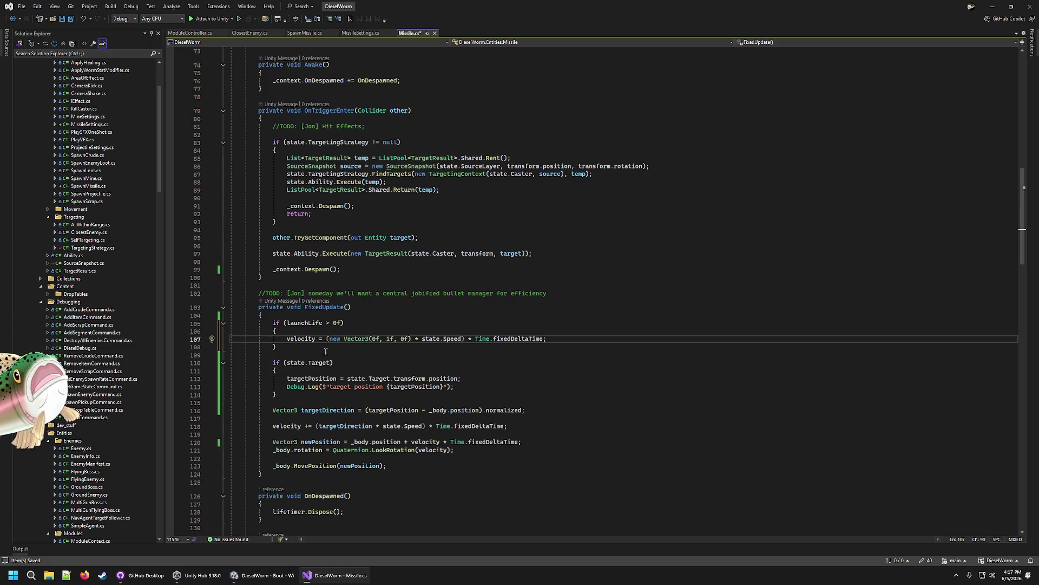
# Step: Count launchLife down by Time.fixedDeltaTime above the velocity line and save
pyautogui.hotkey('ctrl', 'Return')
pyautogui.write('l')
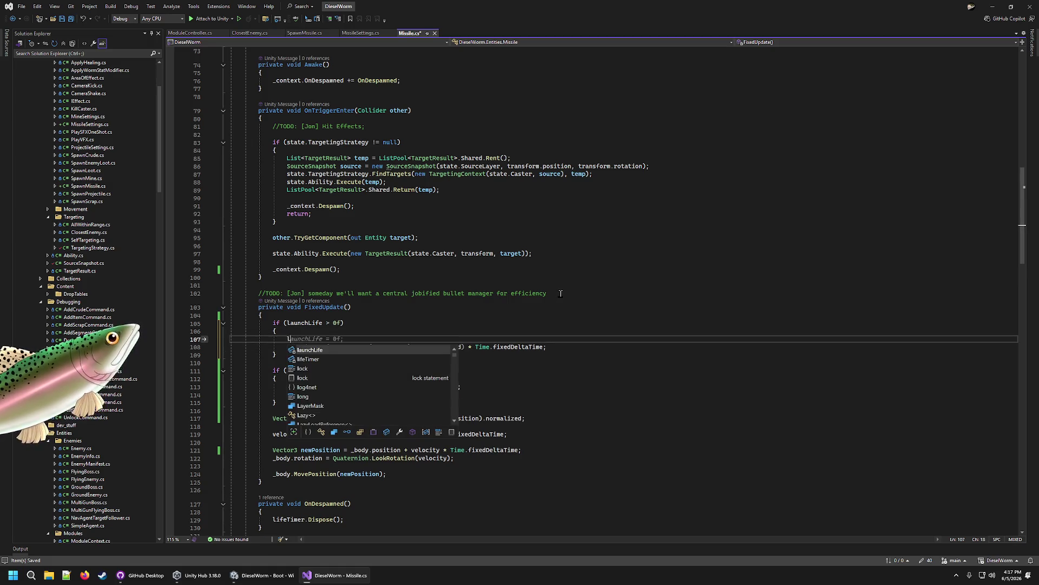
pyautogui.write('aunchLife -= 1')
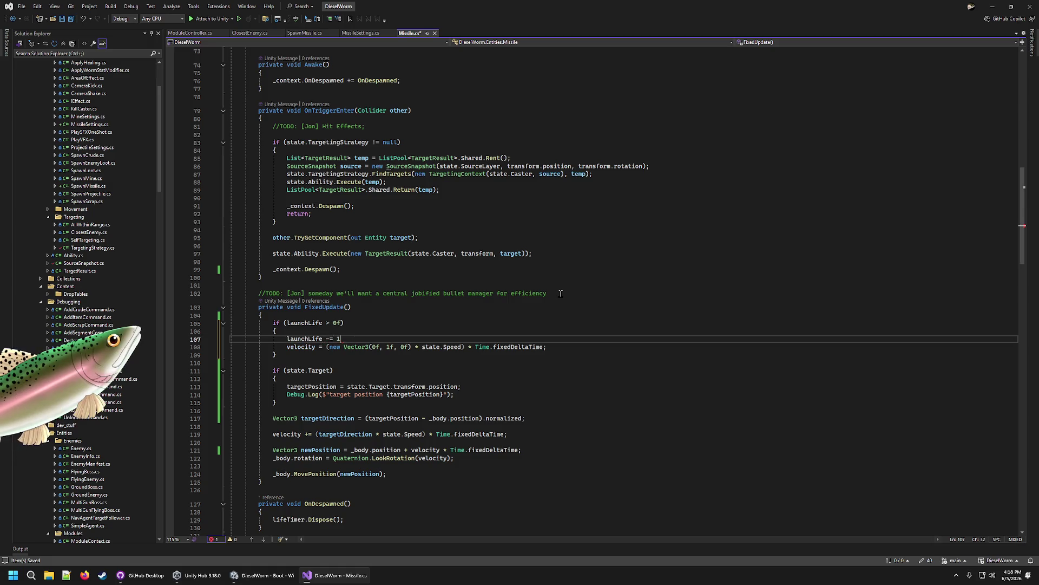
pyautogui.press('BackSpace')
pyautogui.press('Tab')
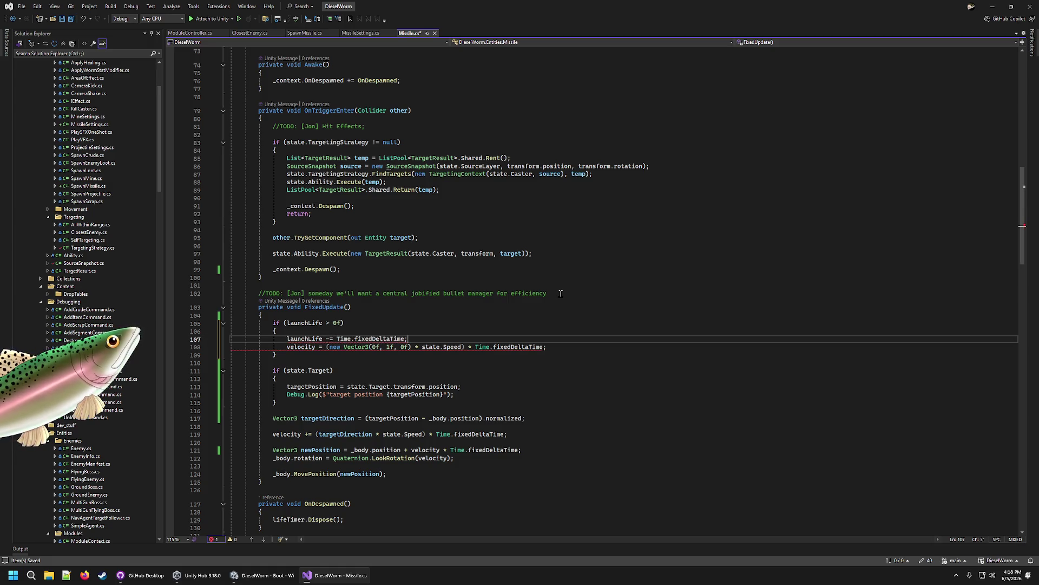
pyautogui.hotkey('ctrl', 's')
pyautogui.scroll(-4, 388, 316)
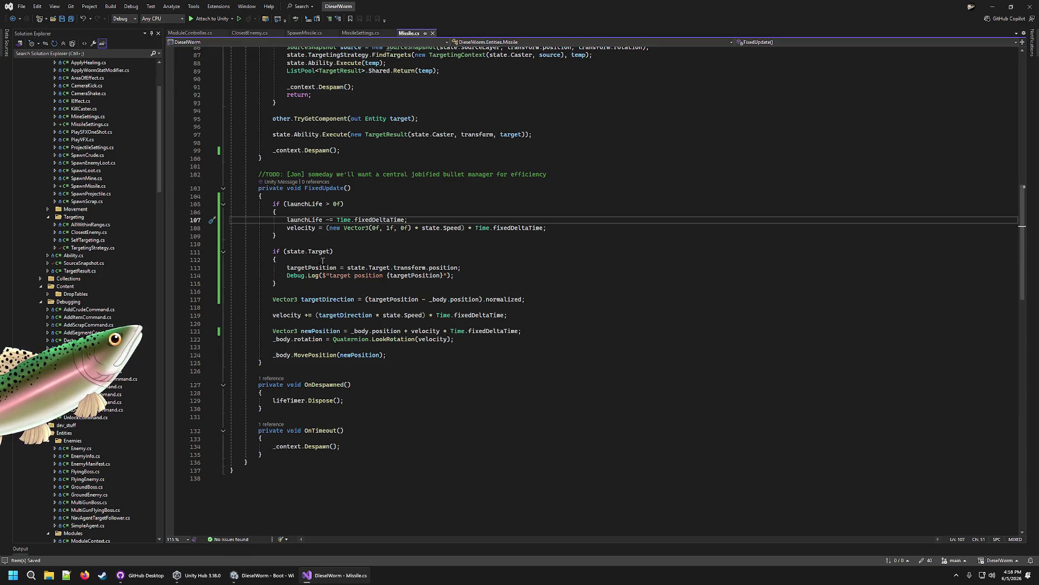
pyautogui.click(310, 237)
# Step: Add an else block after the launchLife check and close it after the velocity += line
pyautogui.press('Return')
pyautogui.write('else')
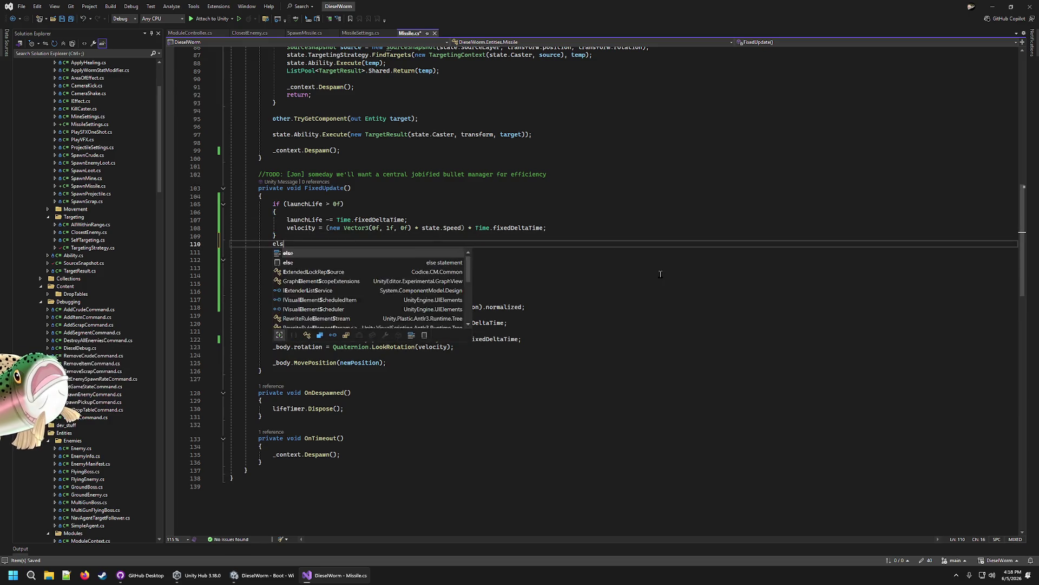
pyautogui.press('Return')
pyautogui.write('{ }')
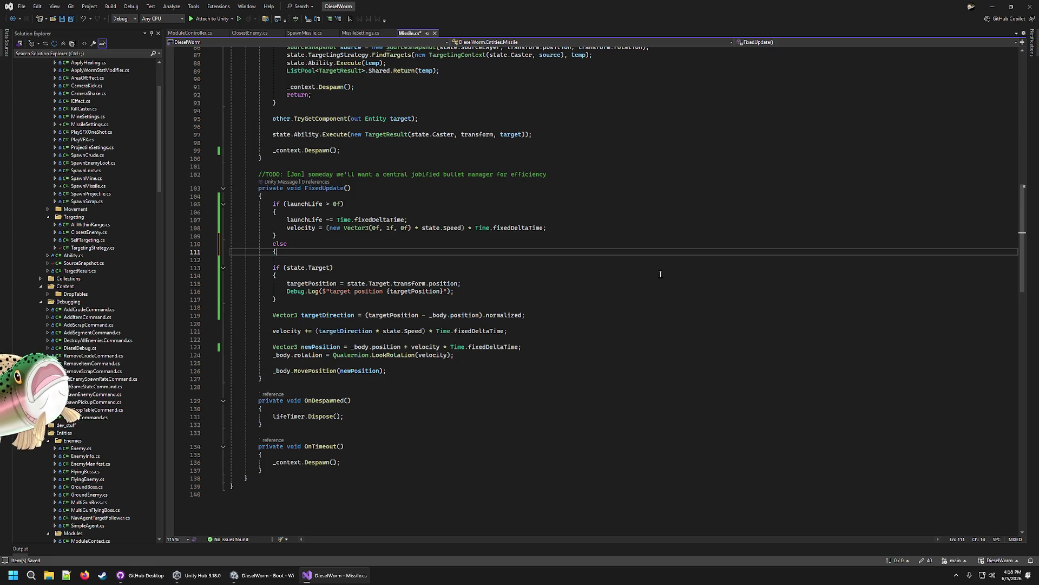
pyautogui.click(477, 340)
pyautogui.click(512, 330)
pyautogui.press('Return')
pyautogui.write('}')
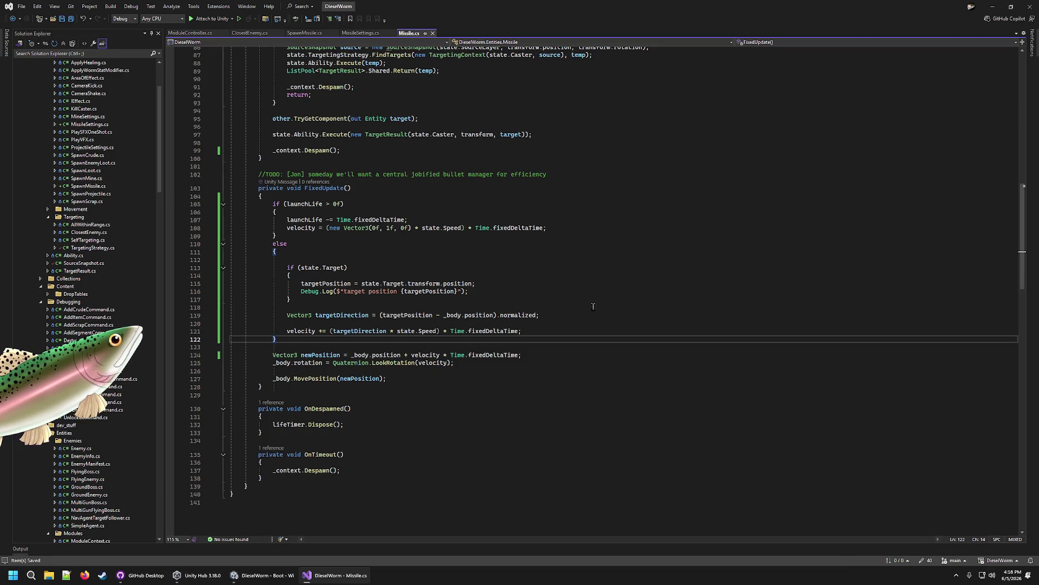
# Step: Delete the blank line inside the else block and review the final movement and rotation lines
pyautogui.click(301, 260)
pyautogui.press('BackSpace')
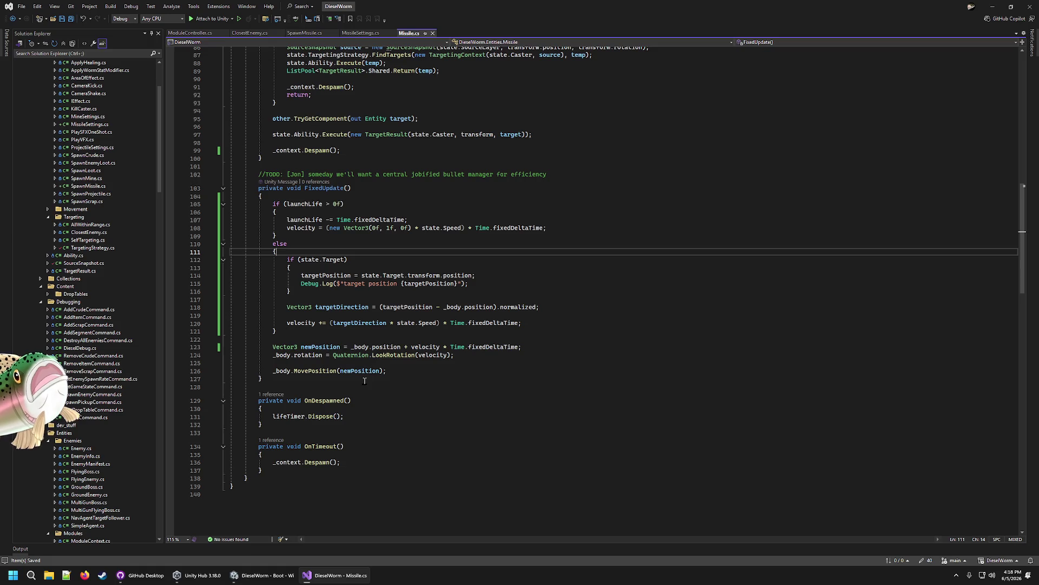
pyautogui.moveTo(392, 370); pyautogui.dragTo(233, 346)
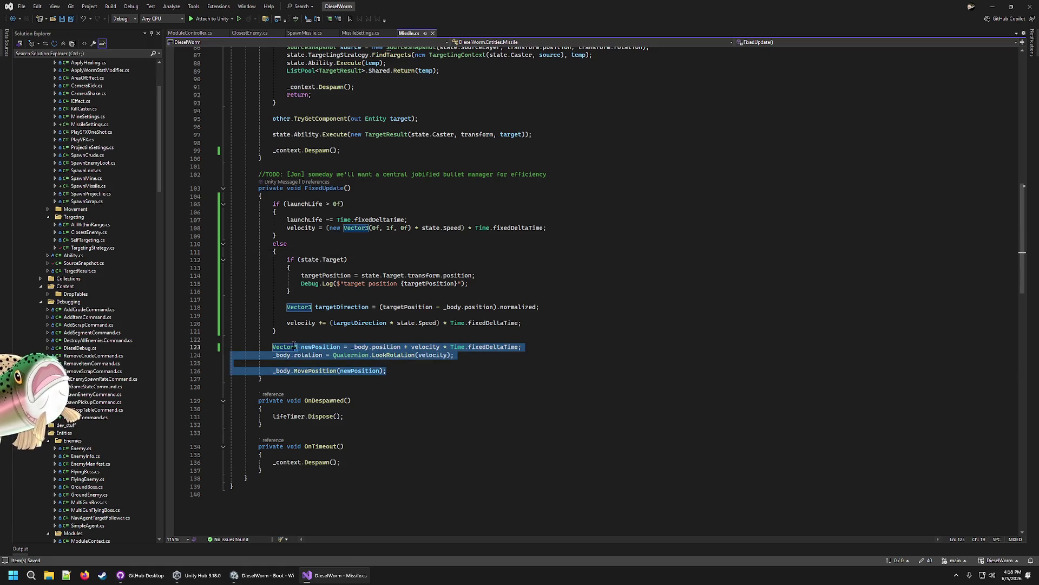
pyautogui.click(395, 331)
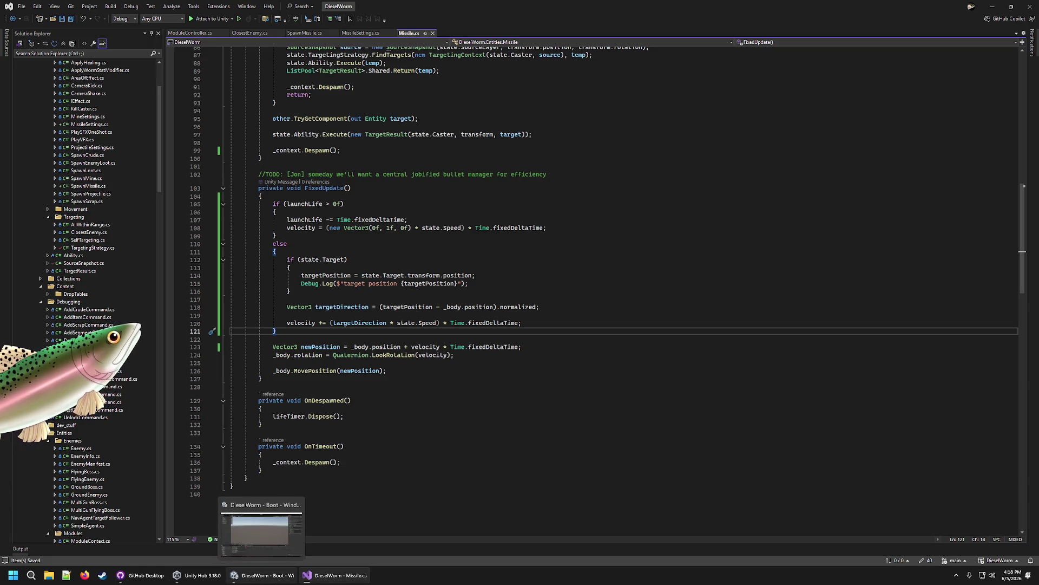
pyautogui.click(262, 575)
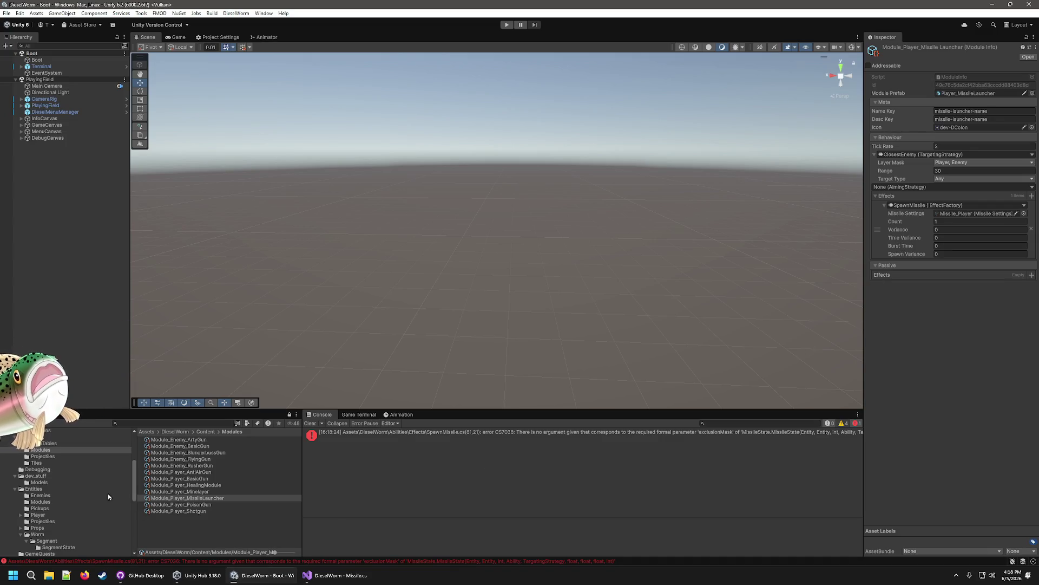
# Step: Inspect the Missile_Player settings in the Projectiles folder, comparing them with Mine_Player
pyautogui.click(41, 457)
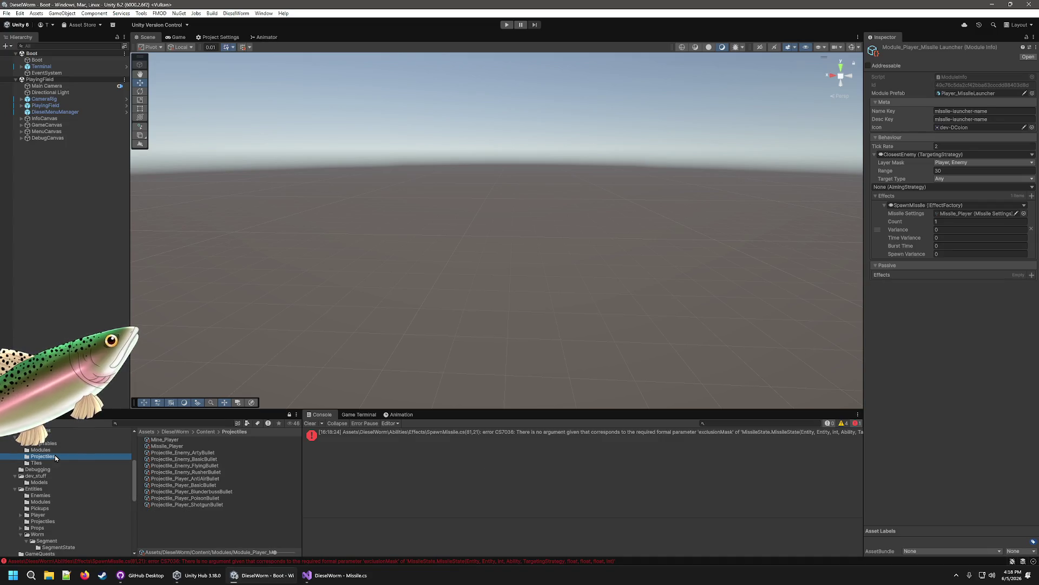
pyautogui.click(181, 446)
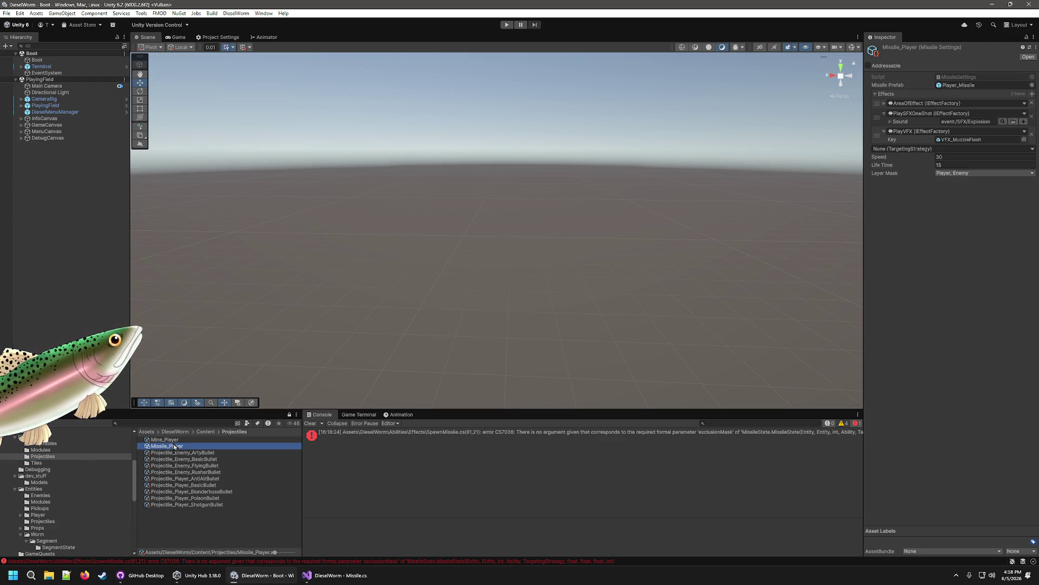
pyautogui.click(171, 439)
pyautogui.click(171, 448)
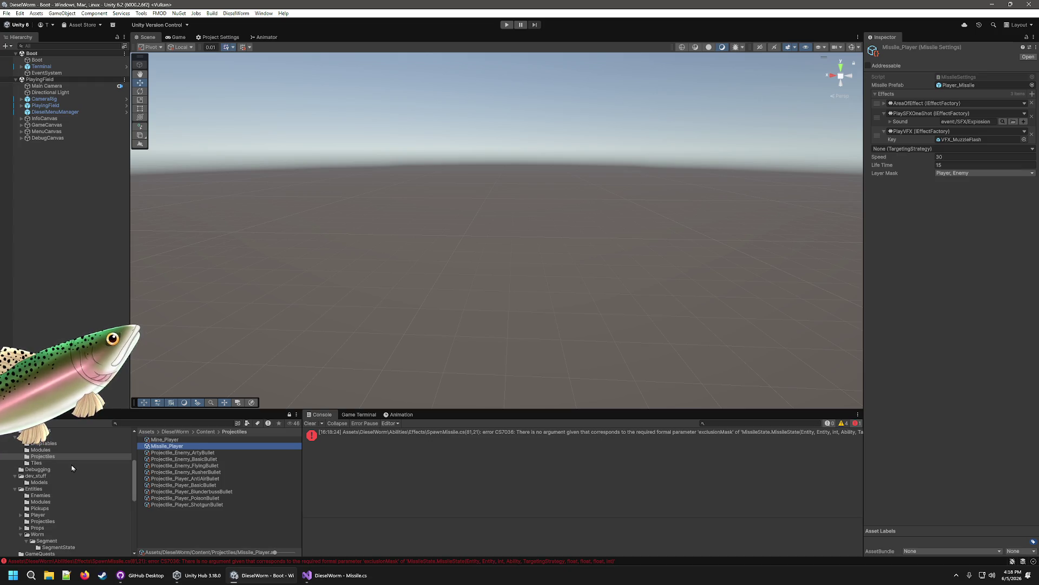
# Step: Open the console's compile error in SpawnMissile.cs at the _lifeTime argument
pyautogui.click(589, 435)
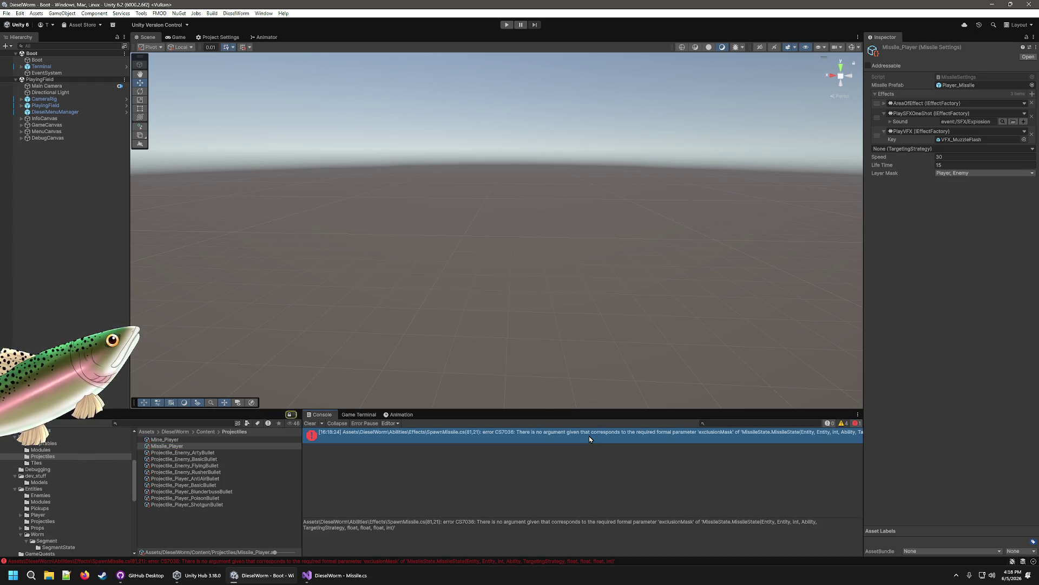
pyautogui.doubleClick(589, 434)
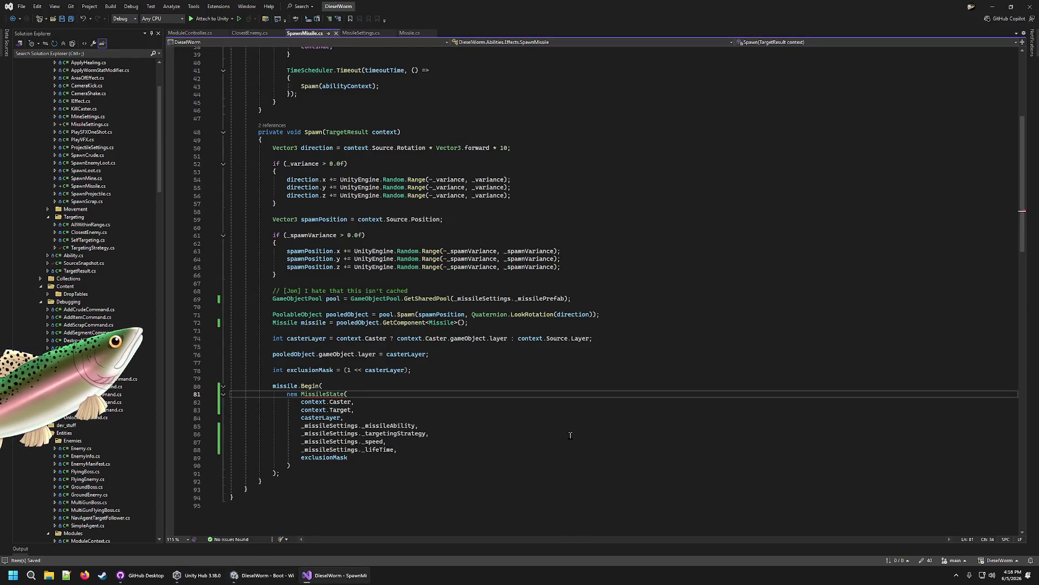
pyautogui.click(412, 449)
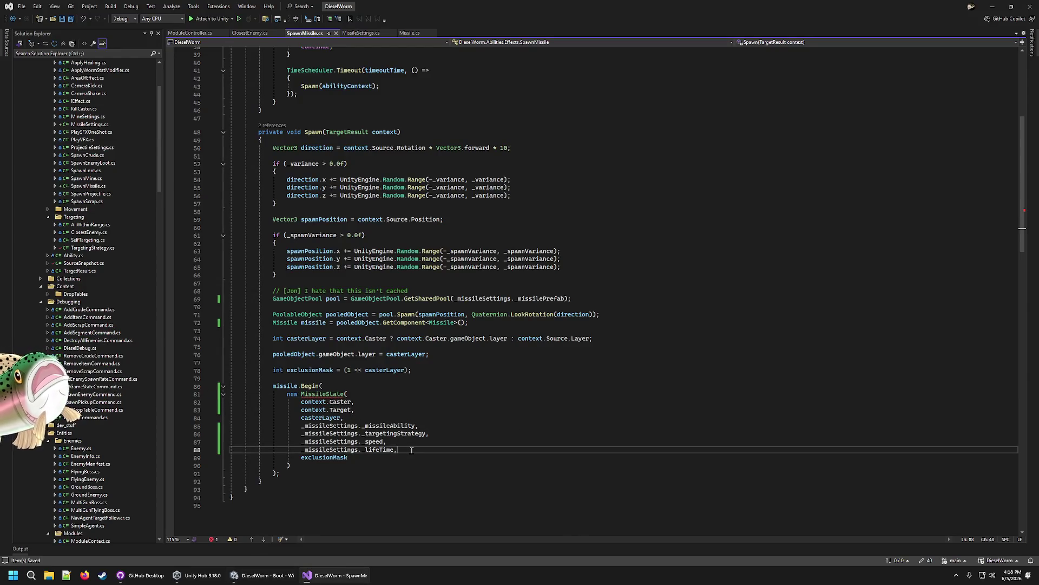
pyautogui.scroll(13, 380, 295)
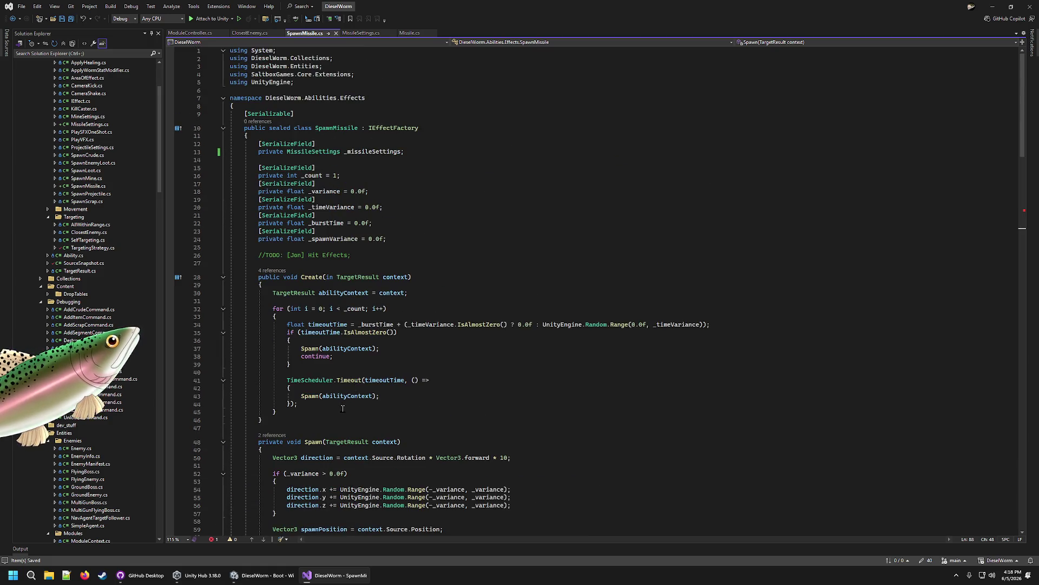
pyautogui.click(263, 575)
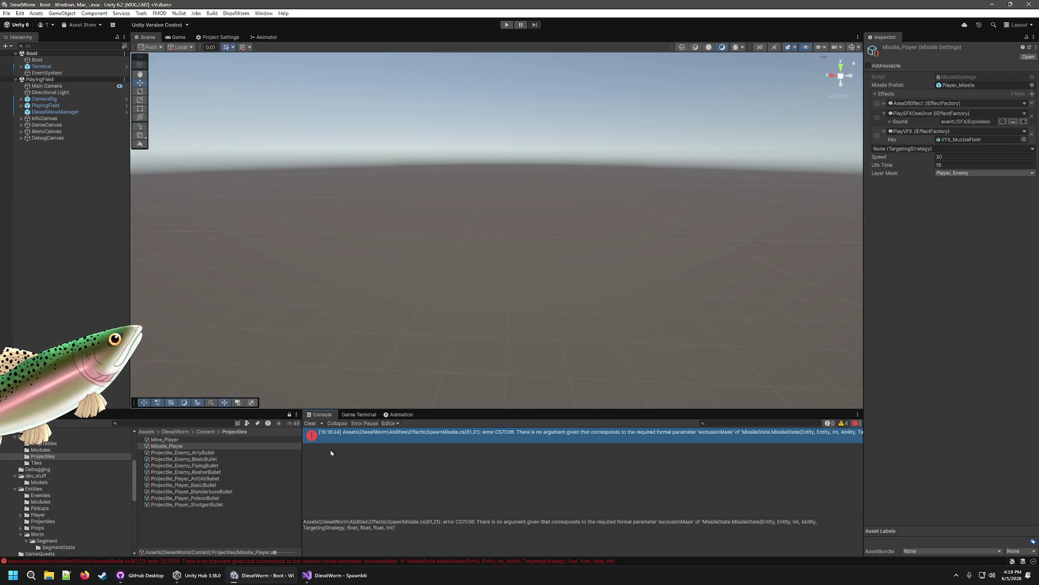
# Step: Review the Module_Player_MissileLauncher and Missile_Player settings, then return to SpawnMissile.cs
pyautogui.scroll(2, 98, 487)
pyautogui.click(111, 473)
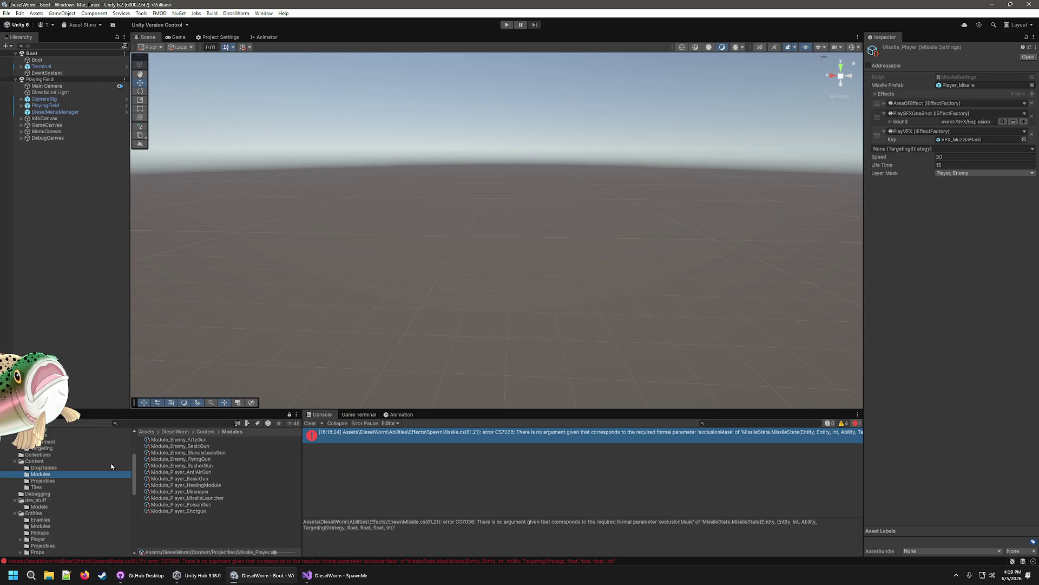
pyautogui.click(198, 499)
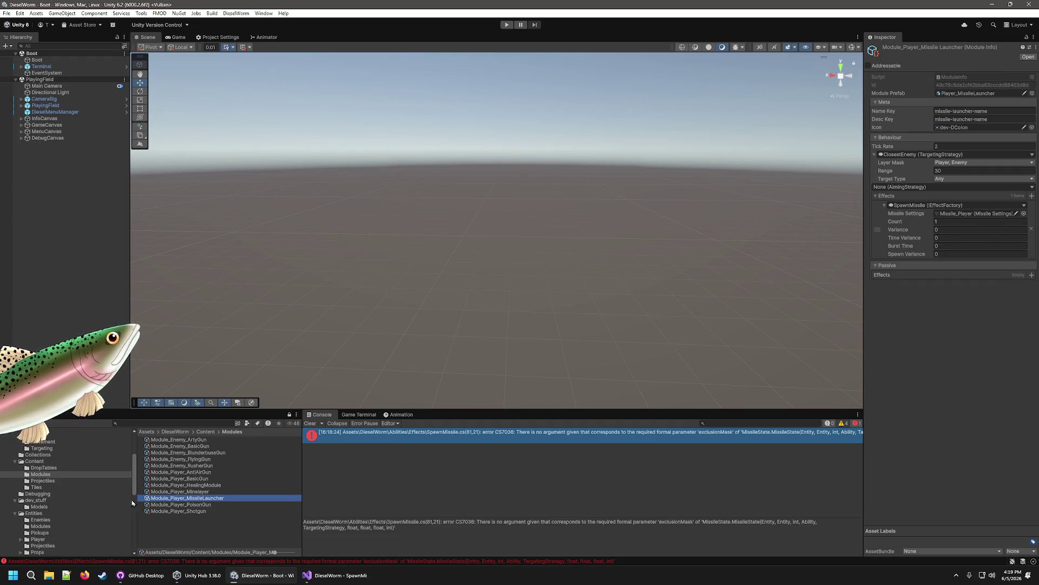
pyautogui.click(81, 480)
pyautogui.click(187, 447)
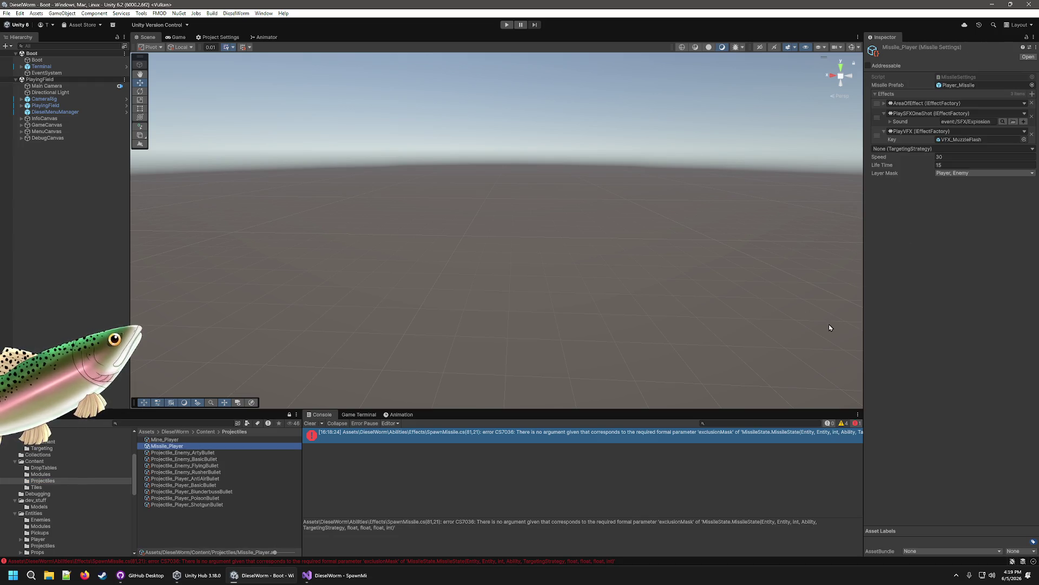
pyautogui.click(336, 575)
pyautogui.scroll(-19, 425, 379)
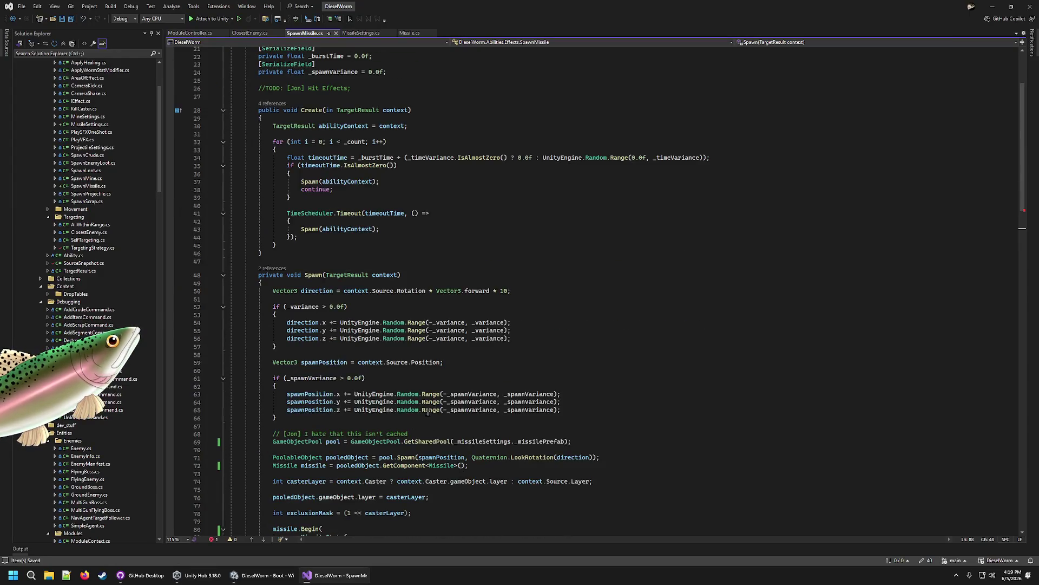
# Step: Remove the unfinished _missileSettings argument line and trailing comma, then save SpawnMissile.cs
pyautogui.scroll(-1, 424, 379)
pyautogui.press('Return')
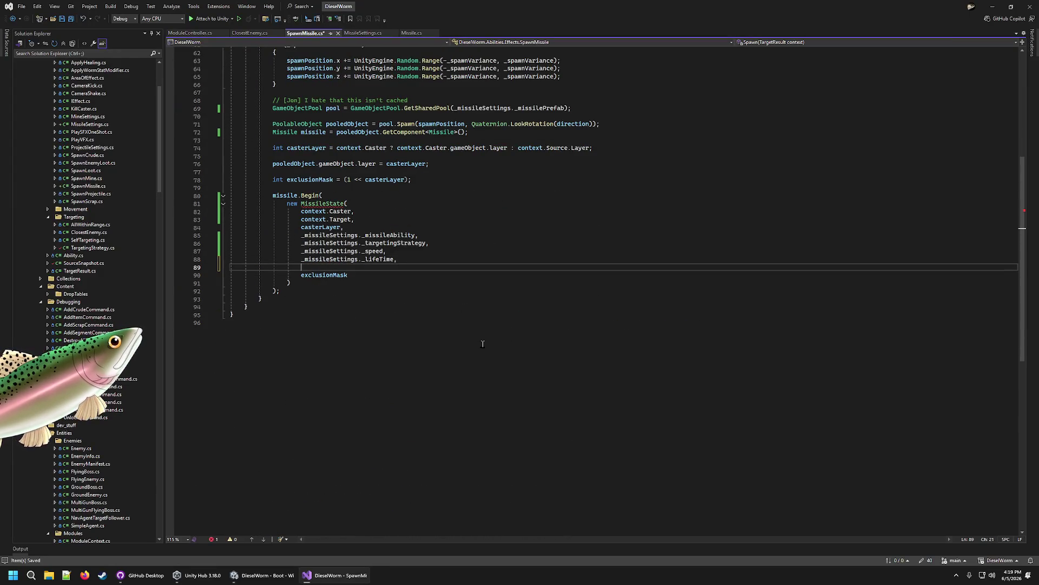
pyautogui.write('_mi')
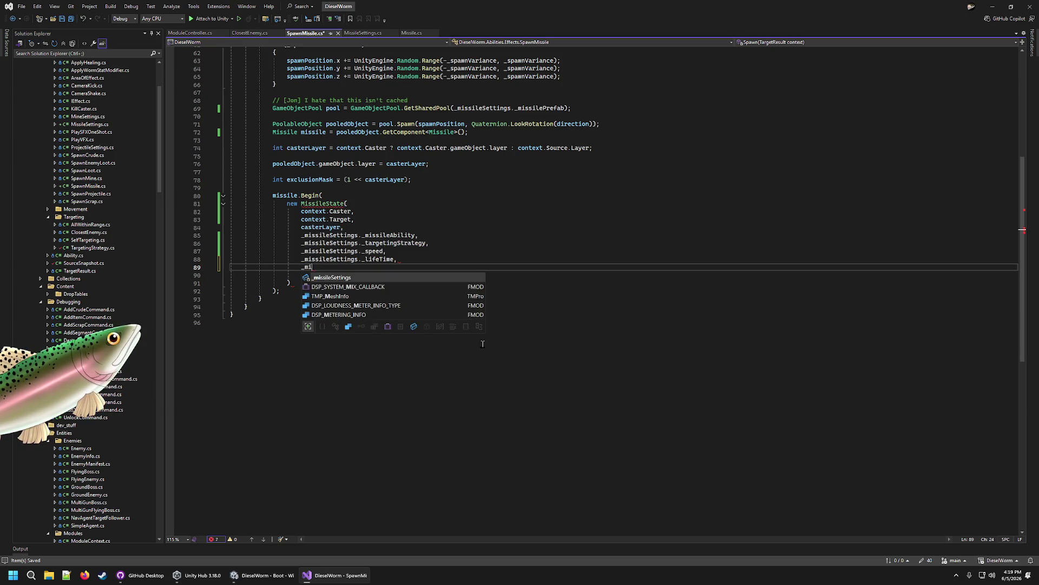
pyautogui.write('ssileSettings._mi')
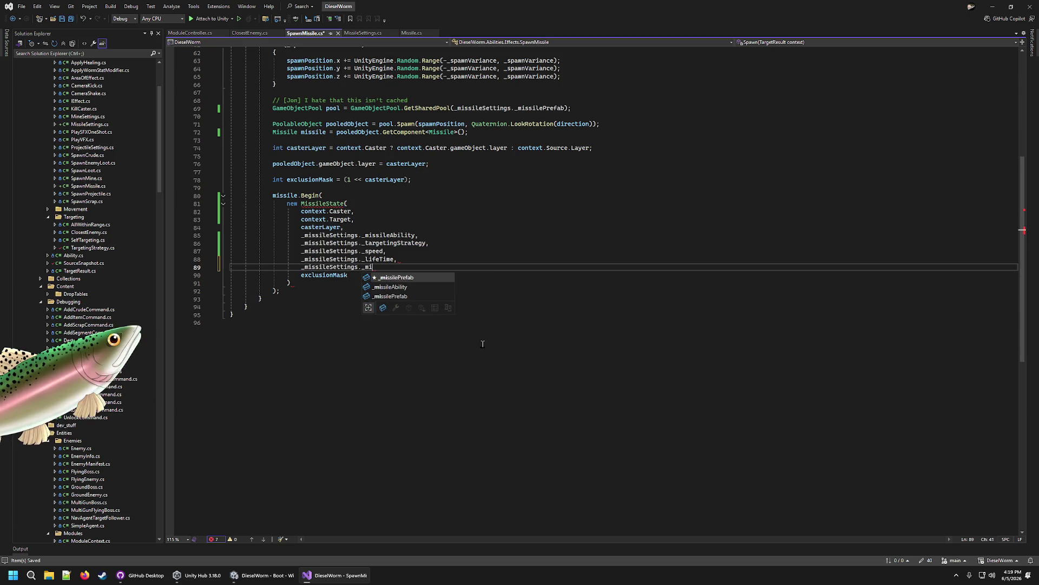
pyautogui.press('BackSpace')
pyautogui.press('BackSpace')
pyautogui.press('BackSpace')
pyautogui.press('Escape')
pyautogui.press('Up')
pyautogui.press('End')
pyautogui.press('BackSpace')
pyautogui.hotkey('shift', 'Down')
pyautogui.hotkey('shift', 'End')
pyautogui.press('Delete')
pyautogui.hotkey('ctrl', 's')
# Step: Add a [SerializeField] public float _launchTime field to MissileSettings.cs and save
pyautogui.click(354, 34)
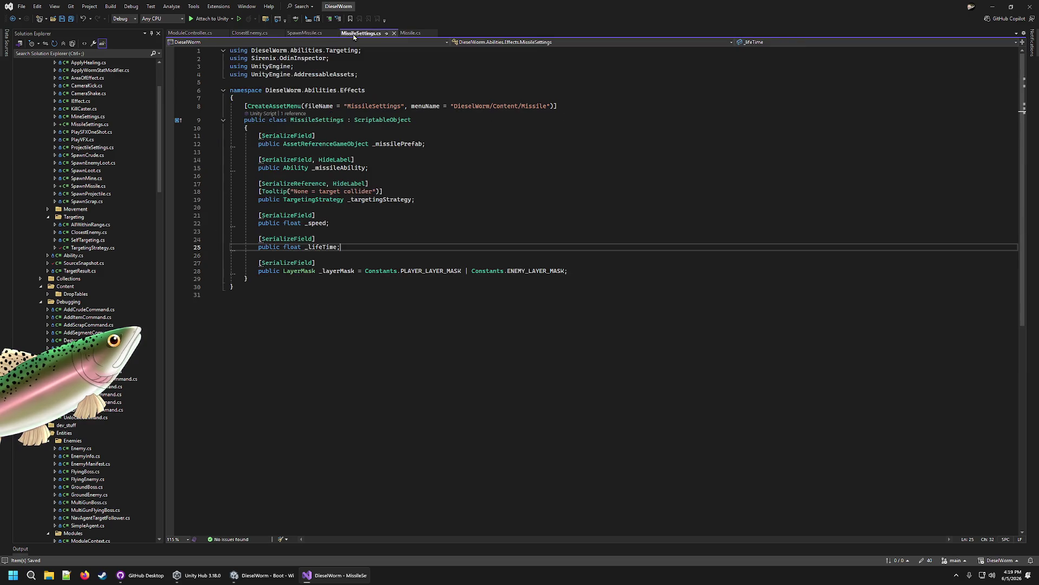
pyautogui.press('Return')
pyautogui.press('Return')
pyautogui.write('[Ser')
pyautogui.press('Tab')
pyautogui.press('End')
pyautogui.press('Return')
pyautogui.write('public float _')
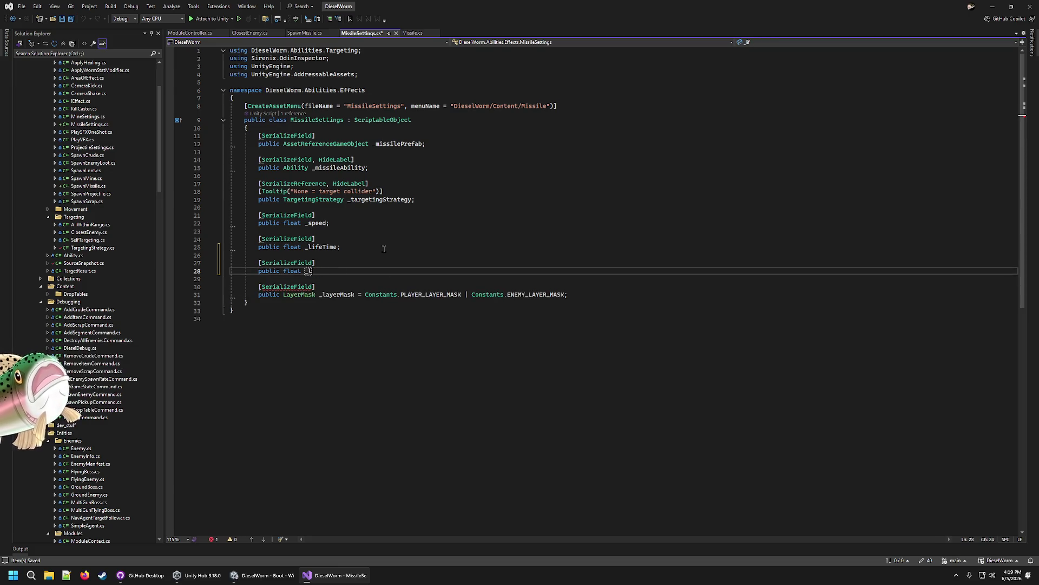
pyautogui.write('launchTime;')
pyautogui.hotkey('ctrl', 's')
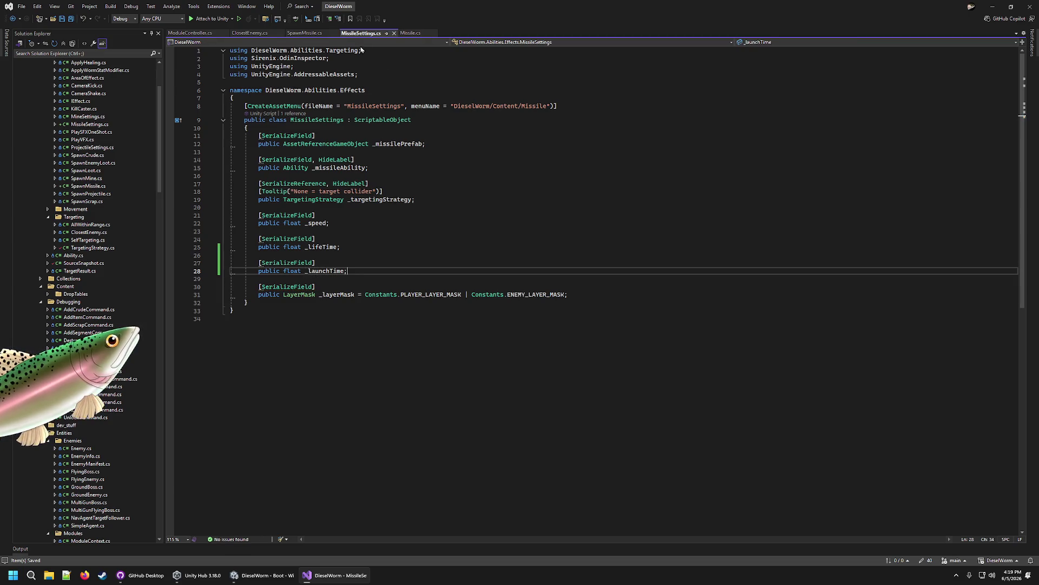
# Step: Pass _missileSettings._launchTime as a new argument after _lifeTime in SpawnMissile.cs and save
pyautogui.click(304, 33)
pyautogui.press('End')
pyautogui.press('Return')
pyautogui.write('_missi')
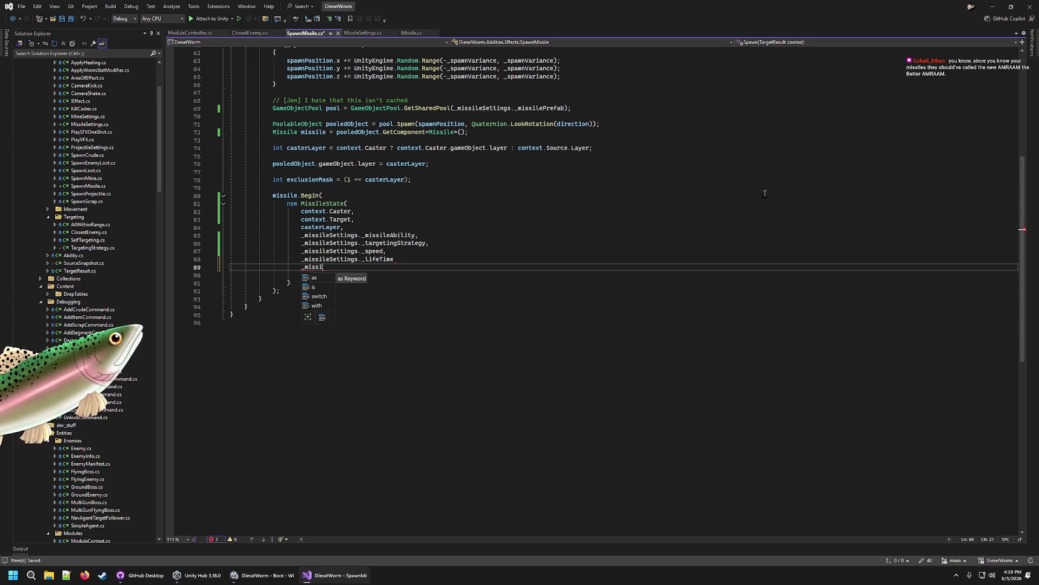
pyautogui.write('leSettings._la')
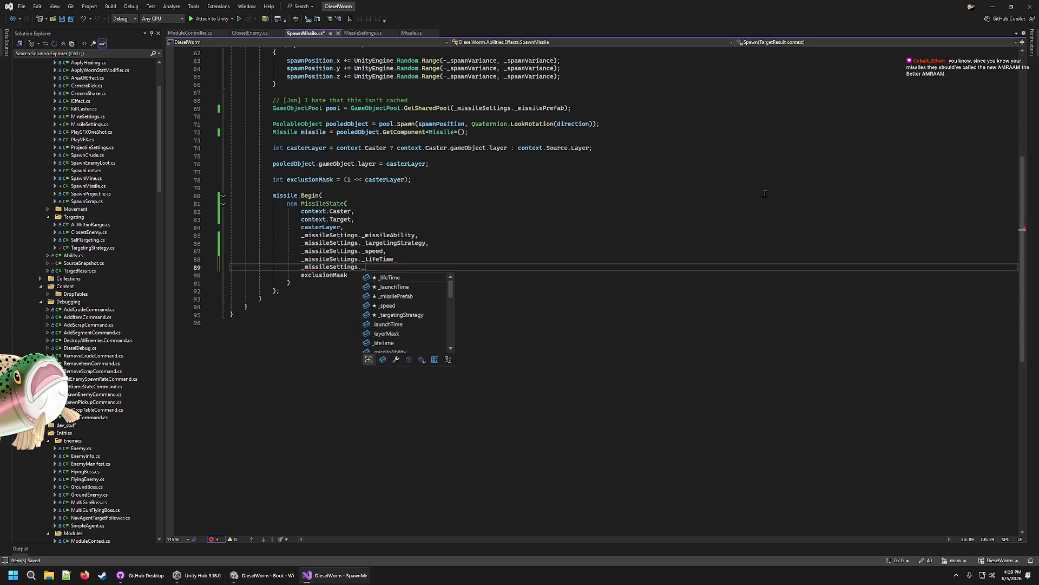
pyautogui.press('Tab')
pyautogui.write(',')
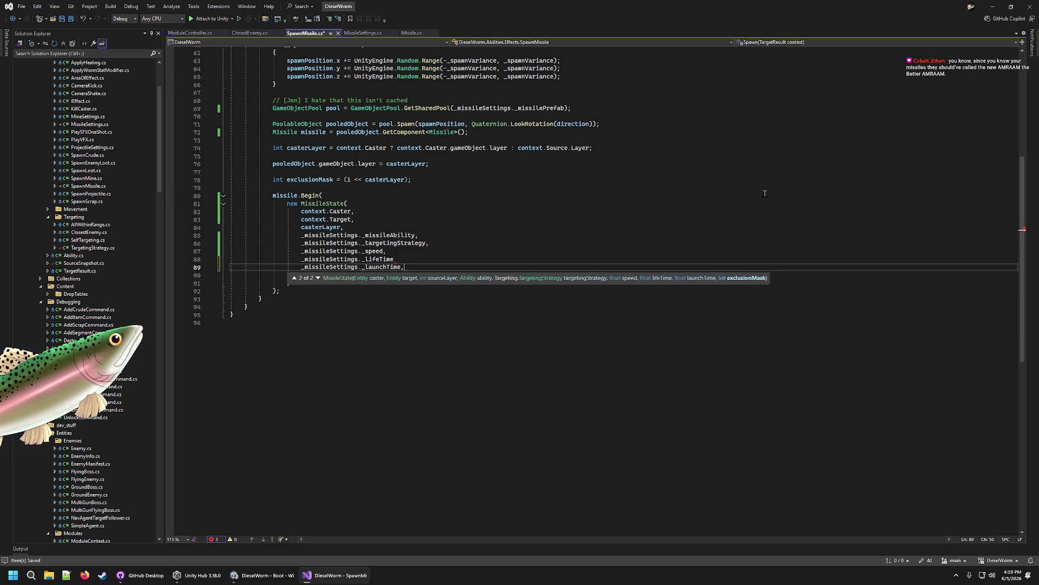
pyautogui.click(465, 261)
pyautogui.write(',')
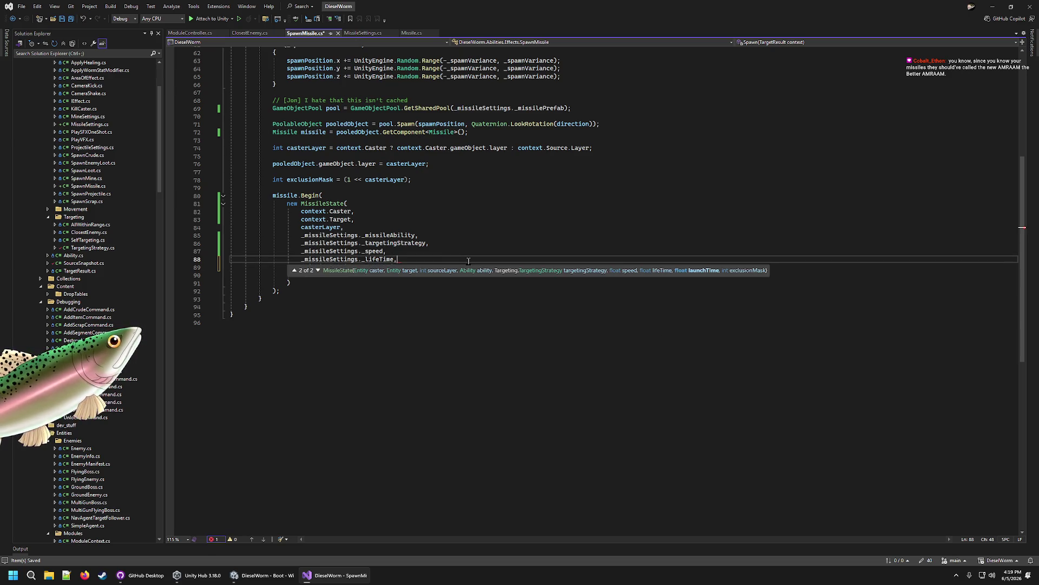
pyautogui.click(475, 220)
pyautogui.hotkey('ctrl', 's')
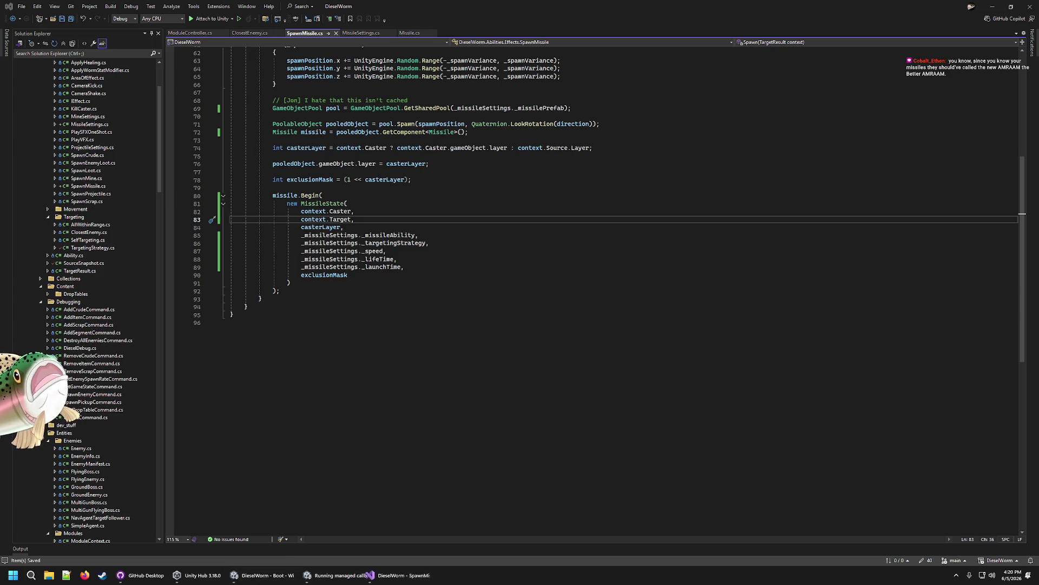
# Step: Select Missile_Player in Projectiles and begin editing its Launch Time field
pyautogui.click(259, 580)
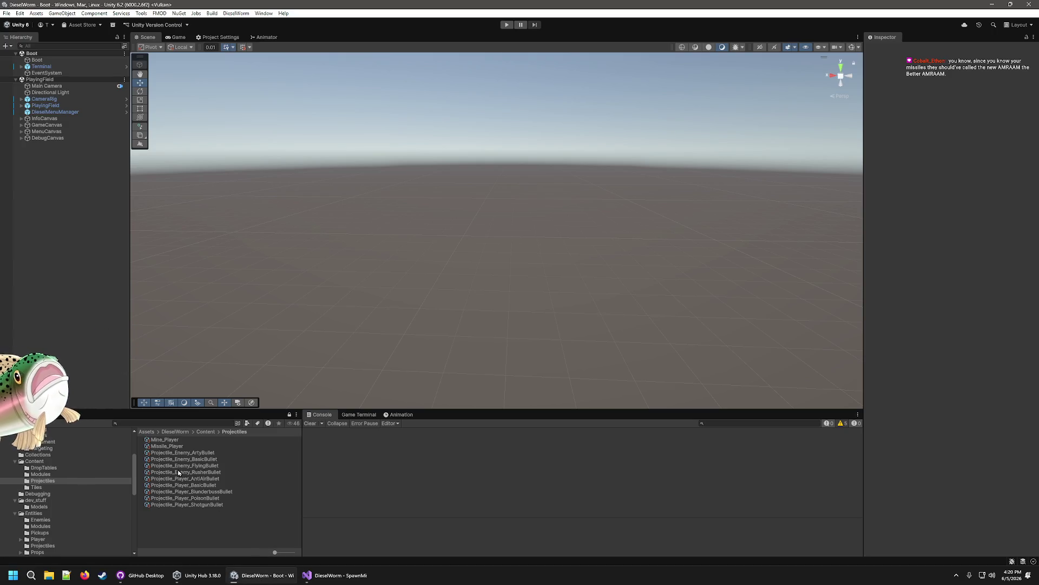
pyautogui.click(171, 451)
pyautogui.click(177, 441)
pyautogui.click(177, 446)
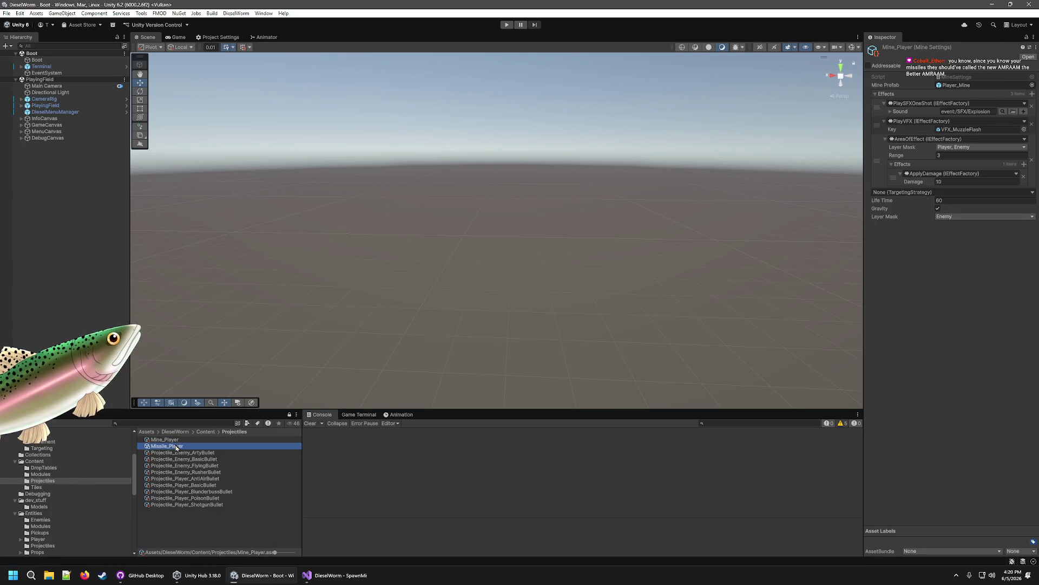
pyautogui.click(965, 172)
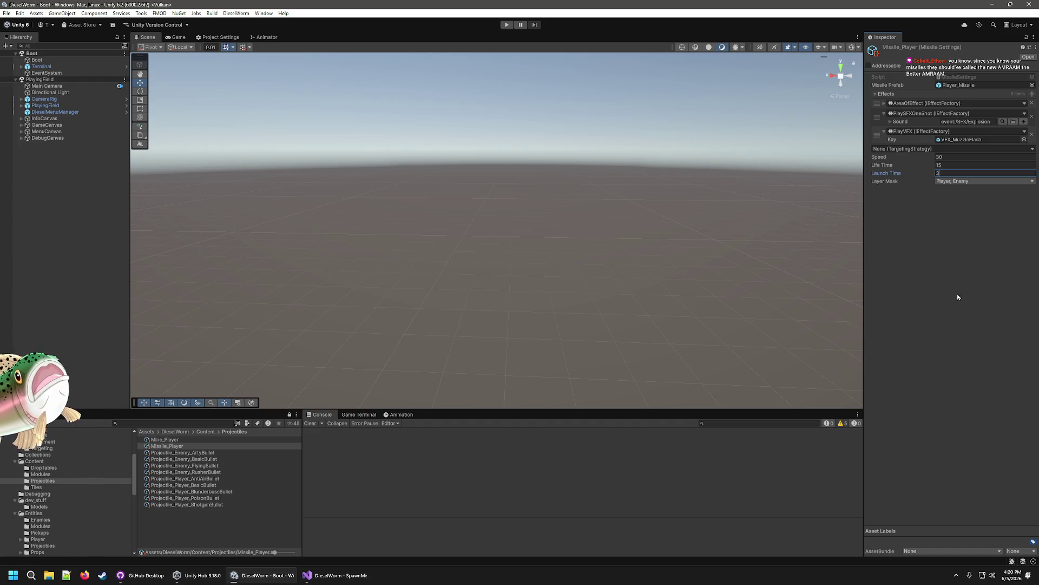
# Step: Play-test with a Module_Player_MissileLauncher added through the debug menu, then stop the game
pyautogui.click(507, 25)
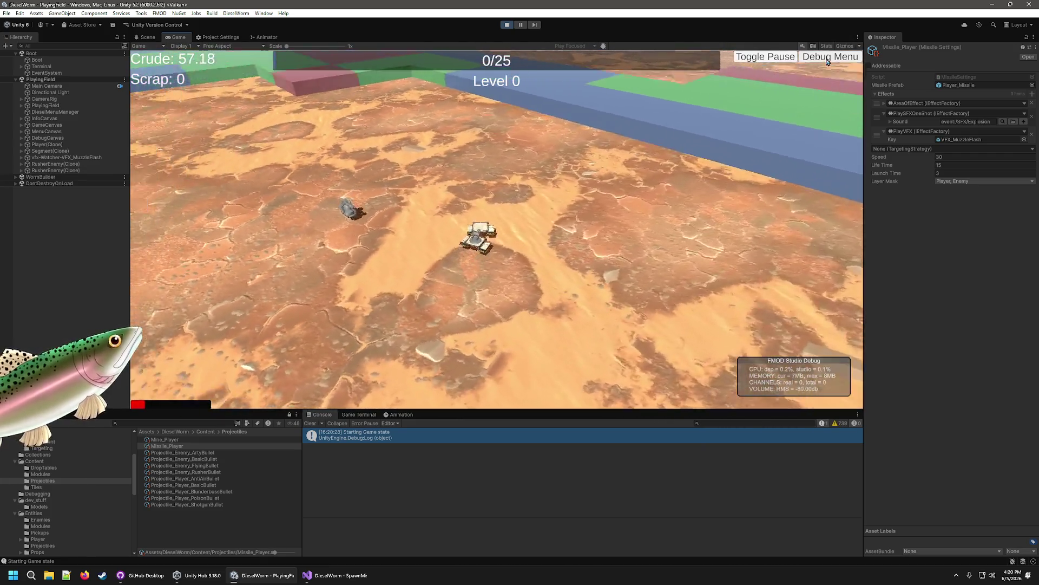
pyautogui.click(828, 57)
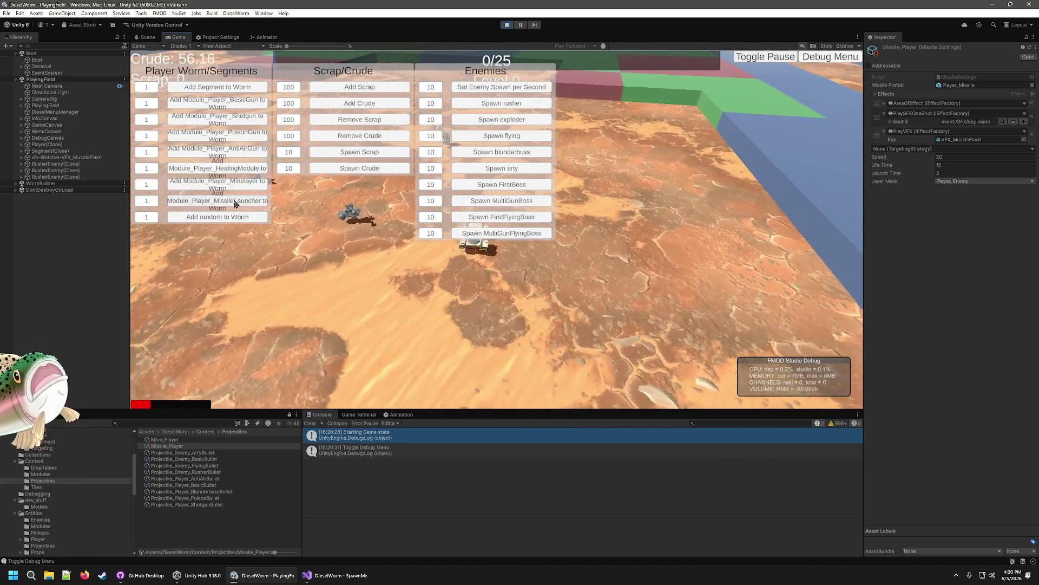
pyautogui.click(236, 203)
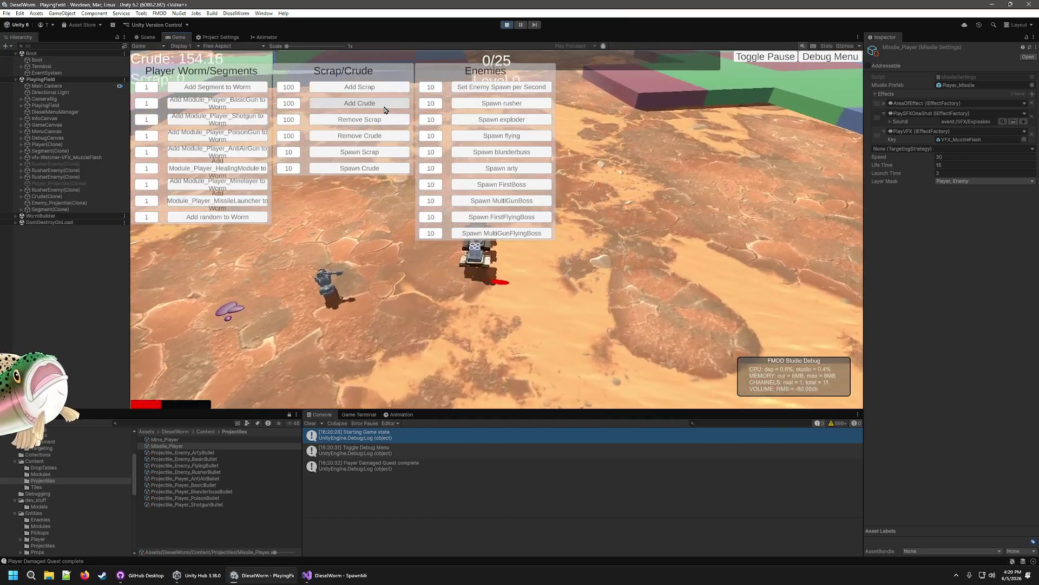
pyautogui.click(828, 57)
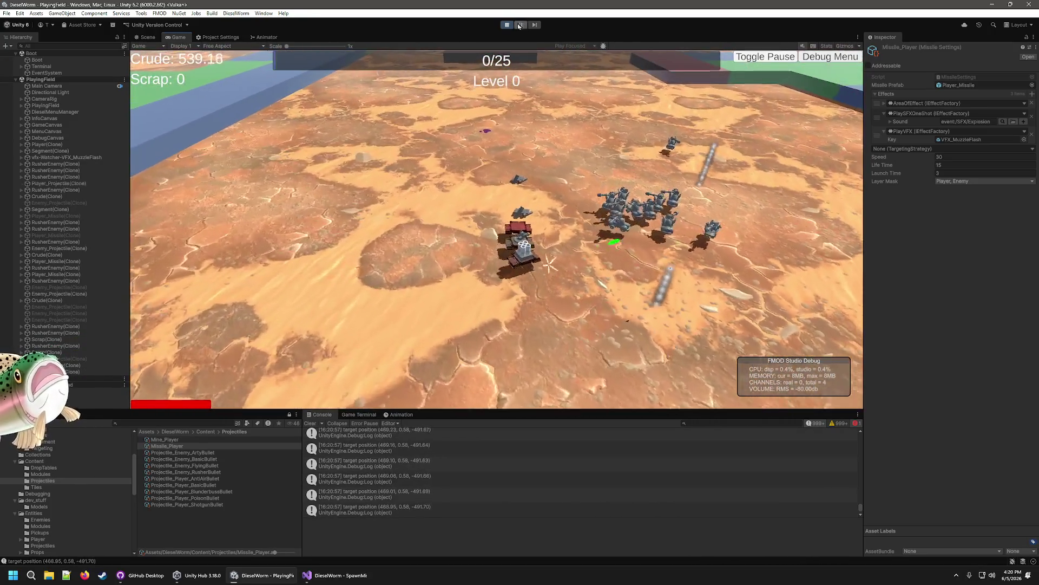
pyautogui.click(506, 25)
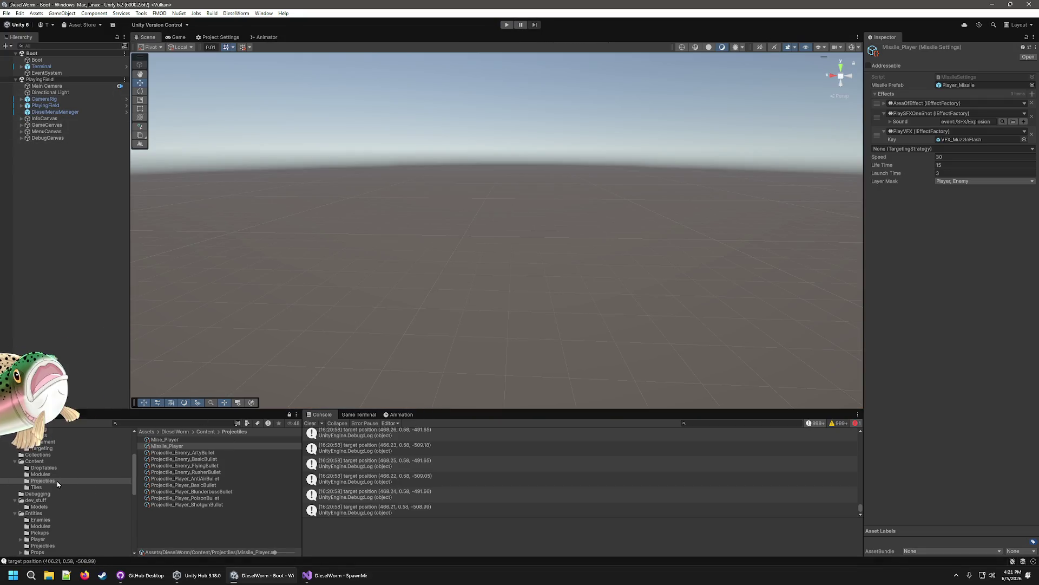
# Step: Switch the MissileModel prefab's Particle System Simulation Space to World, then enter Play mode
pyautogui.click(40, 507)
pyautogui.click(167, 485)
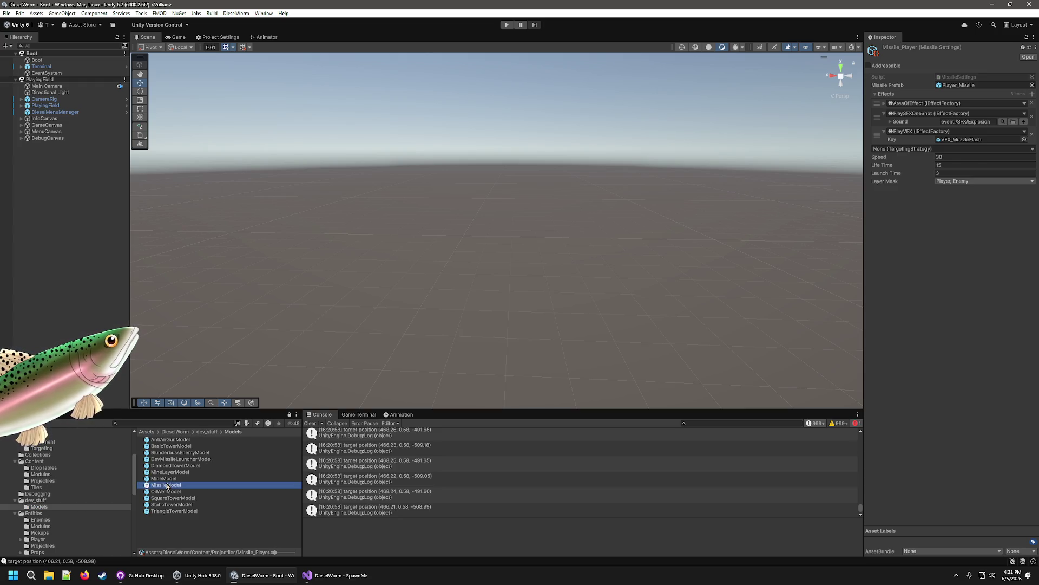
pyautogui.doubleClick(167, 485)
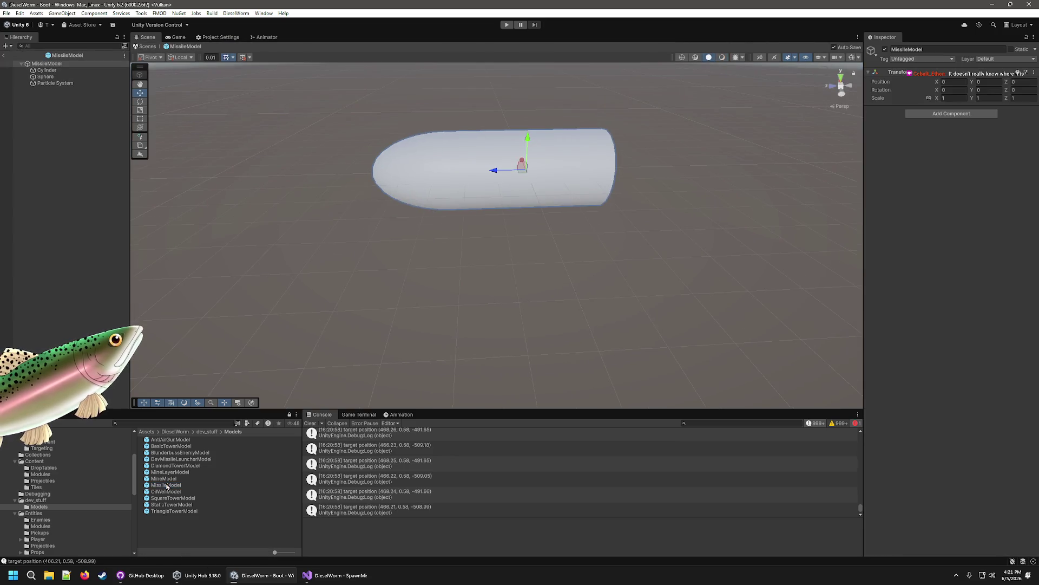
pyautogui.click(59, 84)
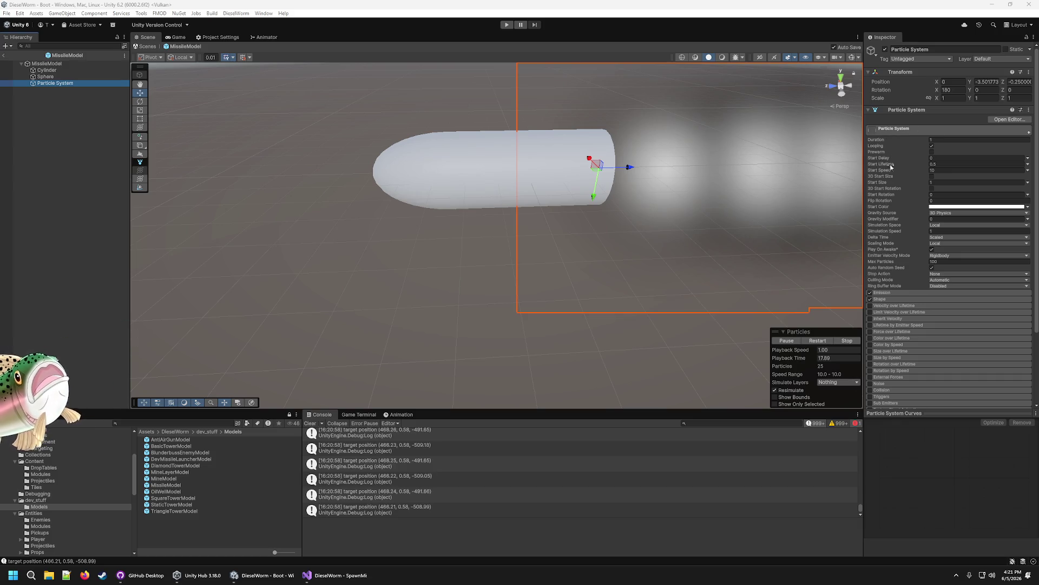
pyautogui.click(953, 219)
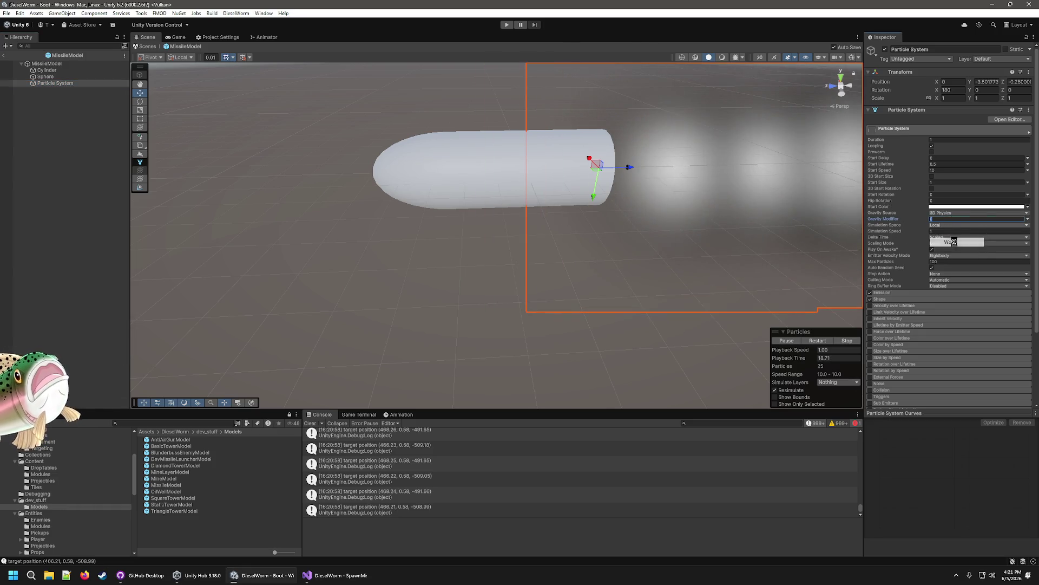
pyautogui.click(954, 242)
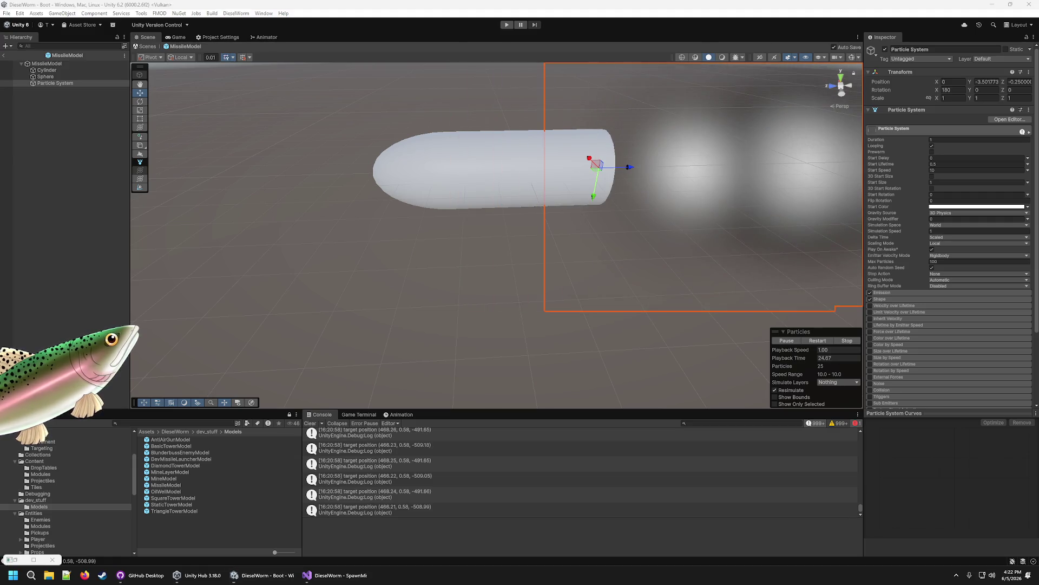
pyautogui.click(230, 255)
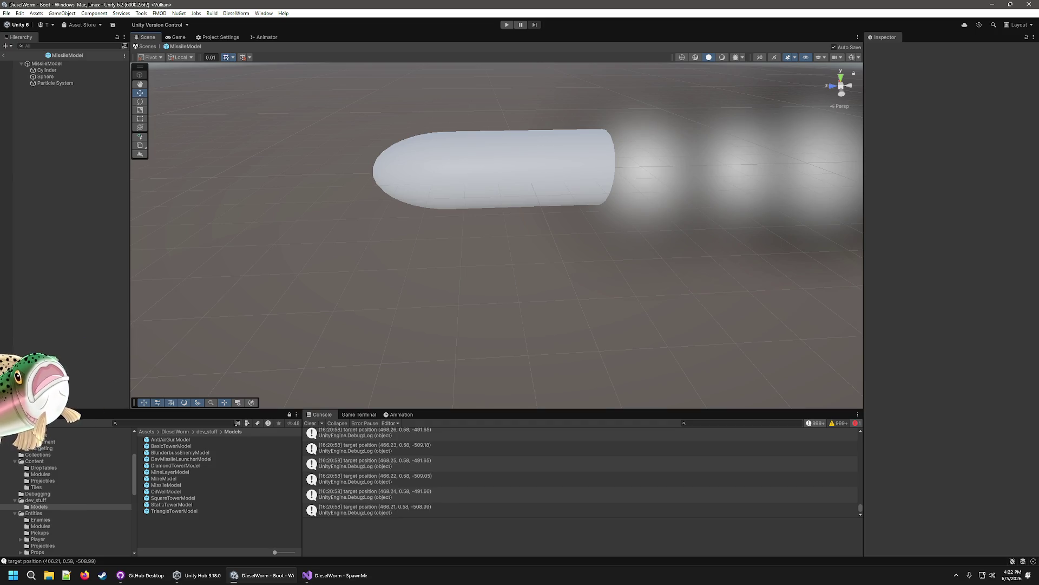
pyautogui.click(507, 25)
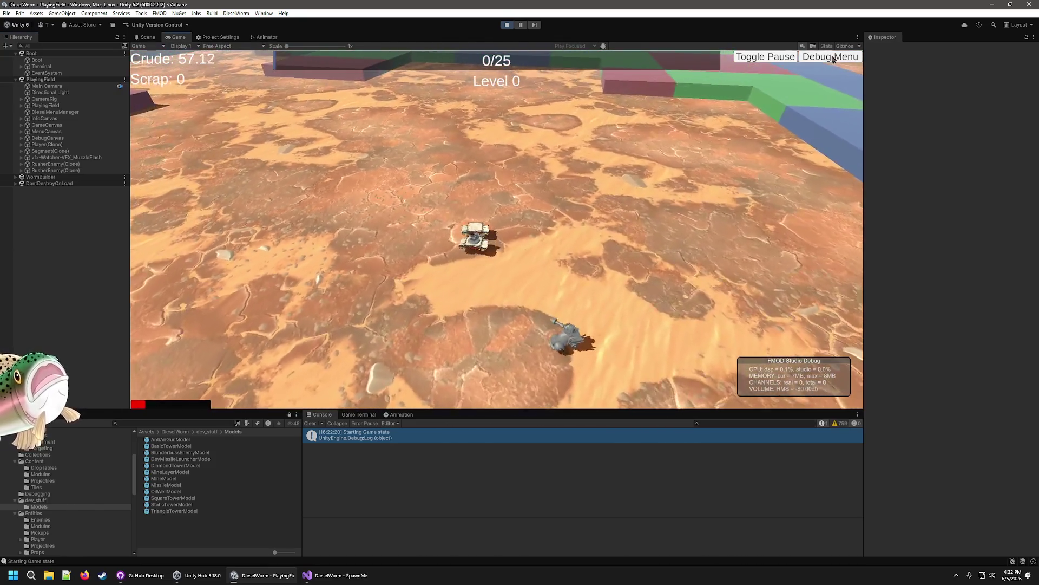
# Step: Add crude via the debug menu, steer the worm among rushers, then stop with Ctrl+P
pyautogui.click(832, 59)
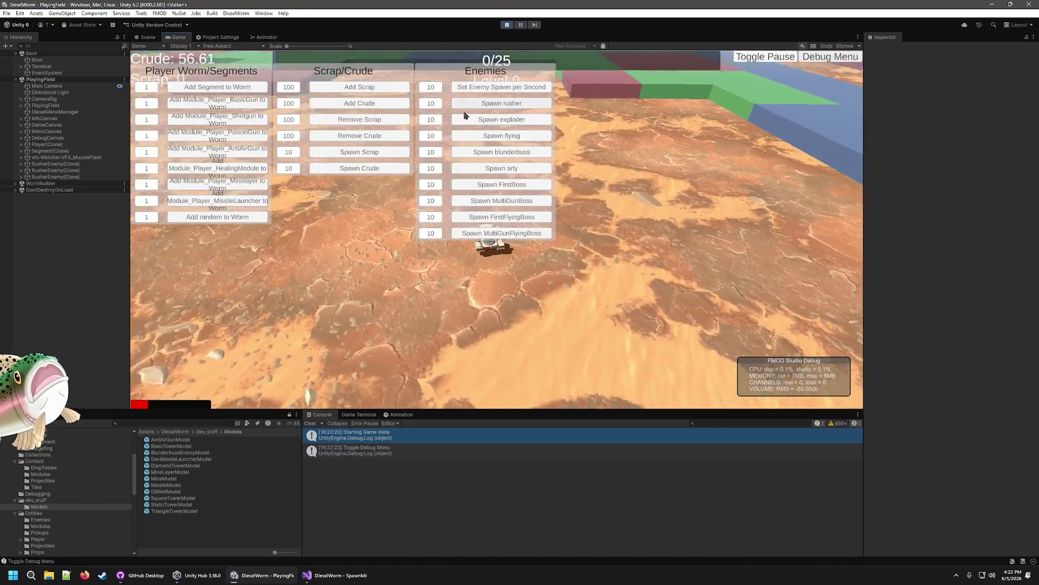
pyautogui.doubleClick(367, 105)
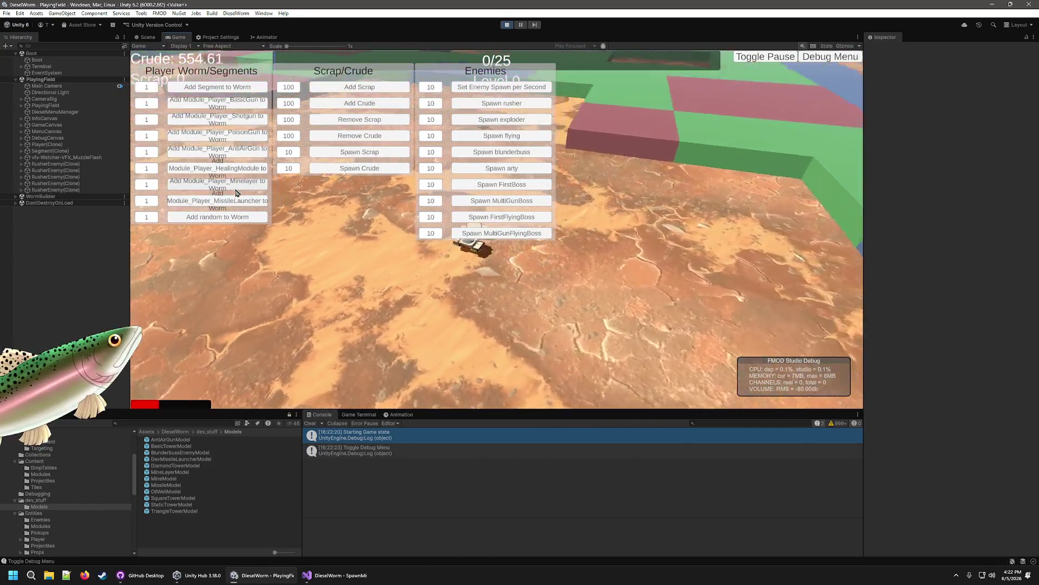
pyautogui.click(822, 59)
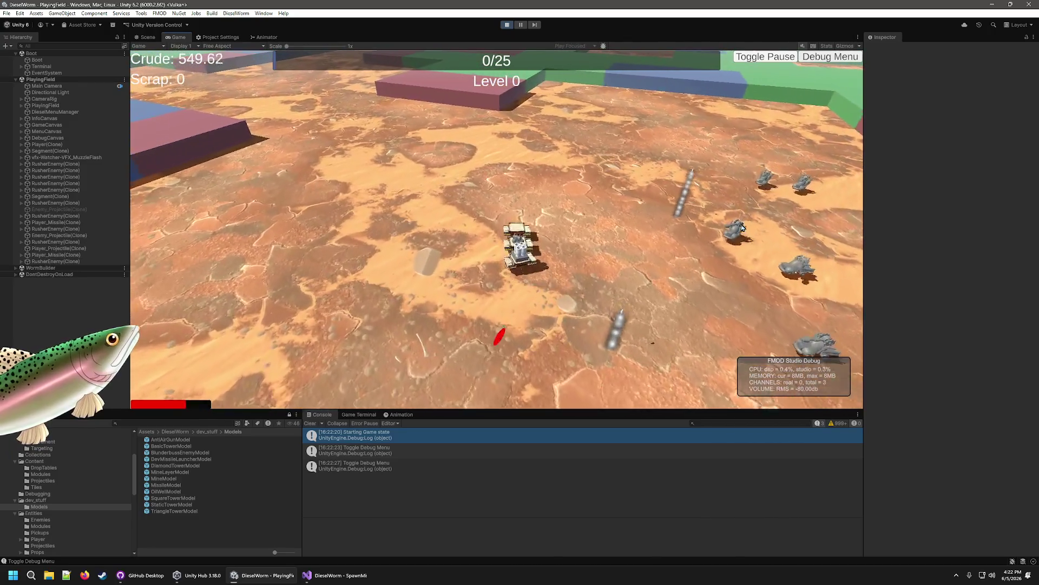
pyautogui.click(753, 227)
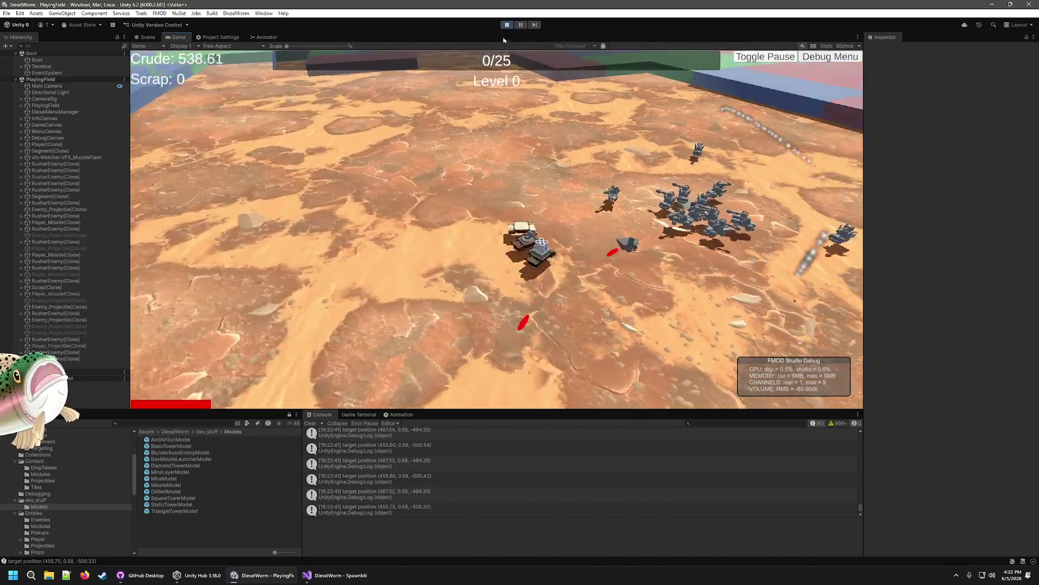
pyautogui.hotkey('ctrl', 'p')
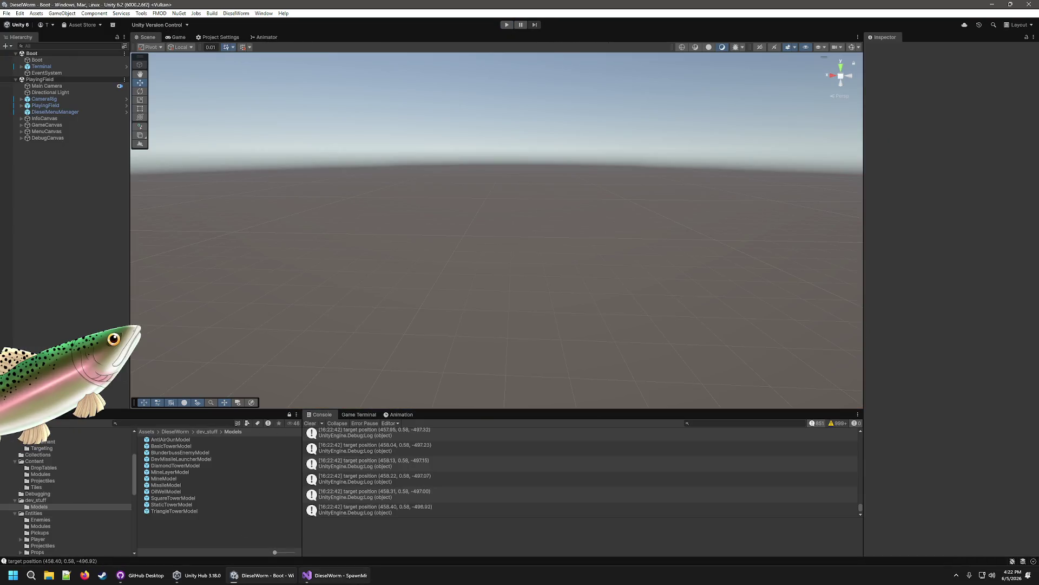
# Step: Change 'velocity =' to 'velocity +=' on Missile.cs's launch velocity line and return to Unity
pyautogui.click(333, 575)
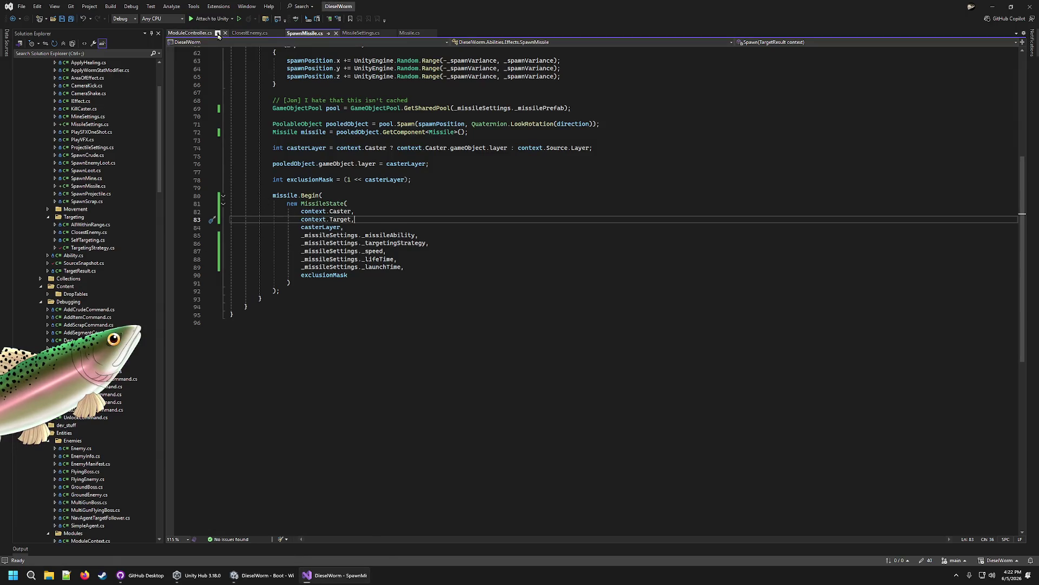
pyautogui.click(353, 33)
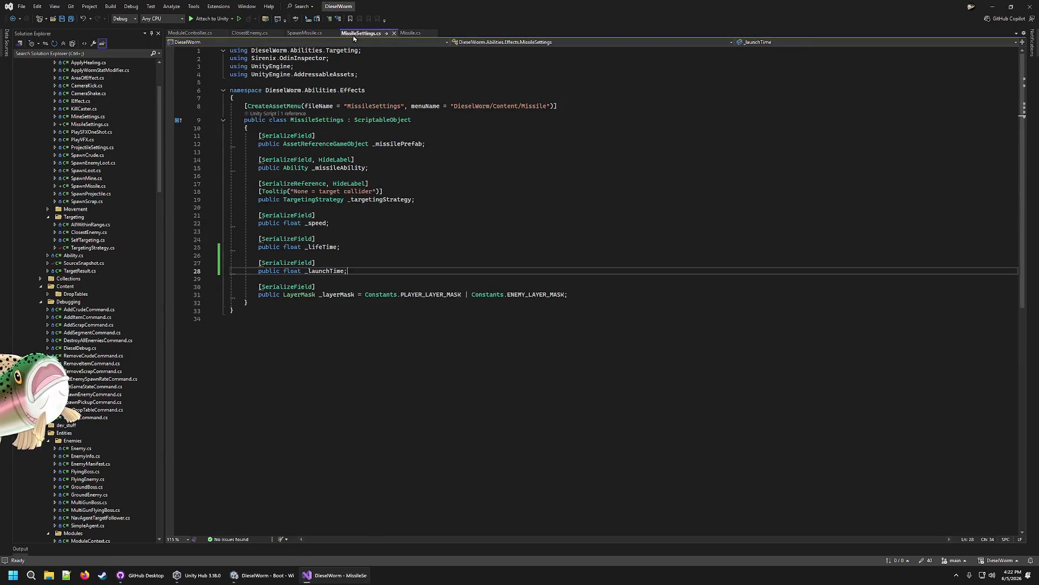
pyautogui.click(412, 33)
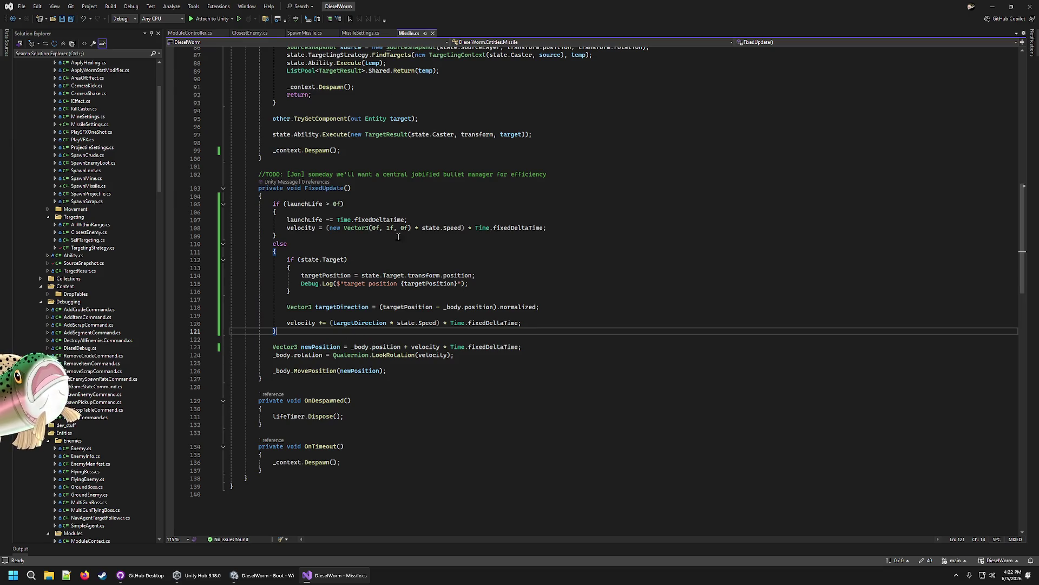
pyautogui.scroll(2, 391, 237)
pyautogui.click(394, 275)
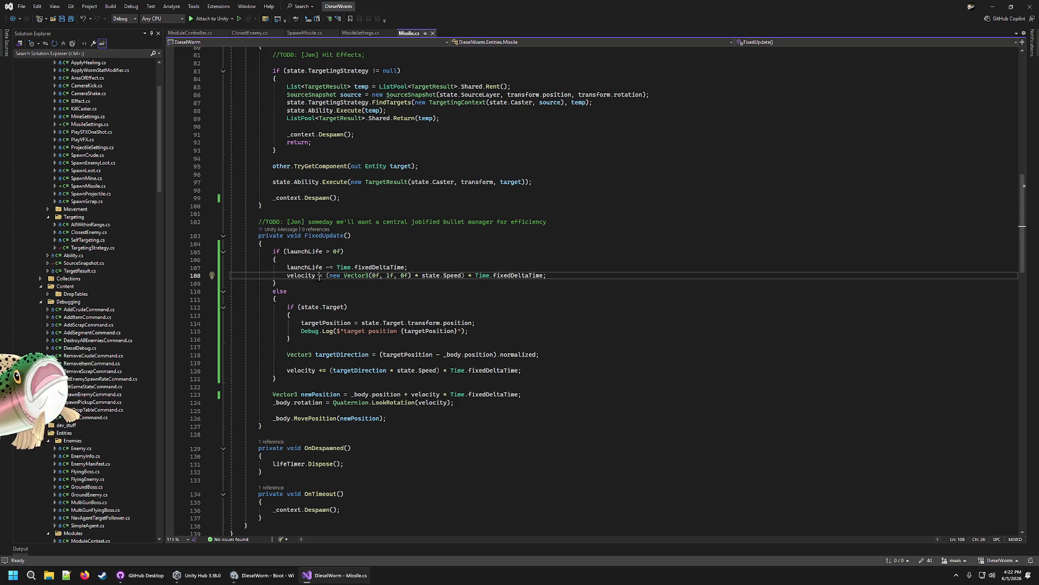
pyautogui.write('+')
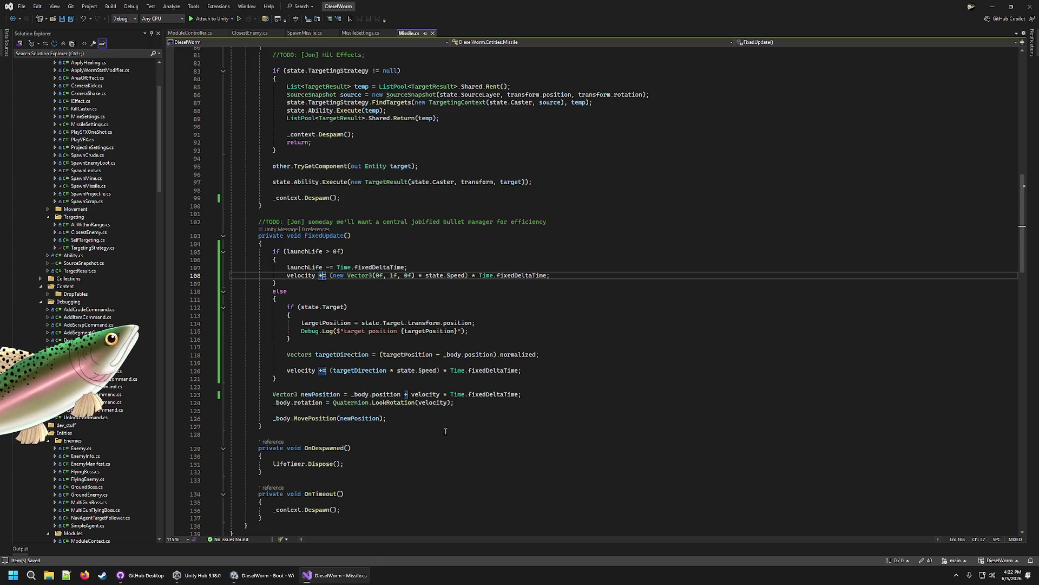
pyautogui.click(264, 575)
# Step: Play-test the += launch velocity, adding crude twice via the debug menu, then stop
pyautogui.moveTo(388, 575)
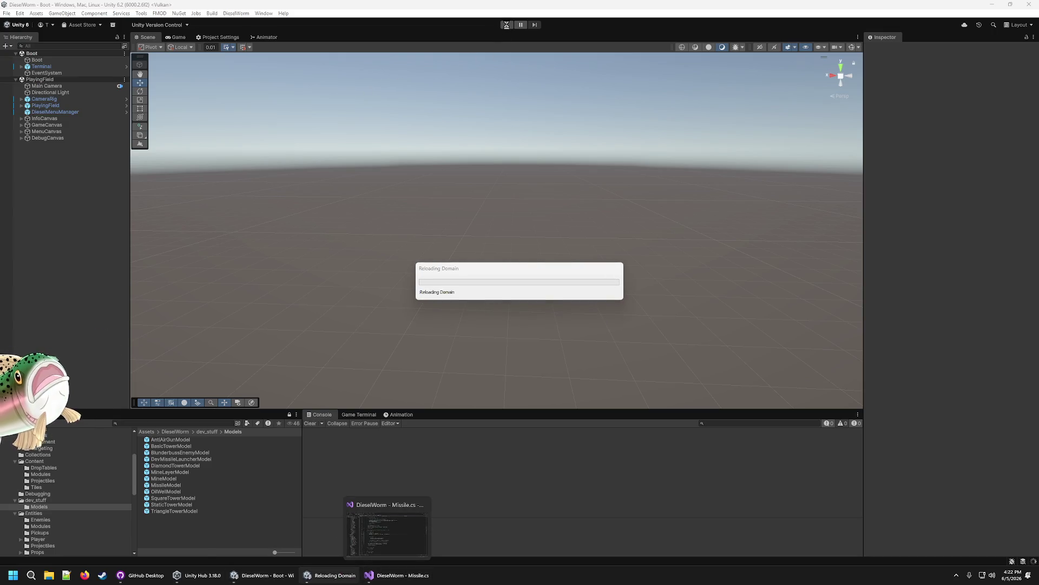
pyautogui.moveTo(346, 575)
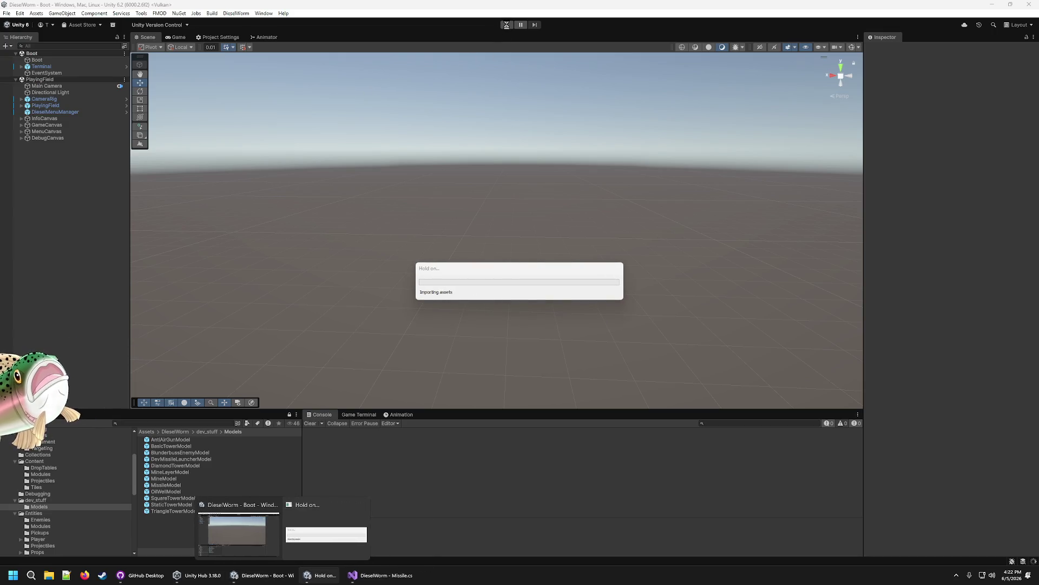
pyautogui.click(508, 25)
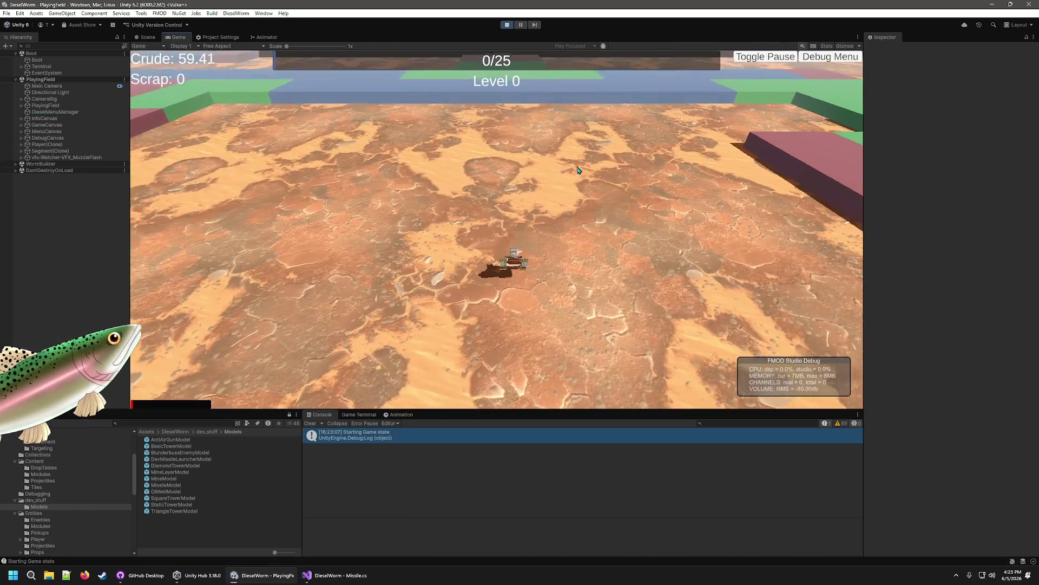
pyautogui.click(824, 54)
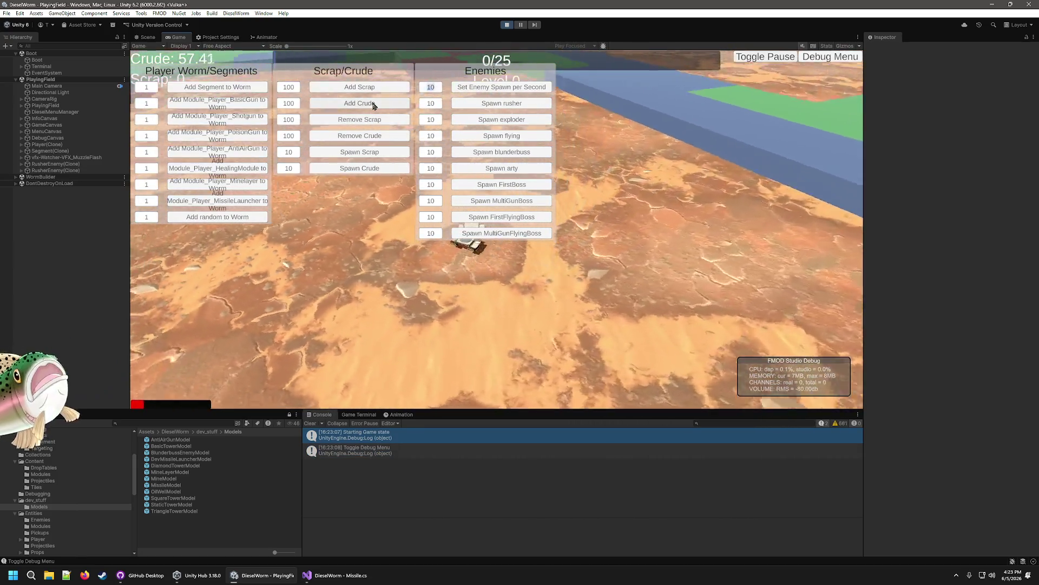
pyautogui.click(373, 104)
pyautogui.click(372, 104)
pyautogui.click(372, 104)
pyautogui.click(373, 104)
pyautogui.click(373, 104)
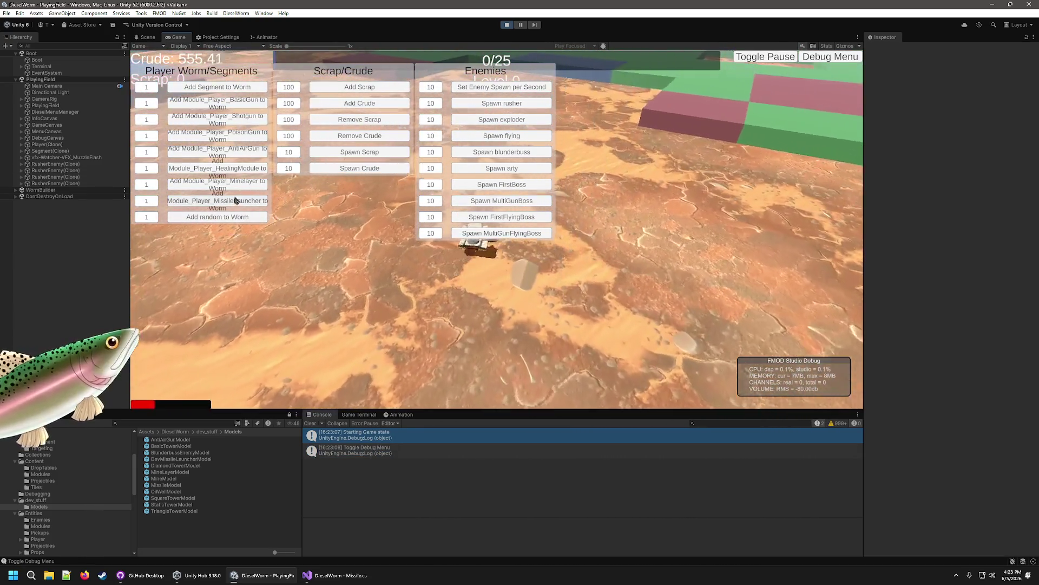
pyautogui.click(821, 57)
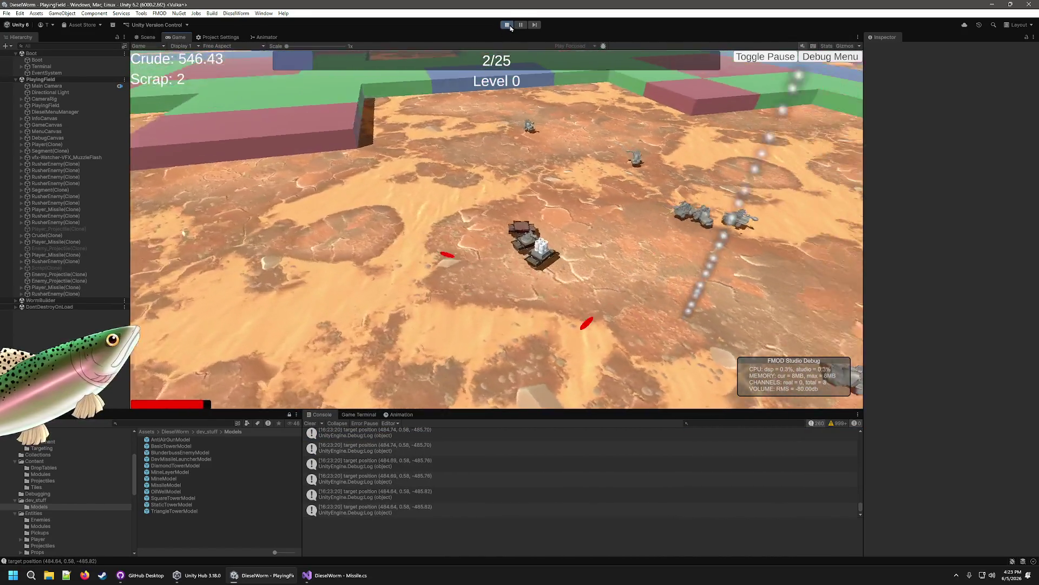
pyautogui.click(509, 25)
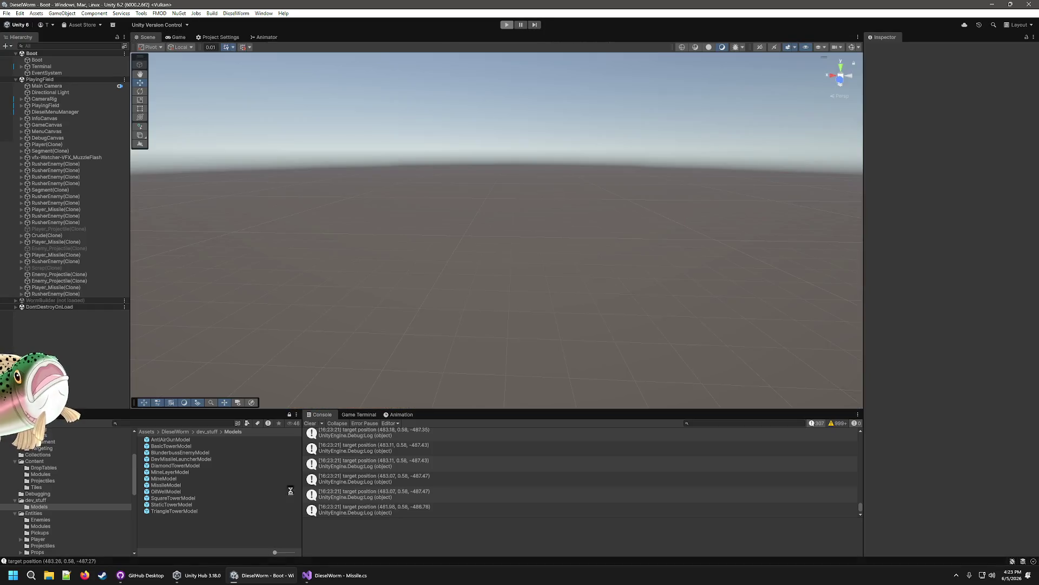
# Step: Select Content/Projectiles/Missile_Player and edit its Launch Time value
pyautogui.click(40, 526)
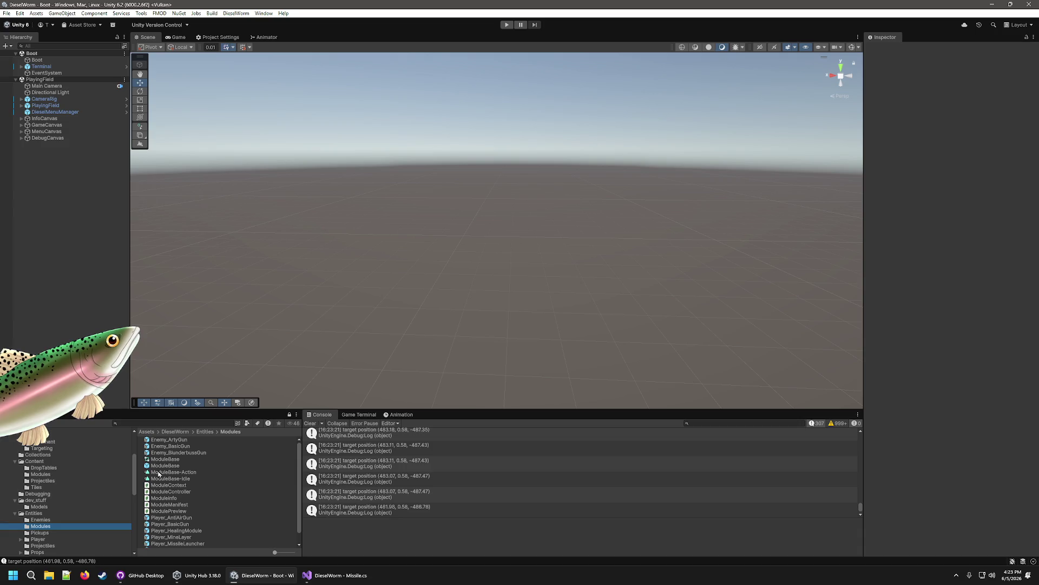
pyautogui.click(41, 474)
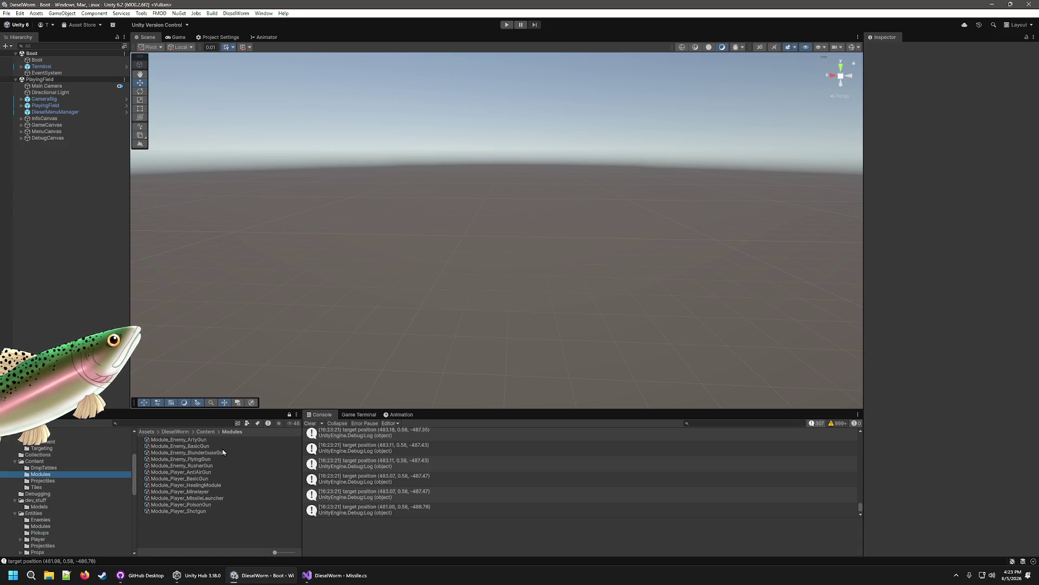
pyautogui.click(62, 481)
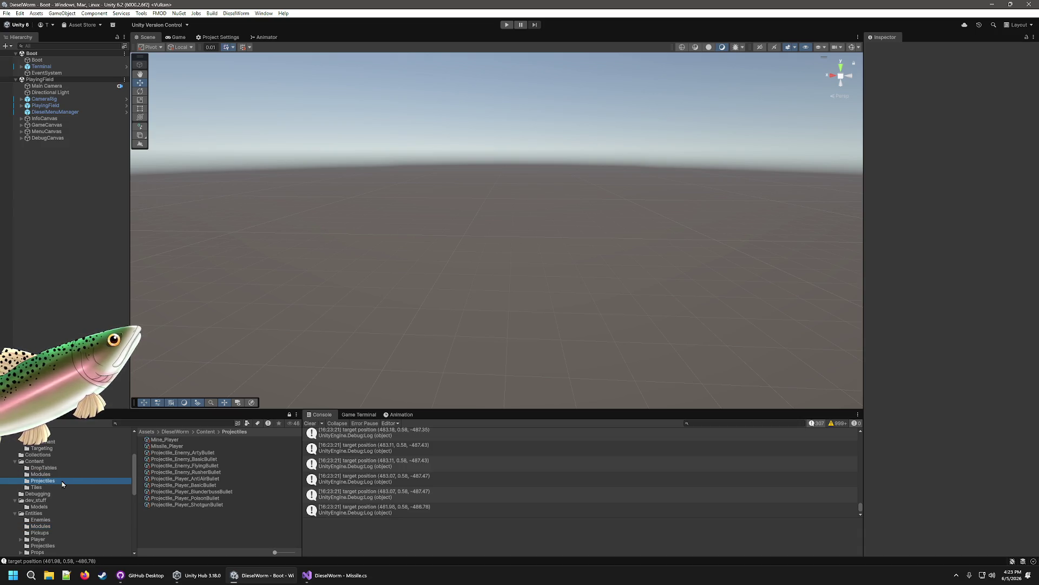
pyautogui.click(168, 447)
pyautogui.click(977, 173)
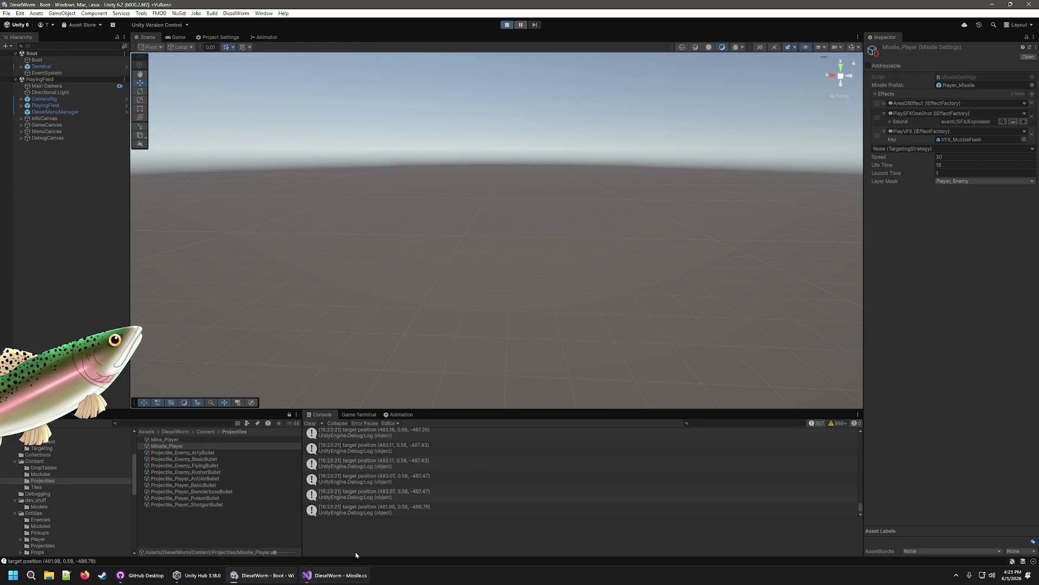
# Step: Play-test with three crude additions and a missile launcher segment, then stop and return to Missile.cs
pyautogui.moveTo(341, 578)
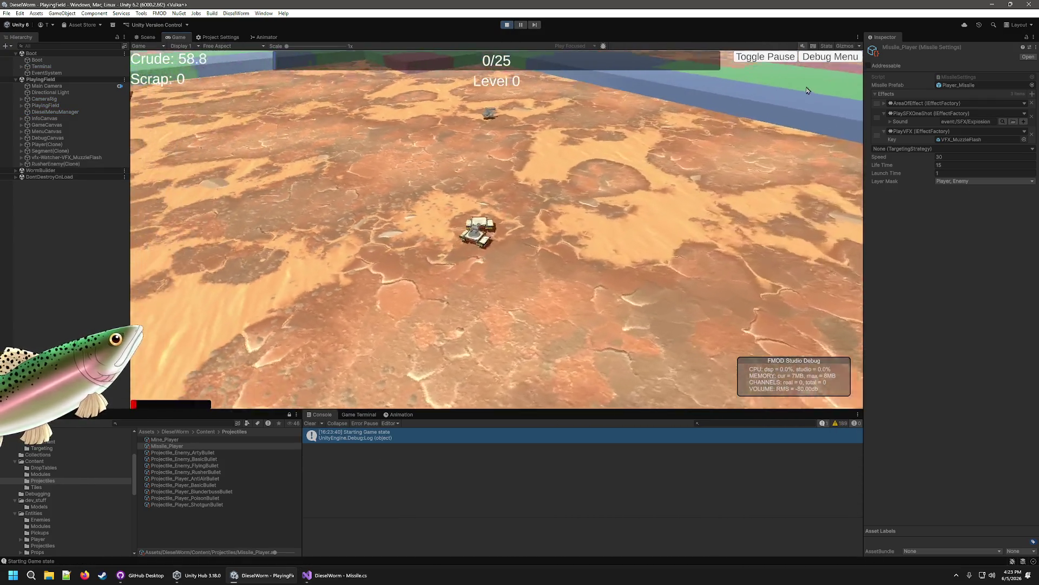
pyautogui.click(812, 63)
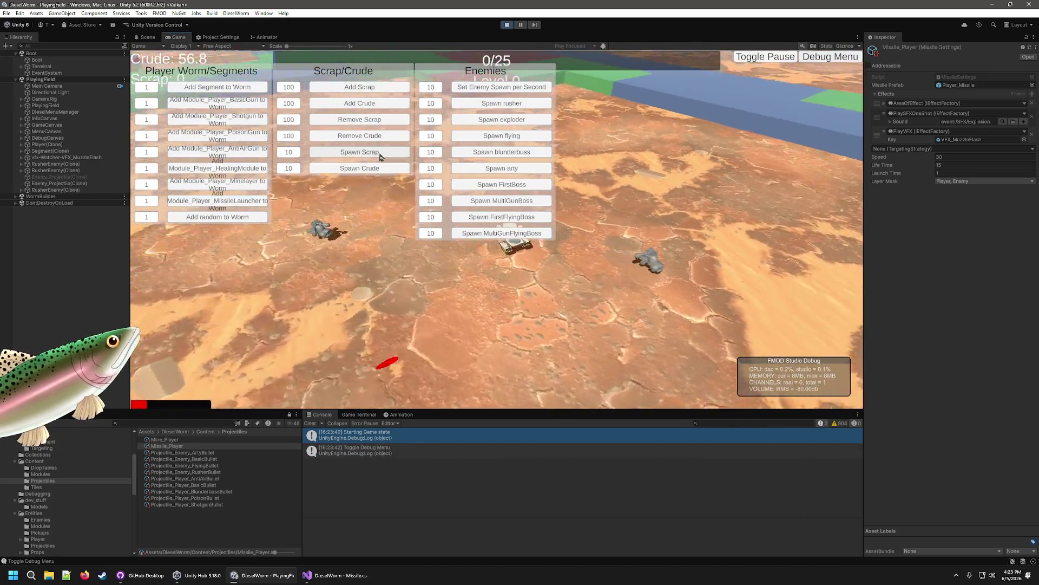
pyautogui.click(359, 102)
pyautogui.click(359, 103)
pyautogui.click(359, 103)
pyautogui.click(359, 103)
pyautogui.click(359, 103)
pyautogui.click(359, 103)
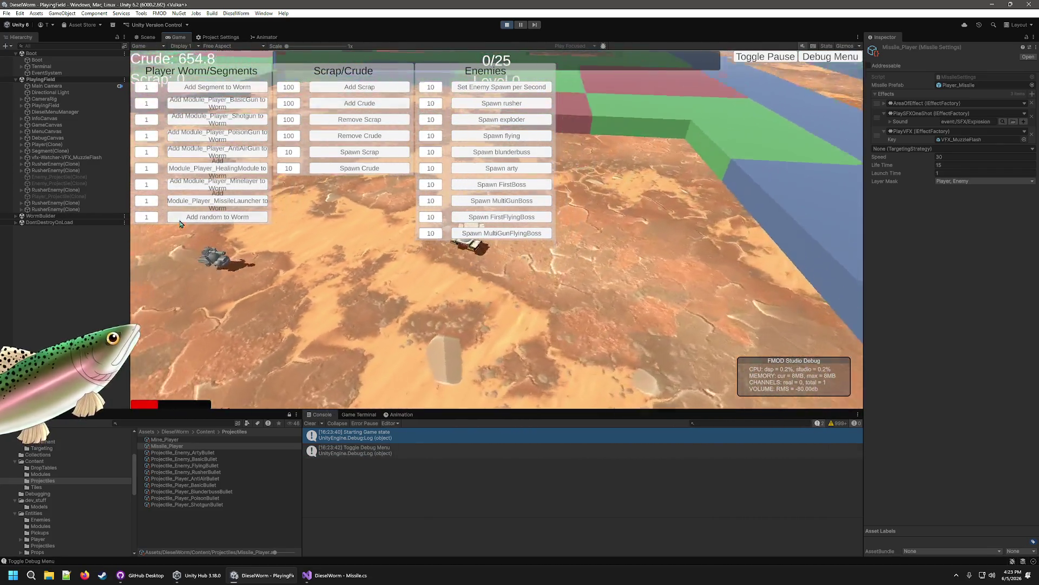
pyautogui.click(234, 203)
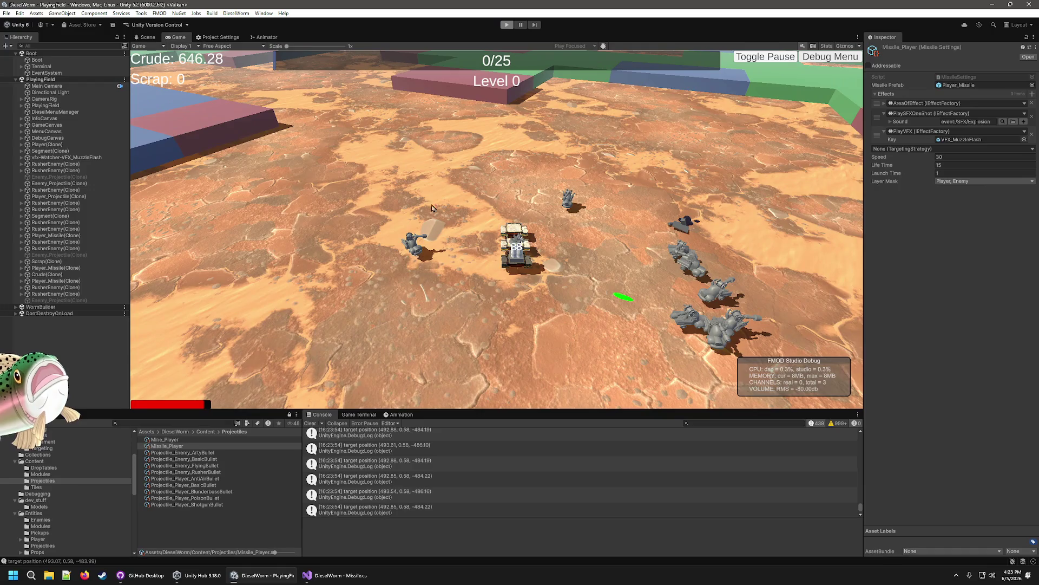
pyautogui.click(507, 24)
pyautogui.click(330, 575)
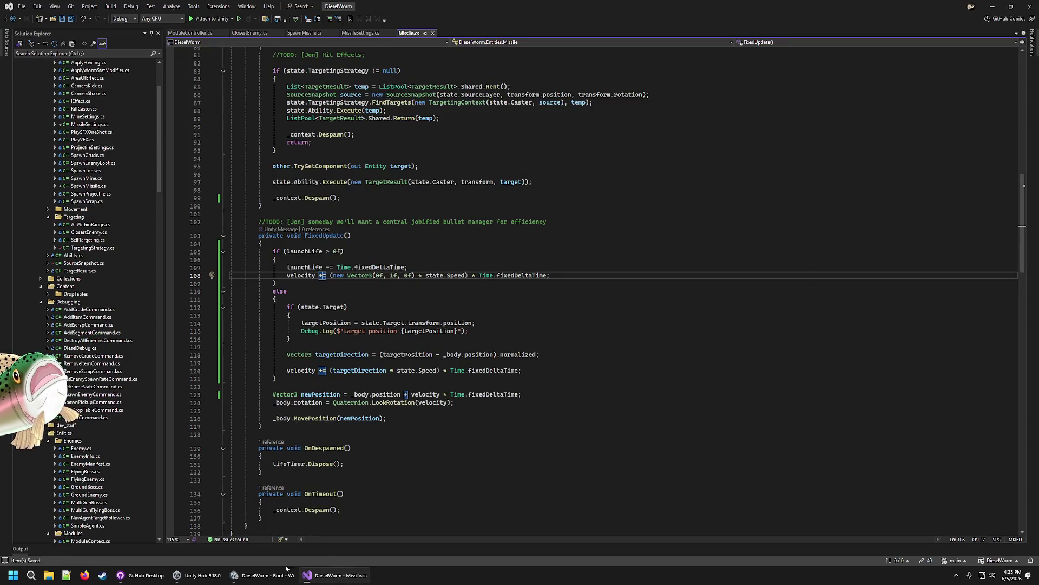
# Step: Delete the target-position Debug.Log line from Missile.cs FixedUpdate and return to Unity to recompile
pyautogui.click(273, 576)
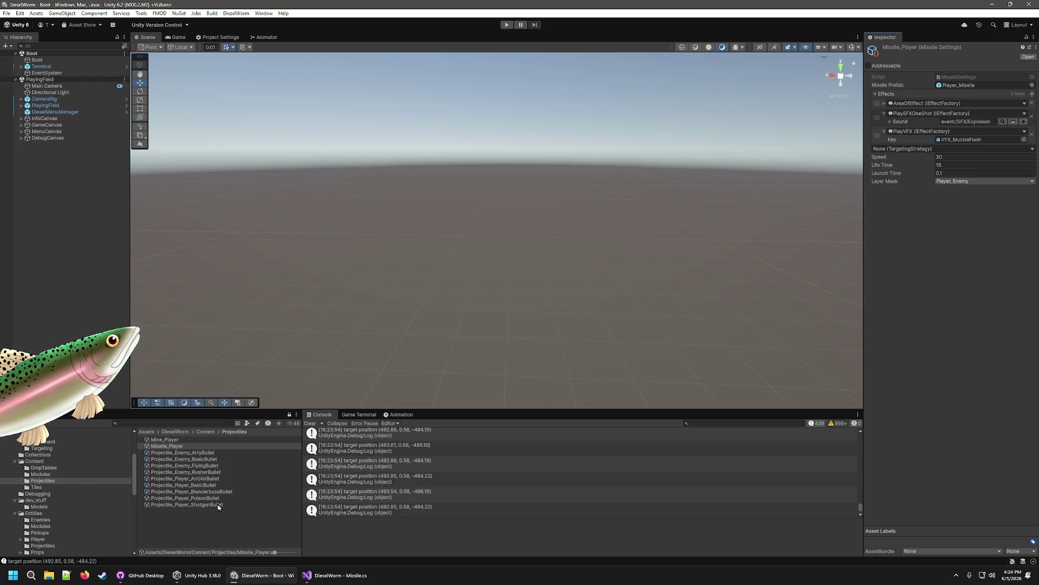
pyautogui.click(339, 581)
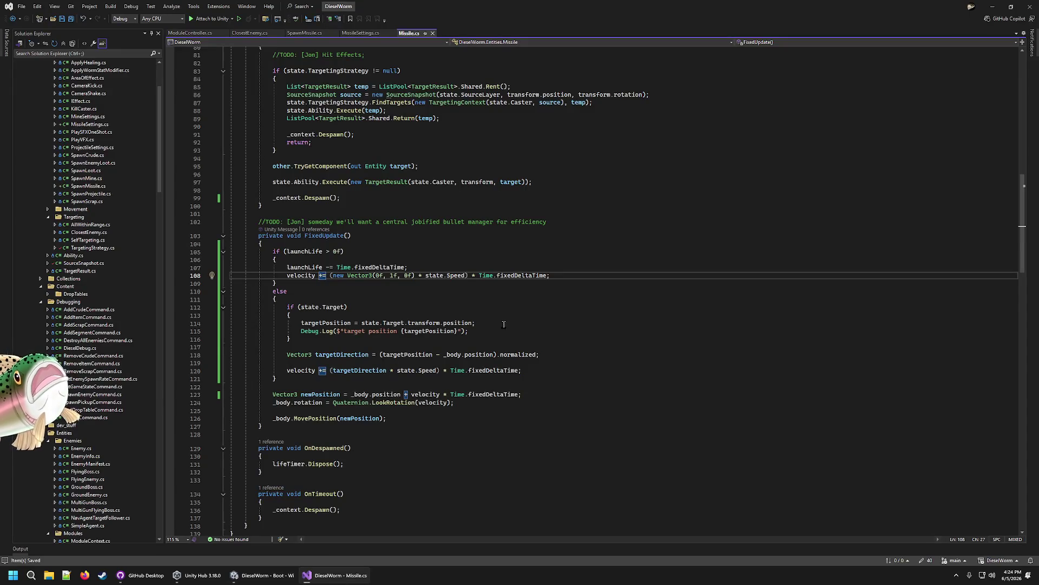
pyautogui.moveTo(503, 330); pyautogui.dragTo(503, 322)
pyautogui.press('Delete')
pyautogui.click(527, 313)
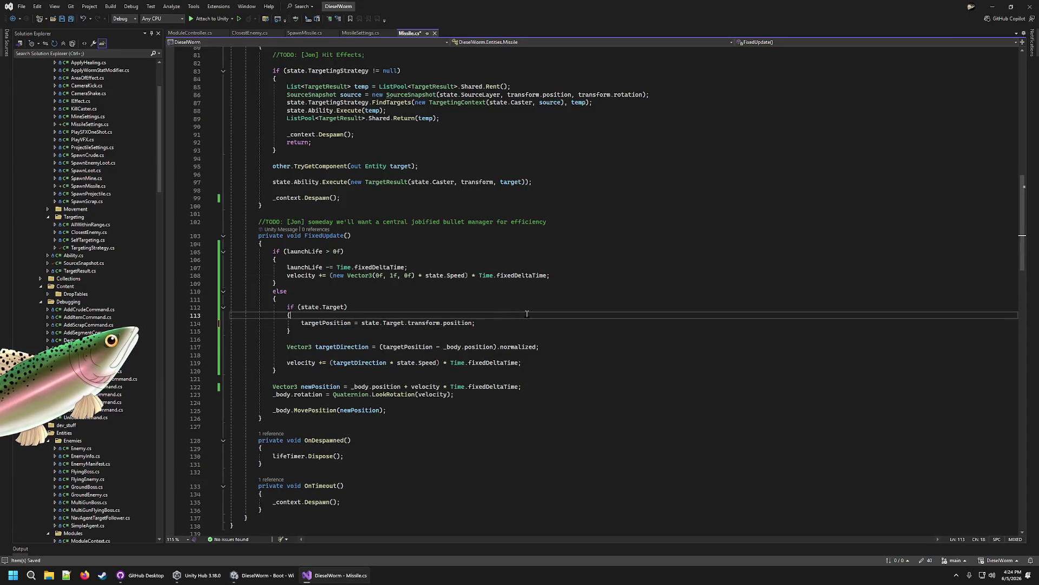
pyautogui.click(254, 580)
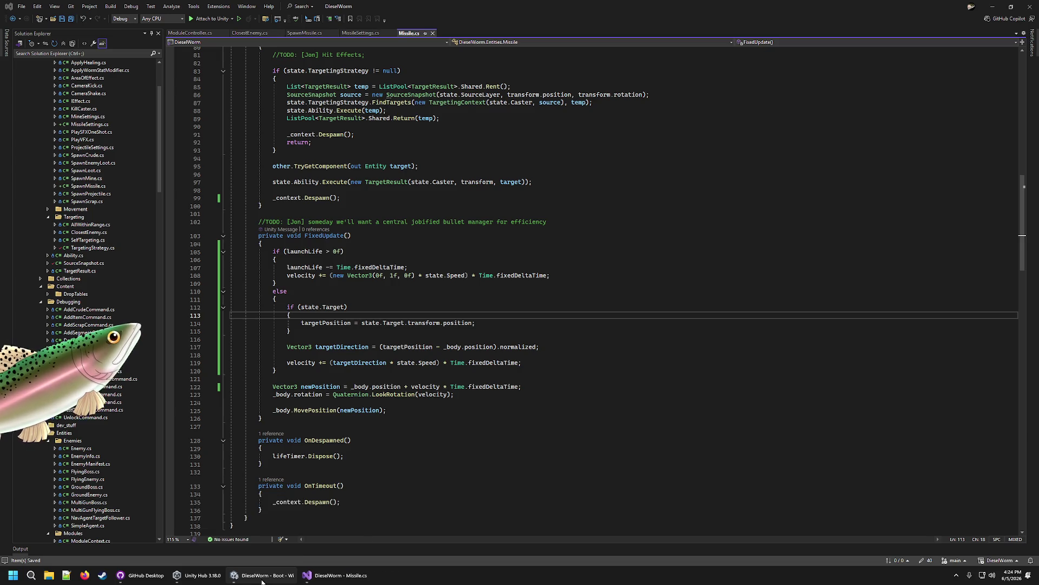
pyautogui.click(262, 580)
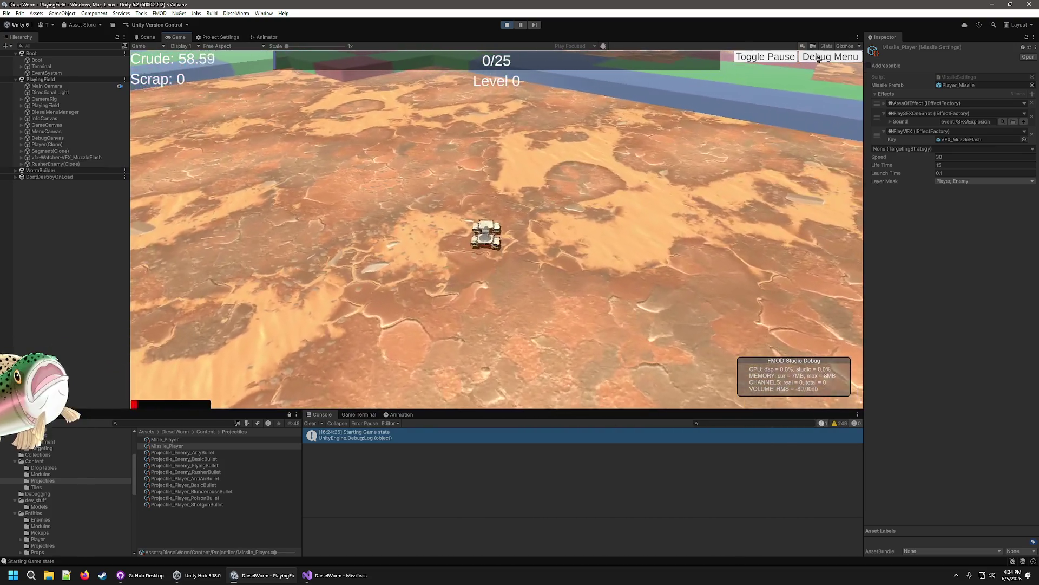
# Step: Add crude twice and Module_Player_MissileLauncher via the F1 debug menu, watch the missiles, then stop
pyautogui.press('F1')
pyautogui.click(360, 103)
pyautogui.click(360, 103)
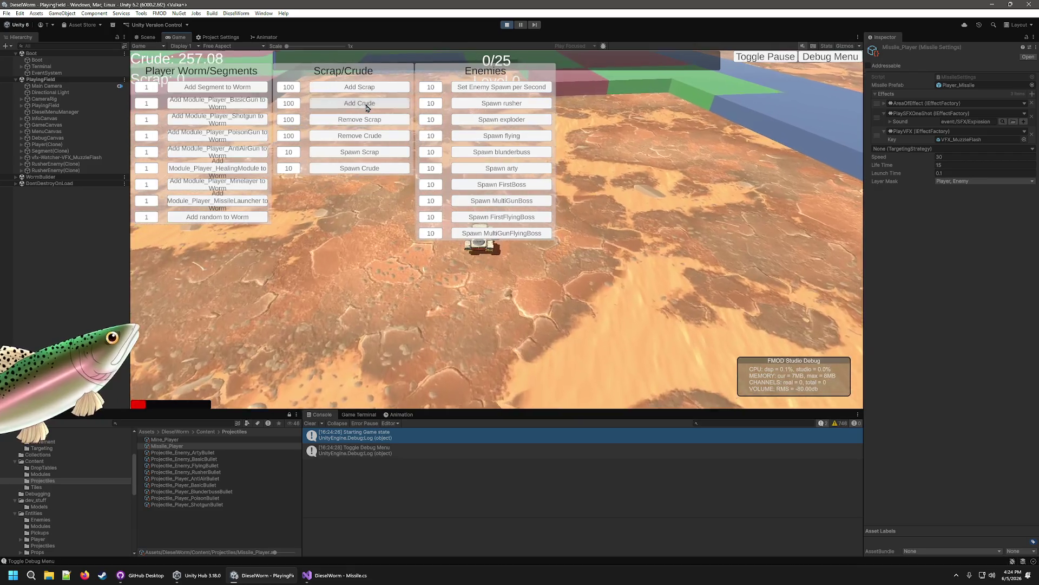
pyautogui.click(360, 103)
pyautogui.click(359, 103)
pyautogui.click(359, 102)
pyautogui.click(251, 204)
pyautogui.press('F1')
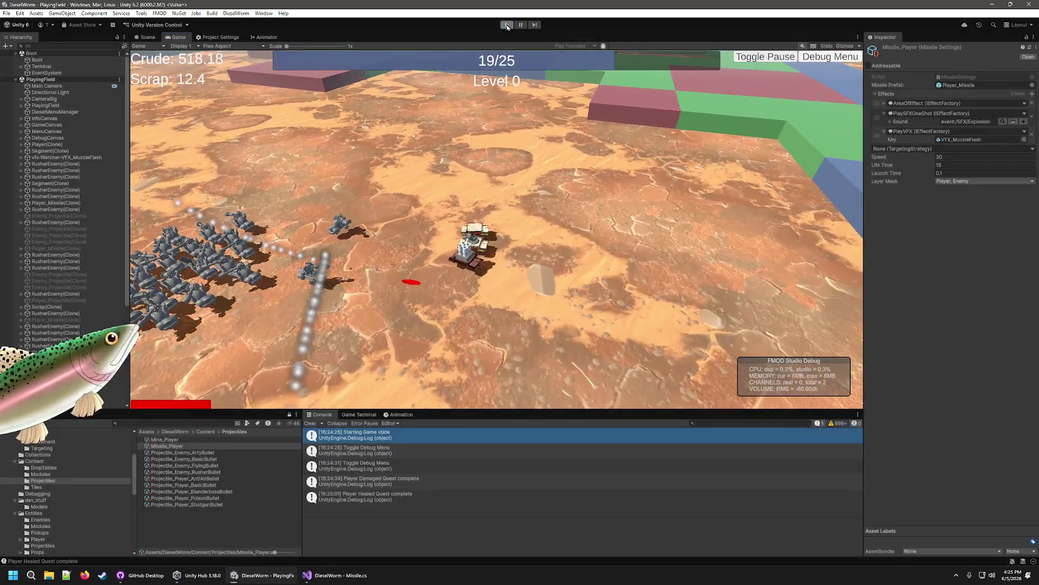
pyautogui.click(508, 25)
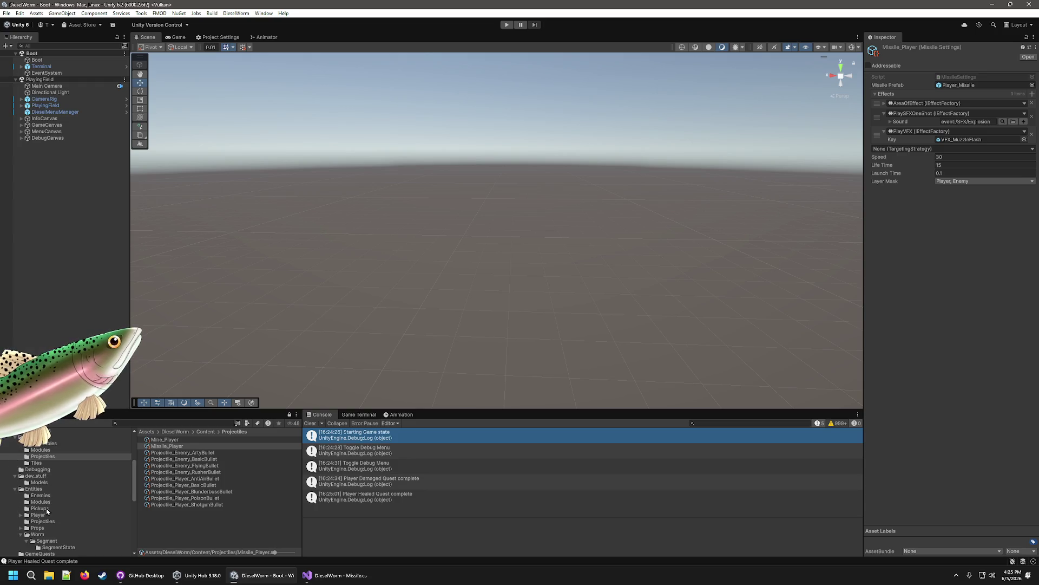
# Step: Inspect the Player_Mine and Player_Missile prefabs in the Entities/Projectiles folder
pyautogui.click(43, 522)
pyautogui.click(168, 480)
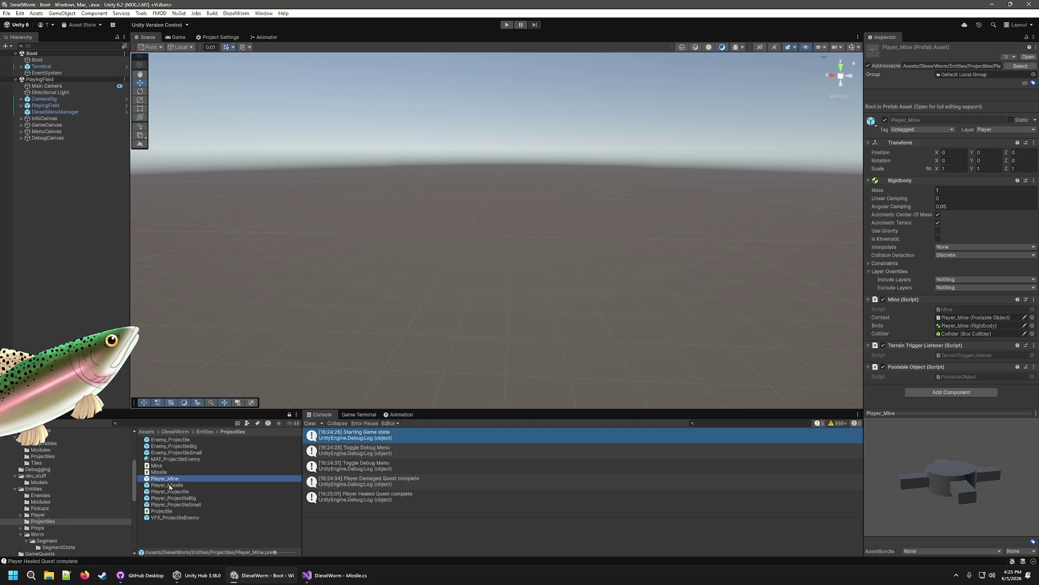
pyautogui.click(163, 487)
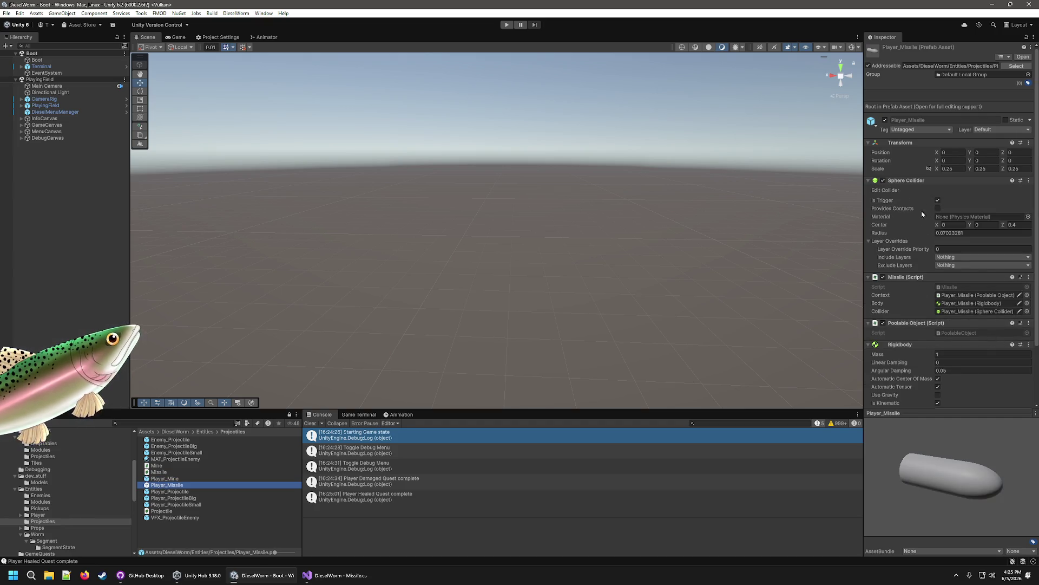
pyautogui.scroll(-3, 923, 209)
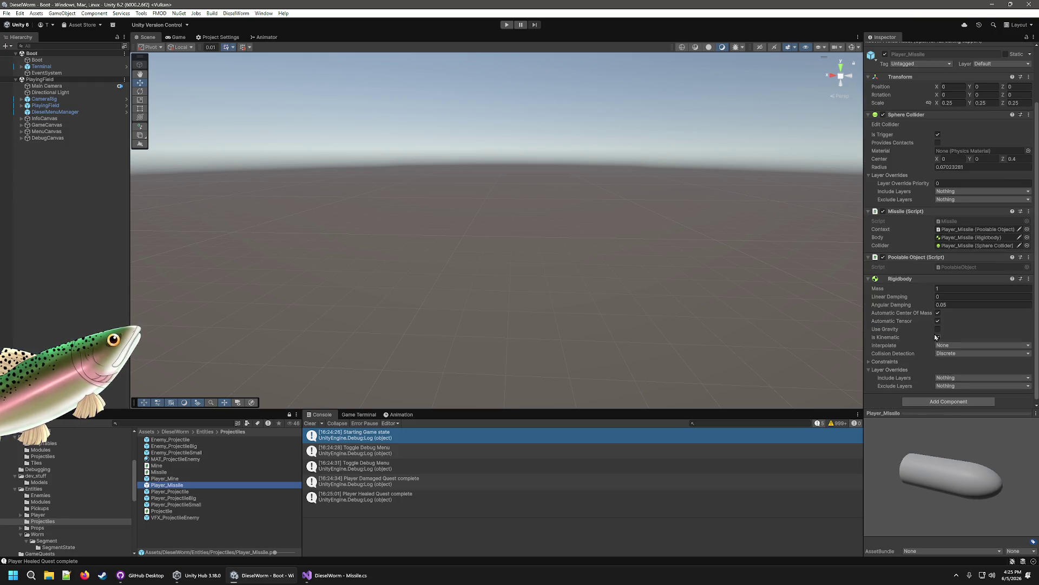
pyautogui.press('Up')
pyautogui.press('Up')
pyautogui.click(190, 485)
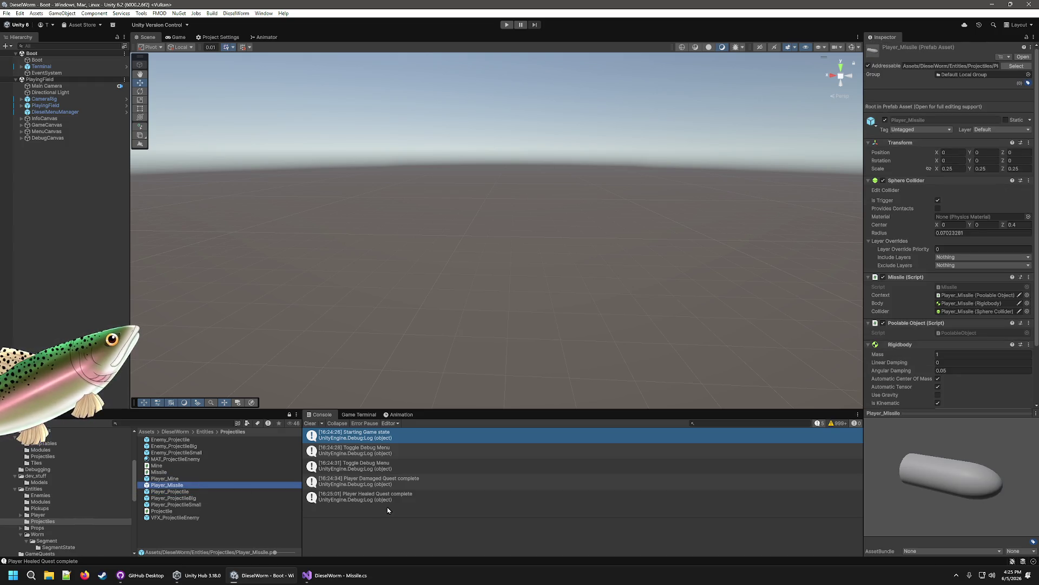
# Step: Glance at Missile.cs in Visual Studio, then start a new play-test in Unity
pyautogui.click(341, 580)
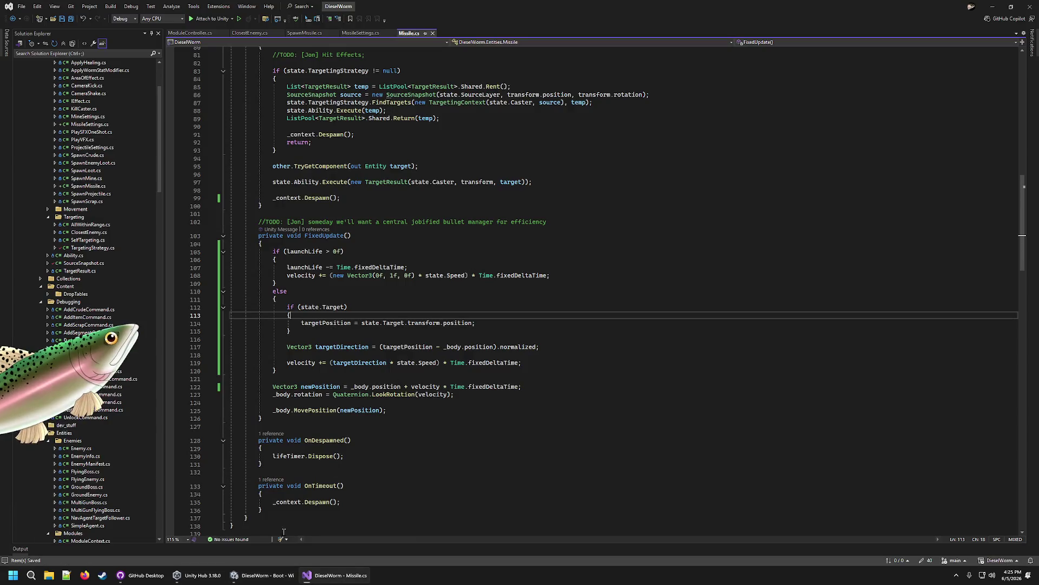
pyautogui.click(243, 579)
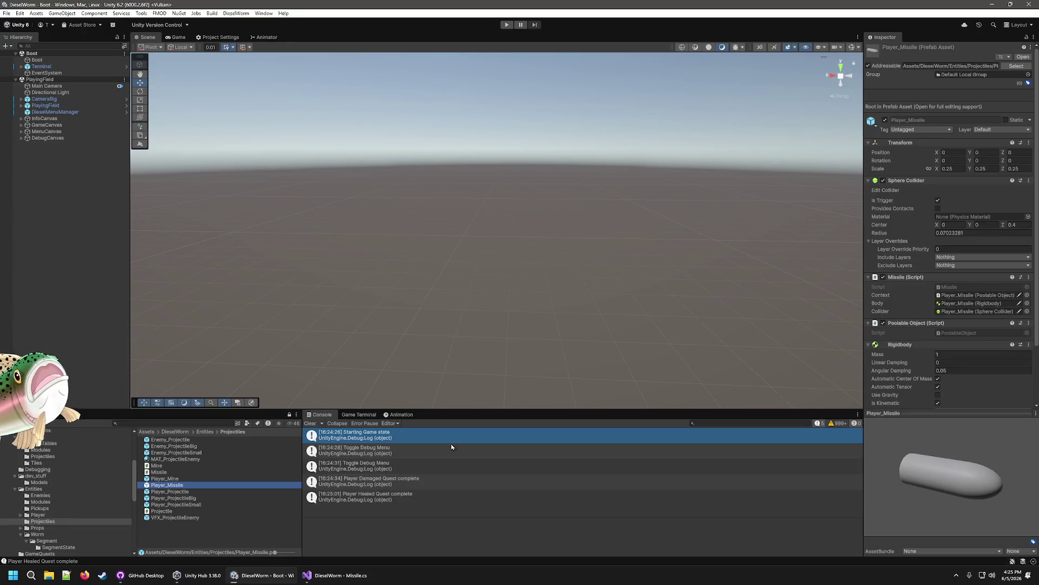
pyautogui.click(507, 25)
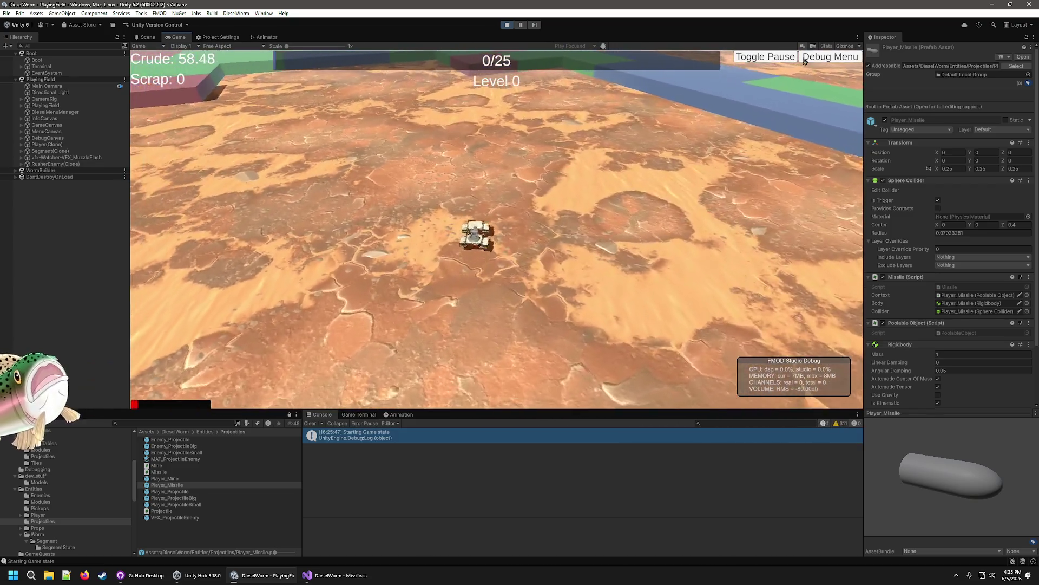
# Step: Add crude three times, give the worm Module_Player_MissileLauncher, watch the missiles, then stop
pyautogui.click(805, 62)
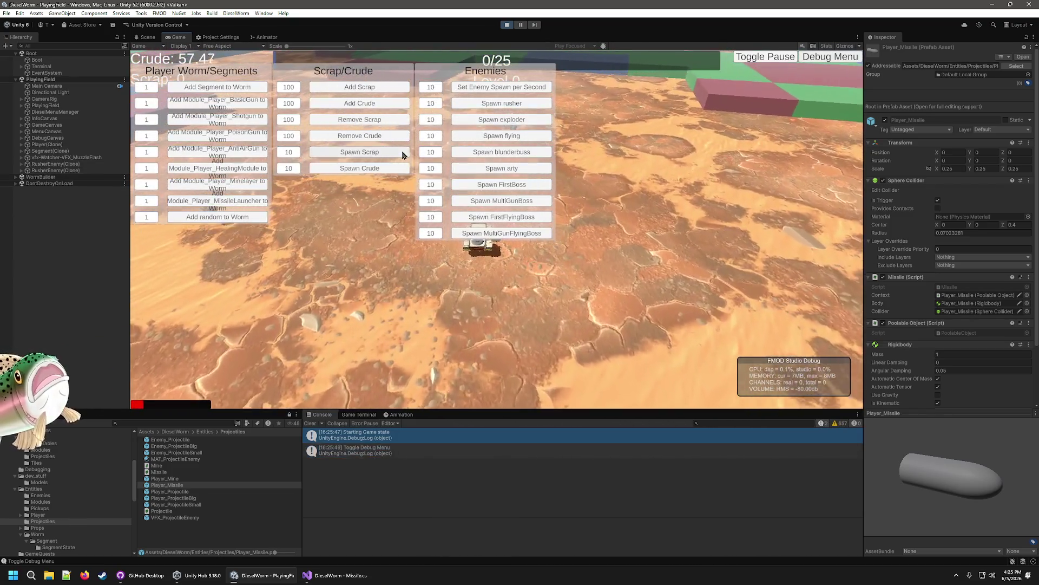
pyautogui.click(374, 104)
pyautogui.click(374, 104)
pyautogui.click(373, 104)
pyautogui.click(374, 103)
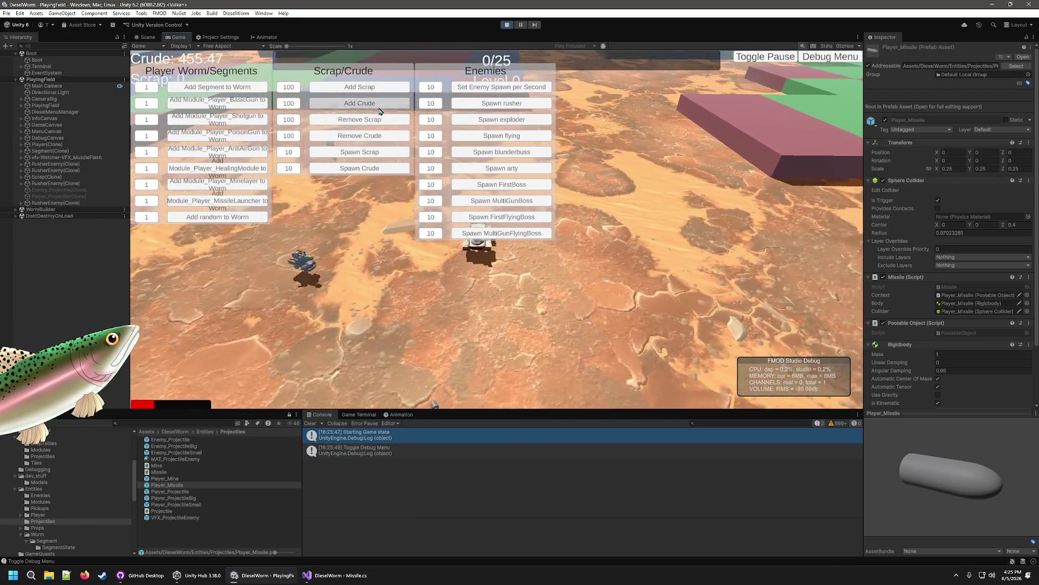
pyautogui.click(373, 104)
pyautogui.click(235, 209)
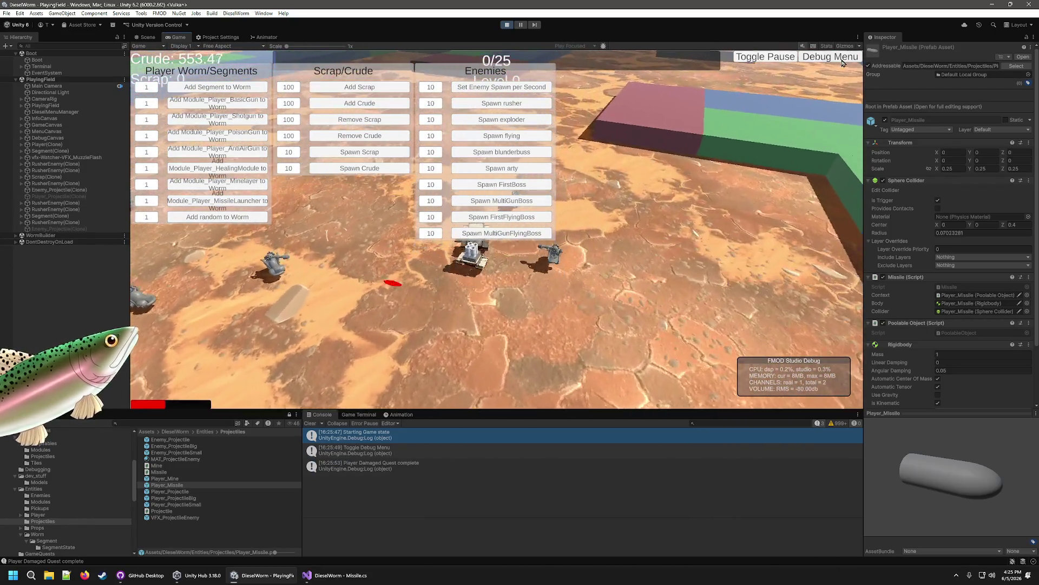
pyautogui.click(807, 57)
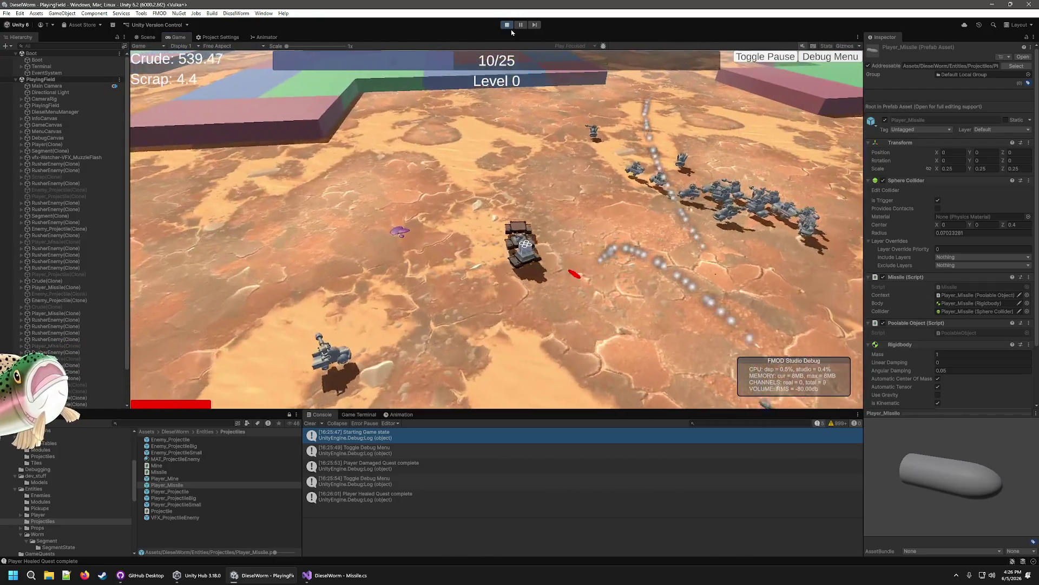
pyautogui.click(509, 26)
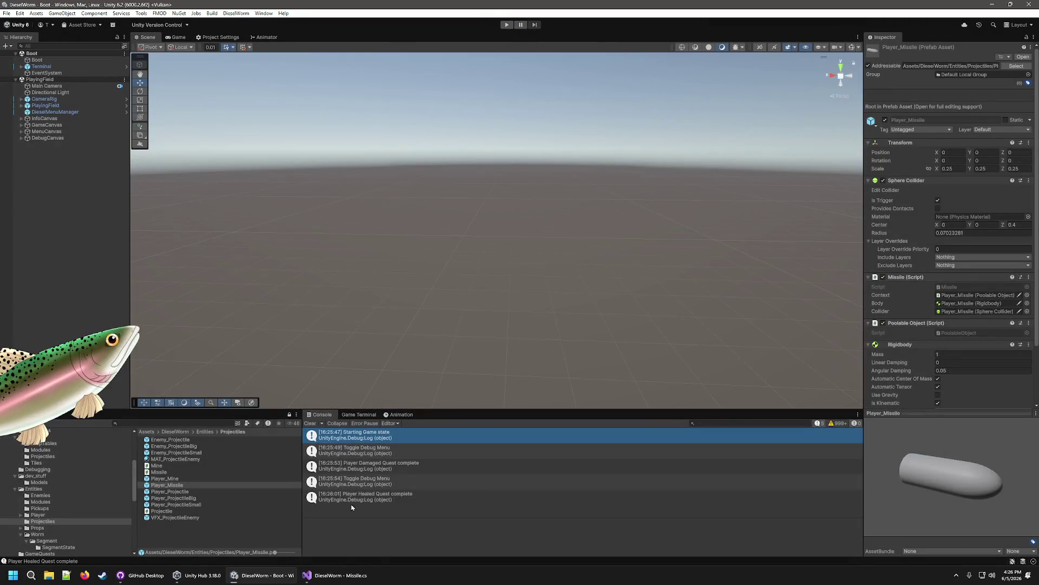
# Step: Review the missile's launch-phase code at line 107 of Missile.cs
pyautogui.click(336, 575)
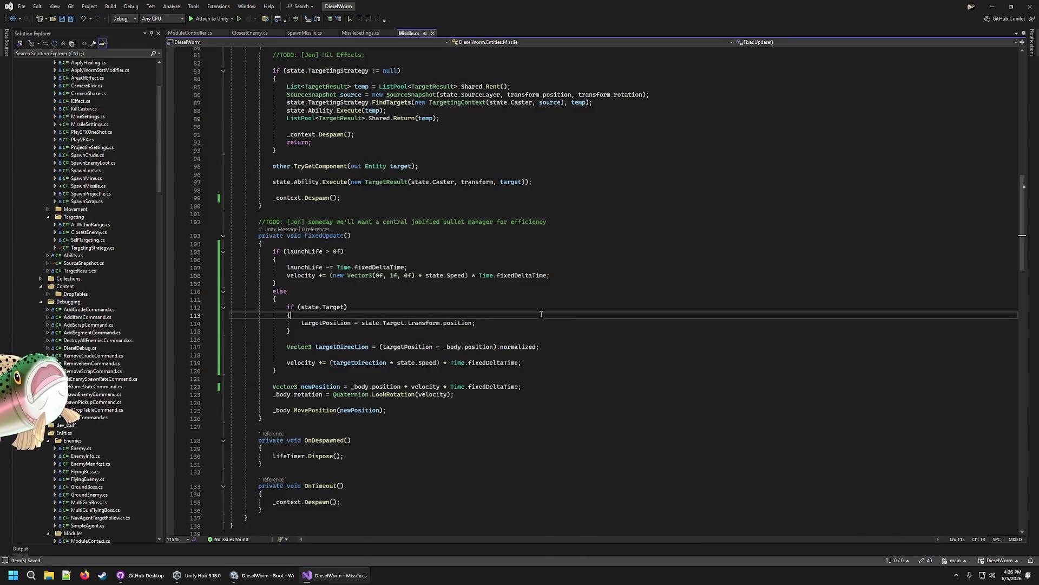
pyautogui.scroll(2, 539, 315)
pyautogui.click(567, 316)
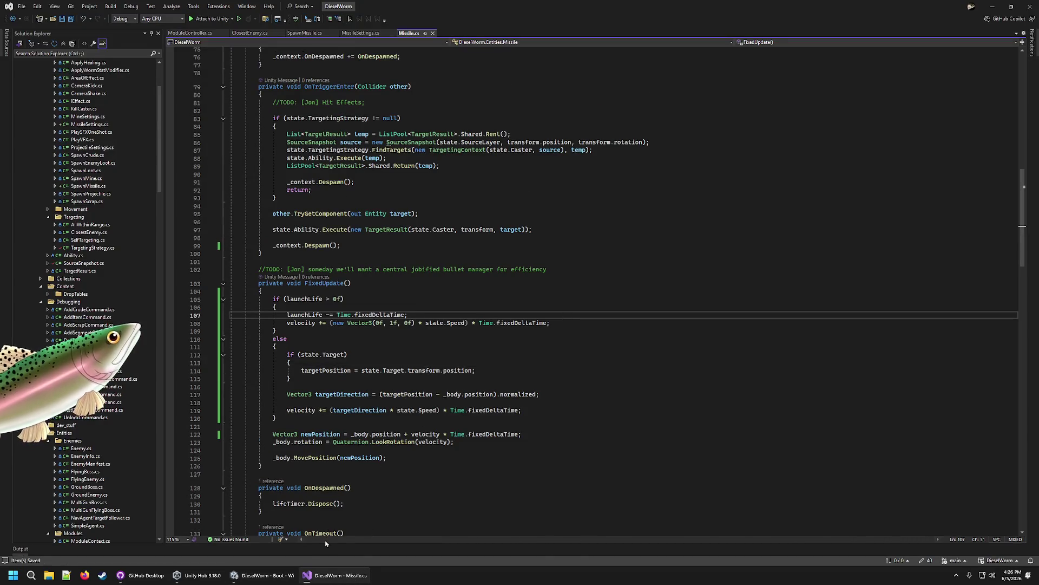
# Step: Back in Unity, open the Content/Projectiles folder and start a new play-test
pyautogui.click(260, 575)
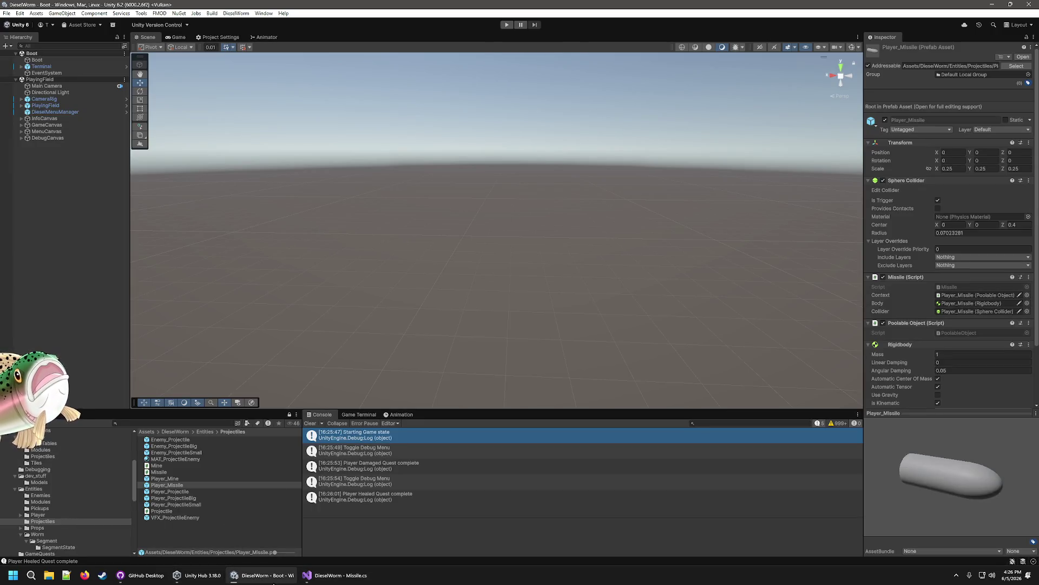
pyautogui.moveTo(336, 575)
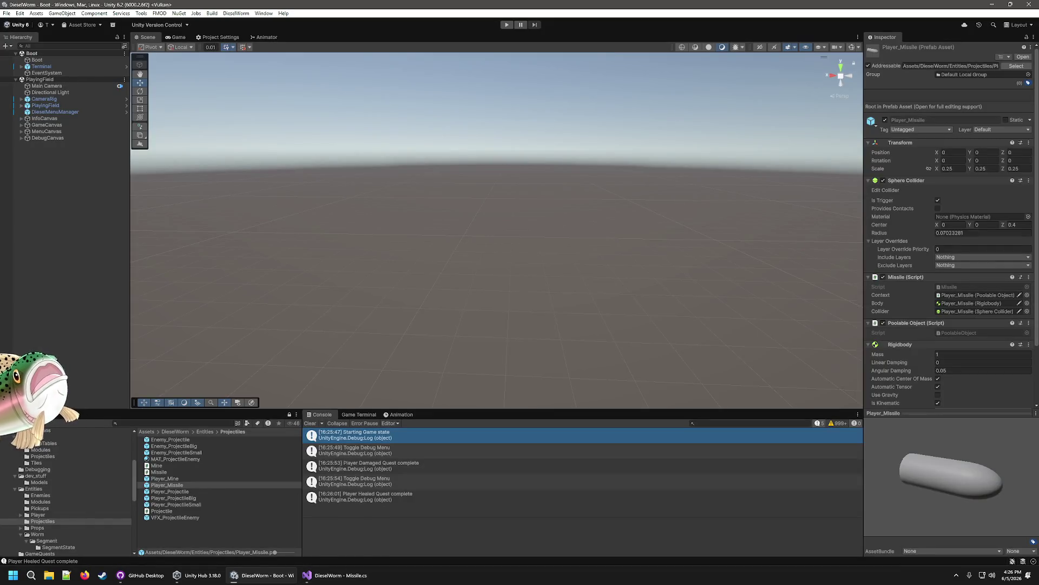
pyautogui.click(44, 457)
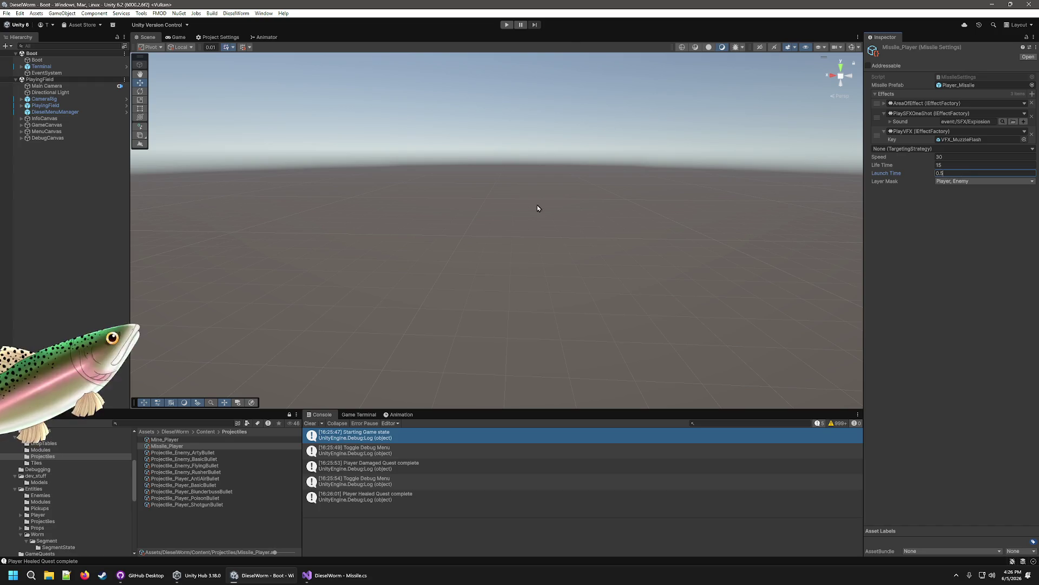
pyautogui.click(503, 25)
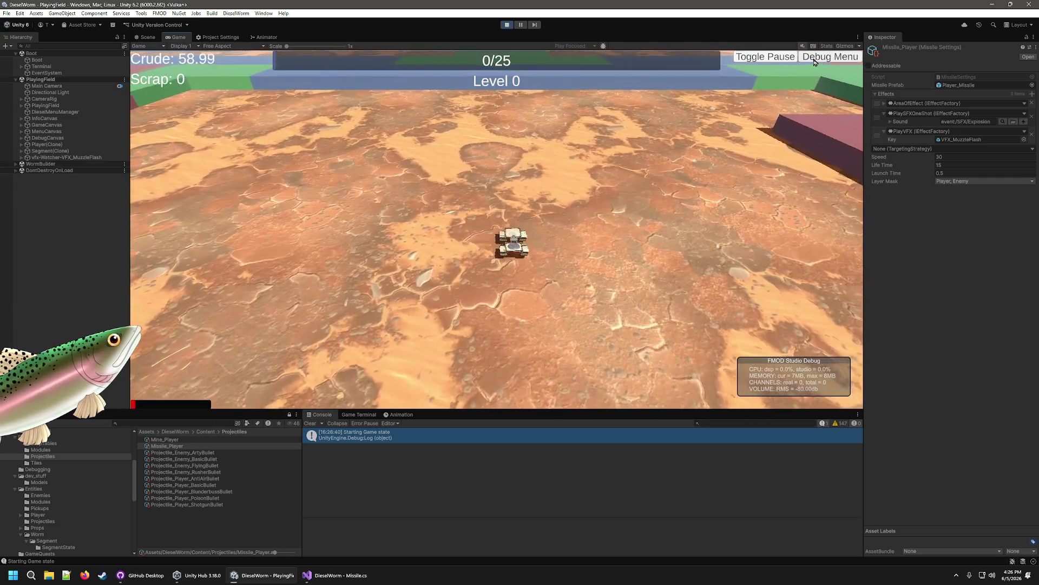
# Step: Add extra crude from the debug menu, fight the rushers, then stop with Ctrl+P
pyautogui.click(828, 57)
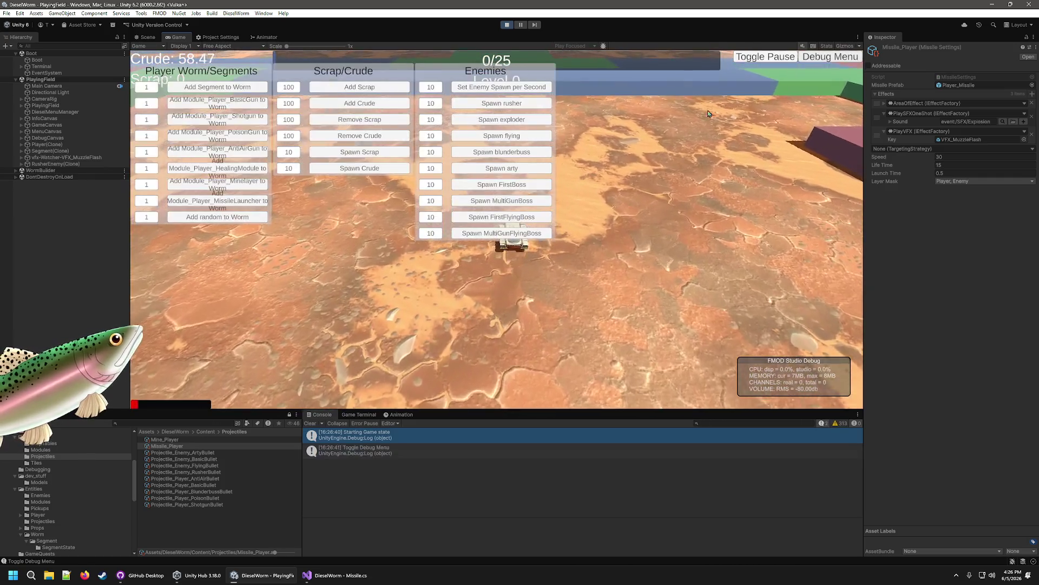
pyautogui.click(350, 103)
pyautogui.click(349, 103)
pyautogui.click(349, 103)
pyautogui.click(349, 103)
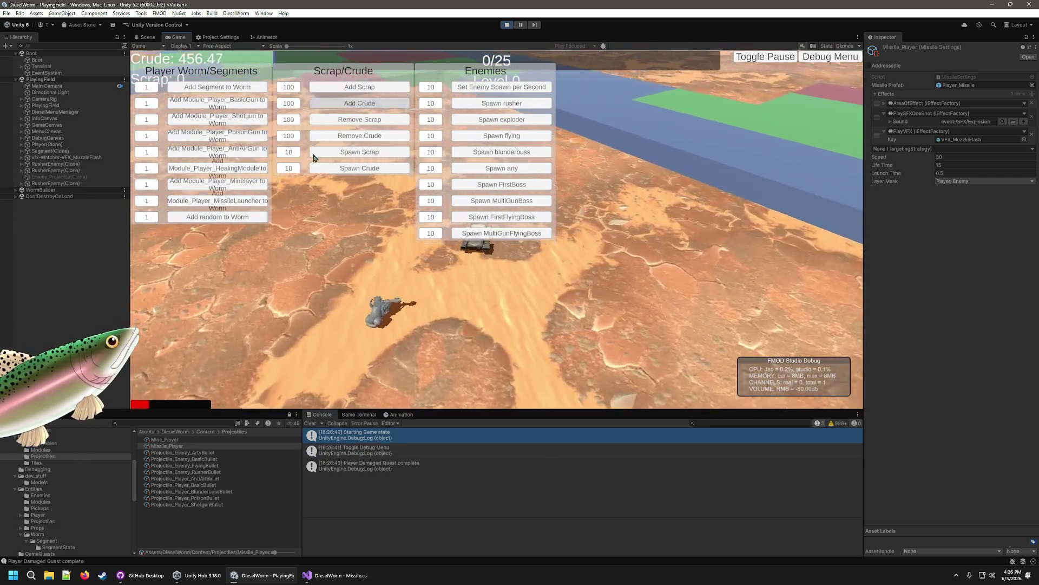
pyautogui.click(830, 57)
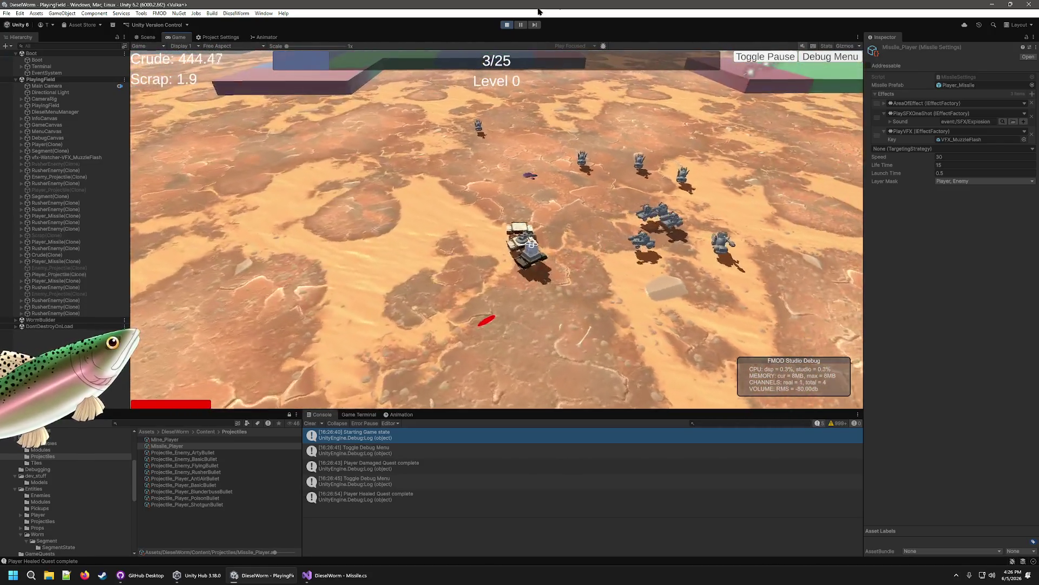
pyautogui.hotkey('ctrl', 'p')
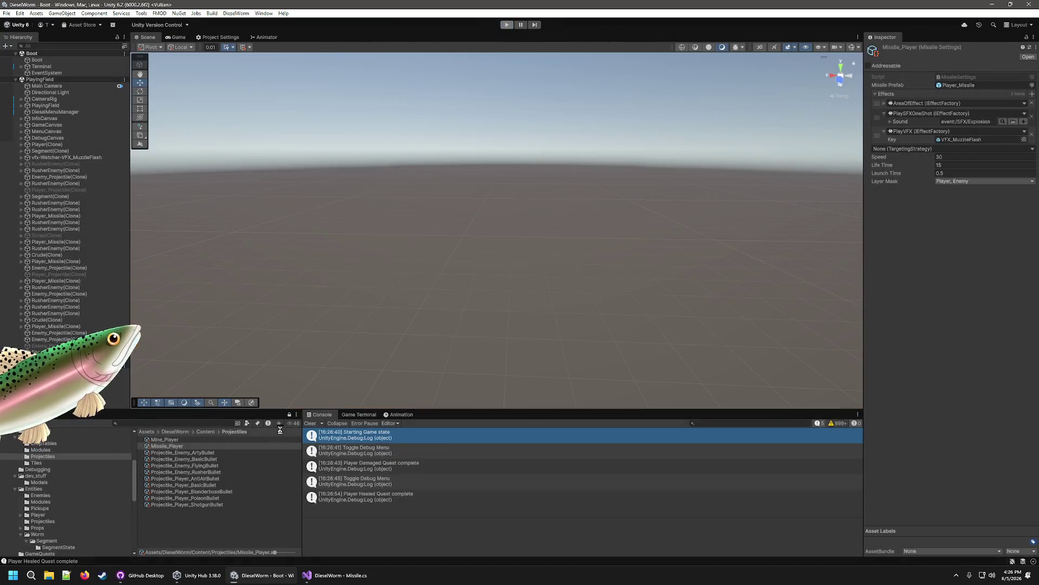
# Step: Check Missile.cs, then start the game with Missile_Player's 0.25 Launch Time
pyautogui.click(336, 575)
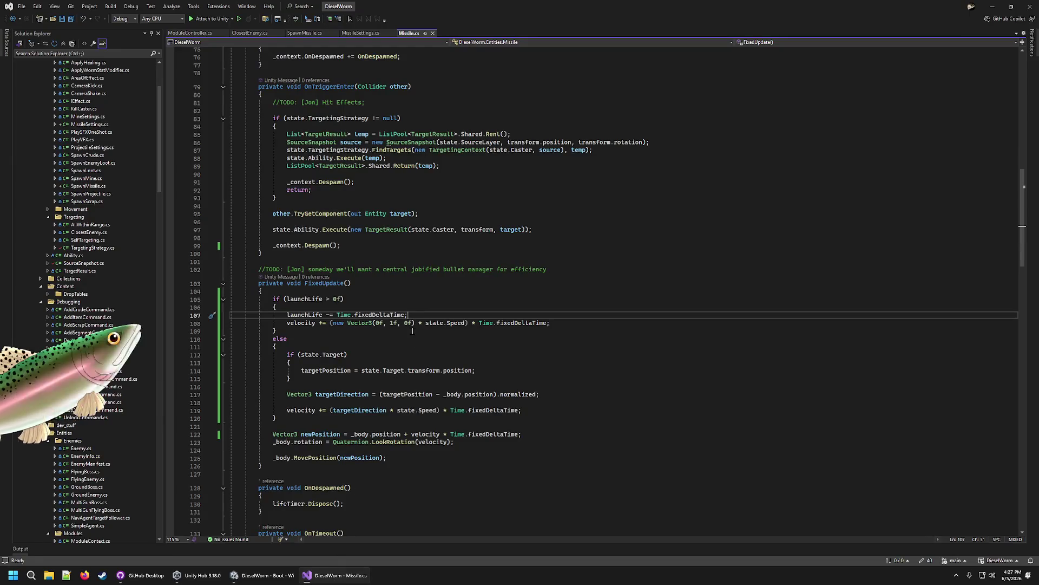
pyautogui.click(281, 578)
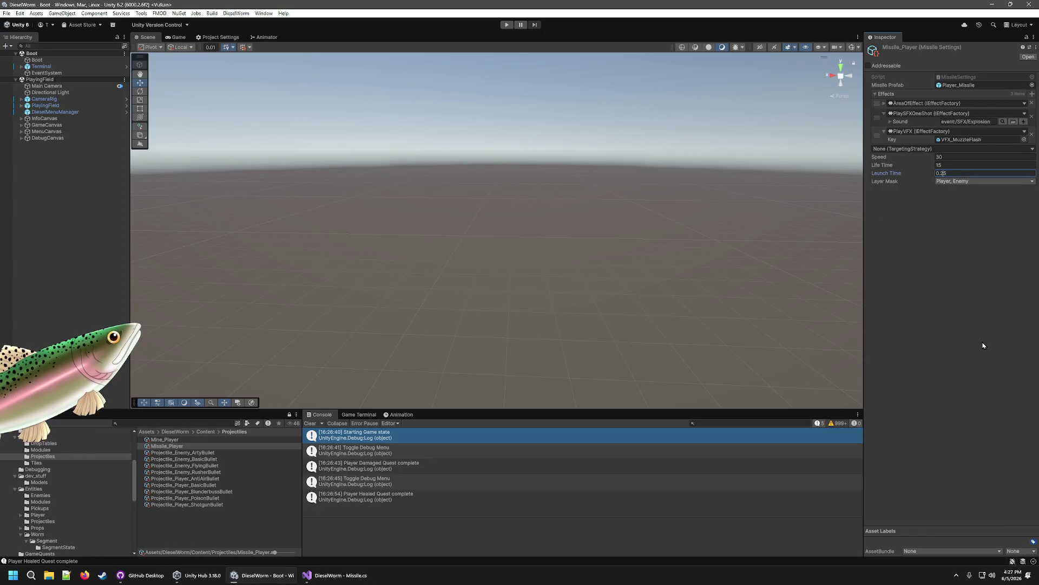
pyautogui.click(507, 24)
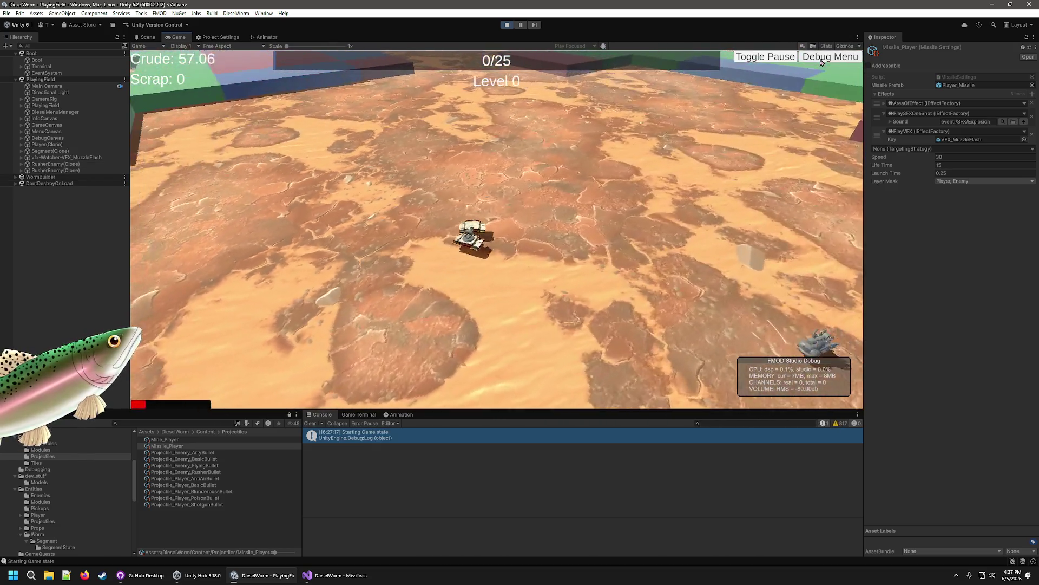
# Step: Add 300 crude via the debug menu and play against the rushers with faster-launching missiles
pyautogui.click(830, 57)
pyautogui.click(359, 103)
pyautogui.click(359, 102)
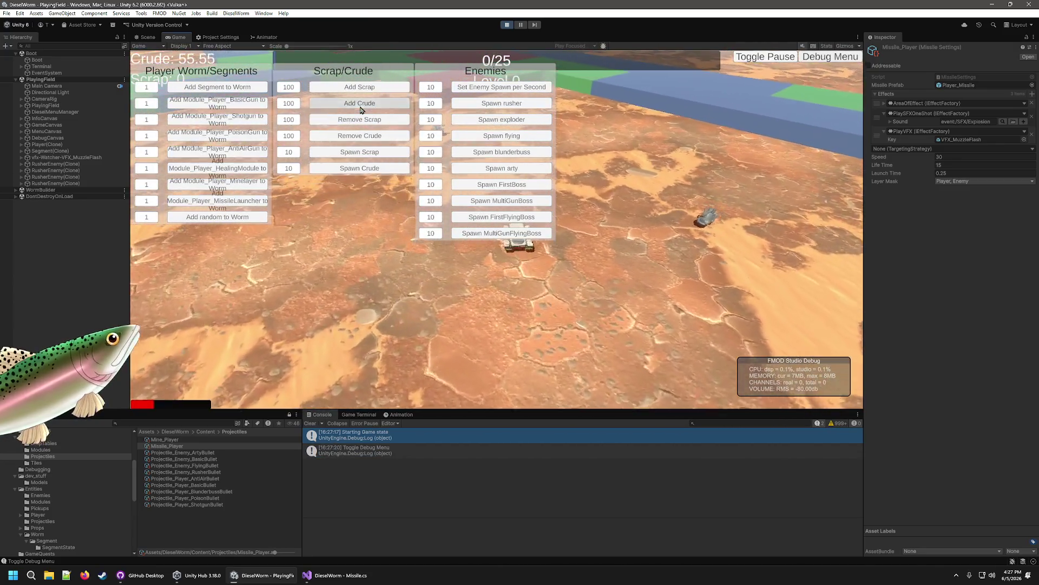
pyautogui.click(360, 103)
pyautogui.click(360, 103)
pyautogui.click(359, 103)
pyautogui.click(359, 103)
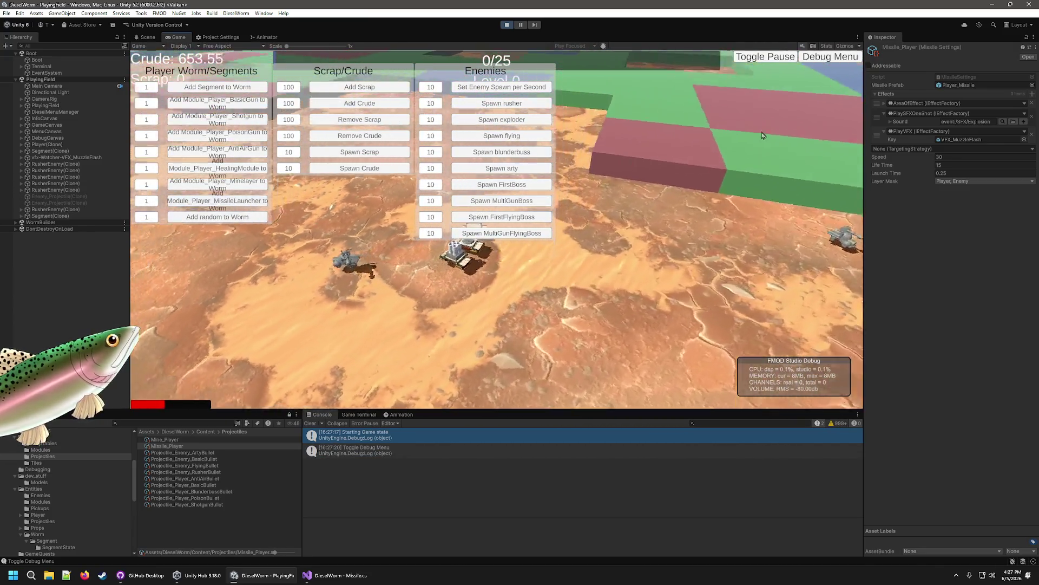
pyautogui.click(831, 56)
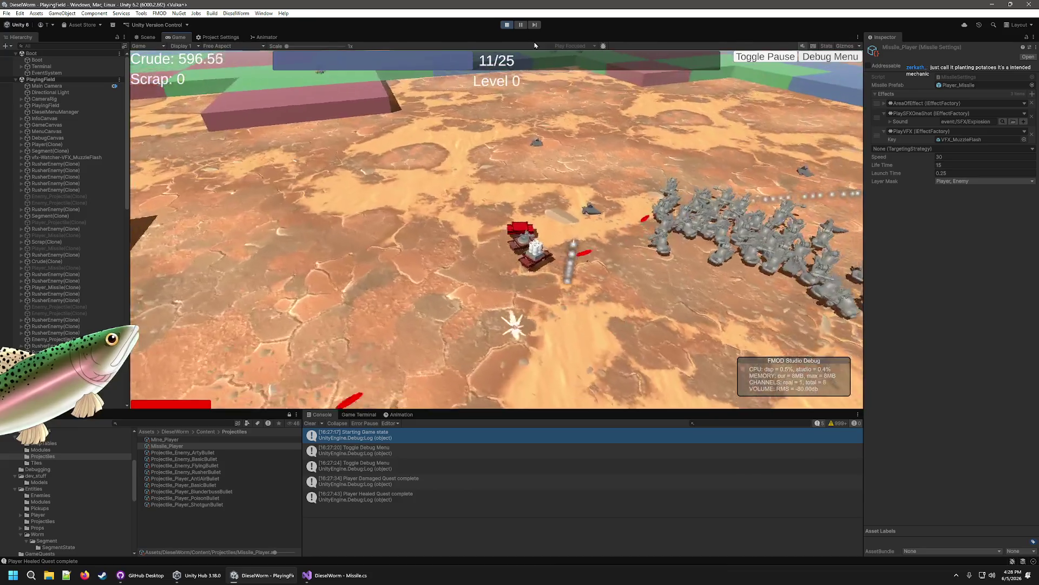
# Step: Stop the game and review Missile.cs around lines 102–104 in Visual Studio
pyautogui.click(506, 25)
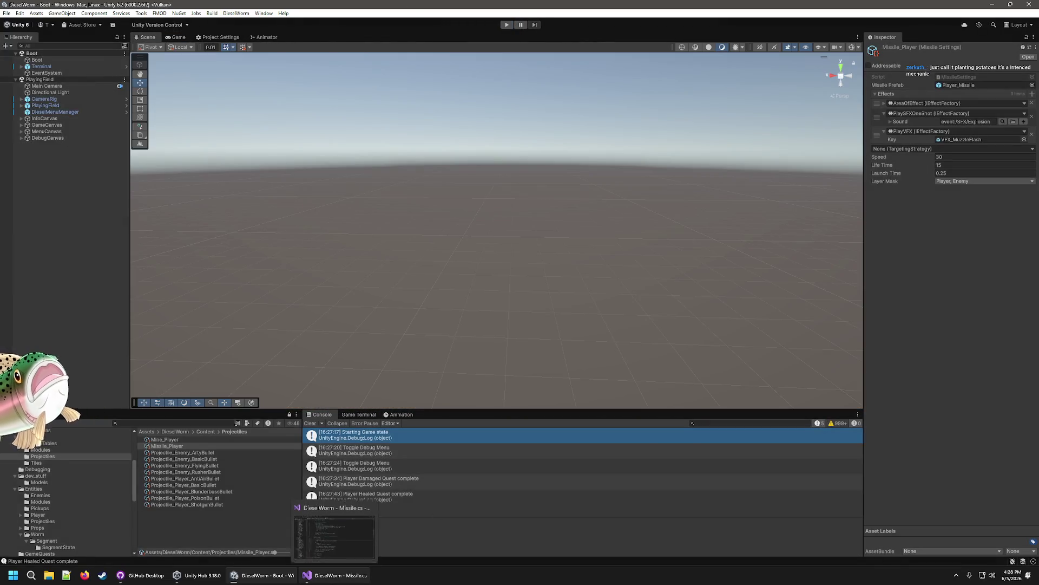
pyautogui.click(335, 575)
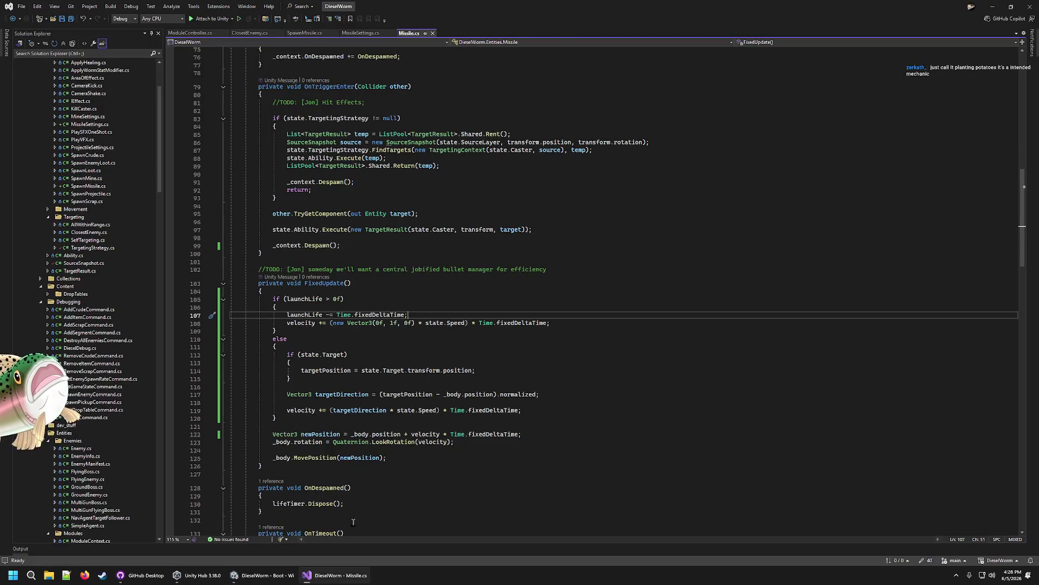
pyautogui.click(431, 269)
pyautogui.click(425, 292)
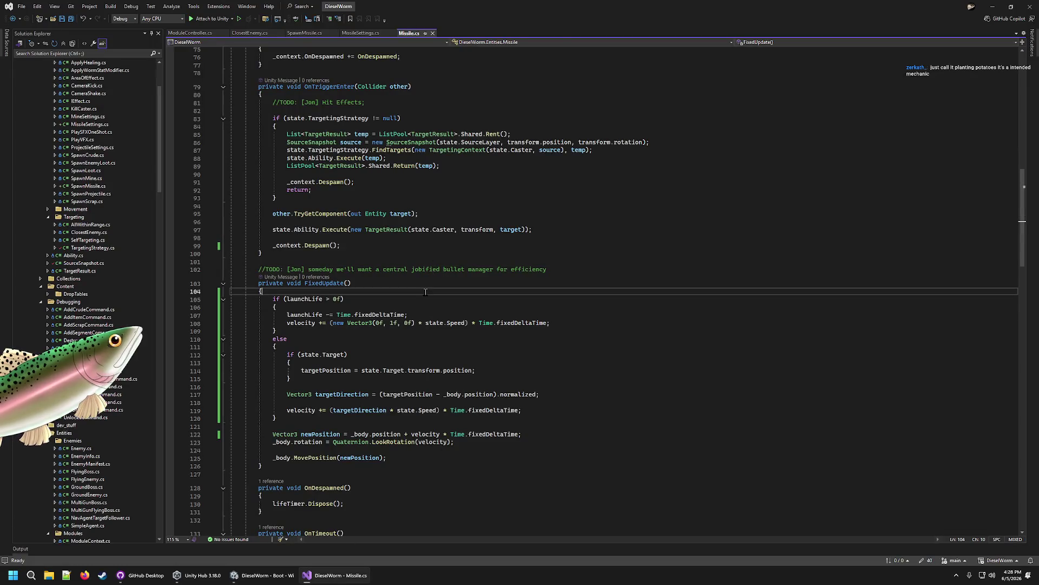
# Step: Read up through the Begin and FixedUpdate code, then return to the Unity editor
pyautogui.scroll(10, 405, 280)
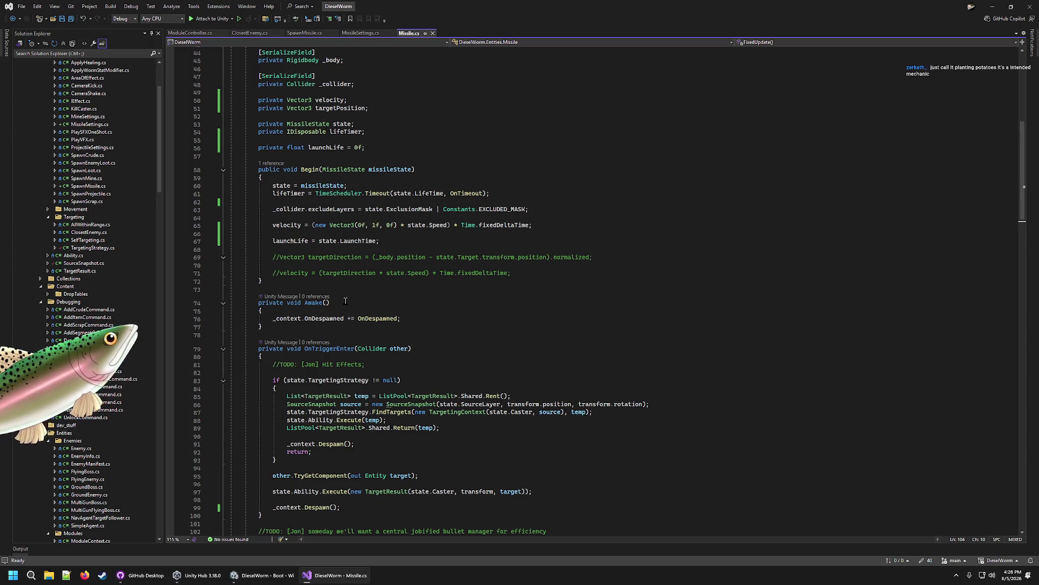
pyautogui.moveTo(352, 346)
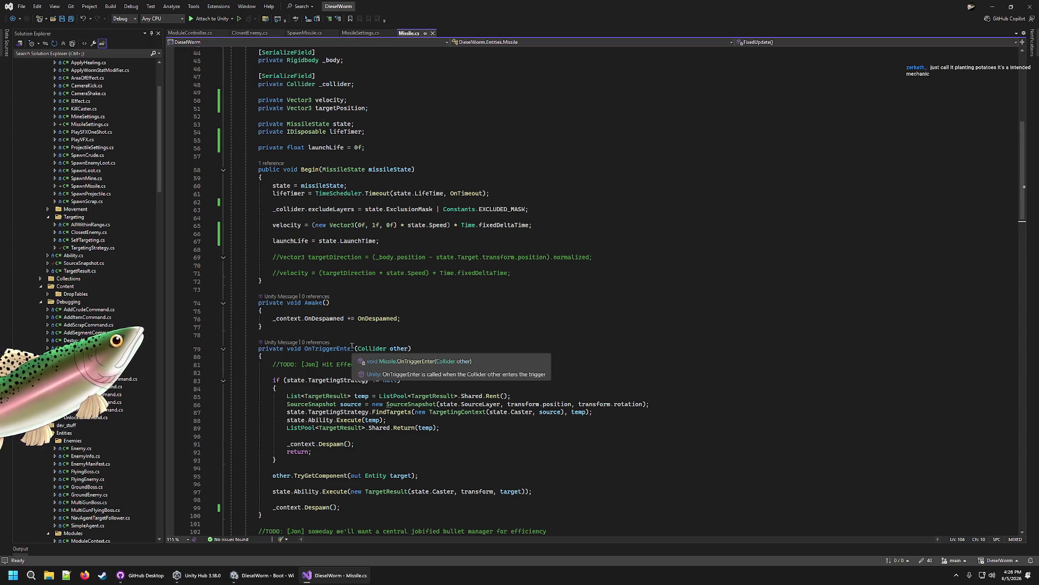
pyautogui.moveTo(344, 318)
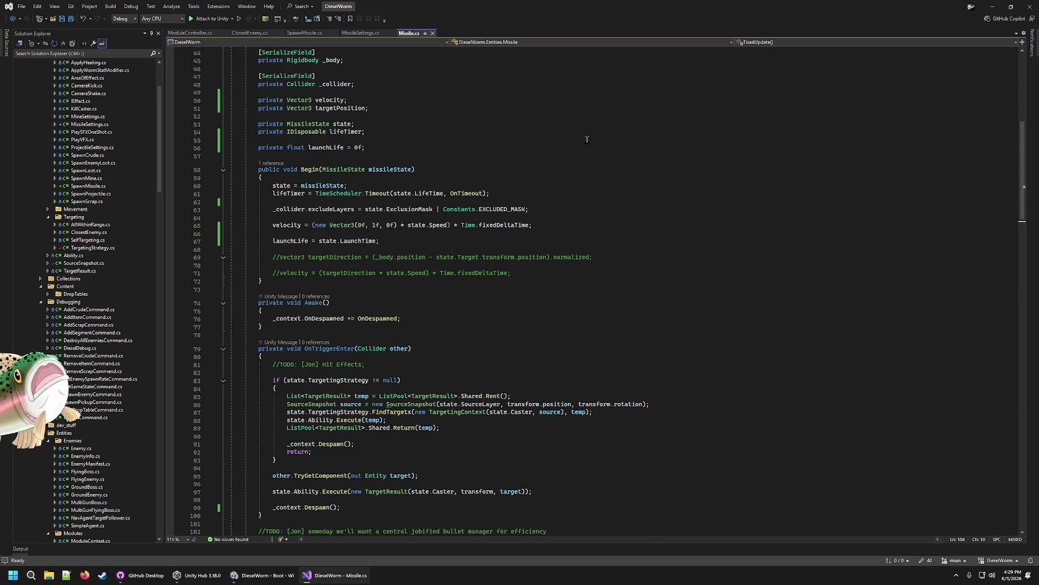
pyautogui.click(290, 582)
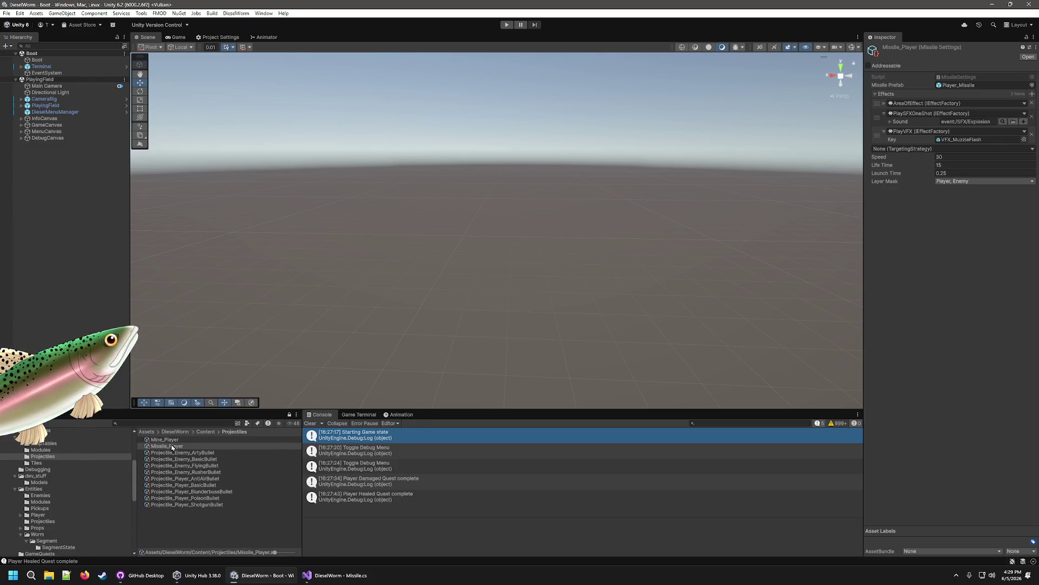
# Step: Set Module_Player_MissileLauncher's SpawnMissile Count to 4, Burst Time 0.2, Spawn Variance 0.2
pyautogui.click(41, 449)
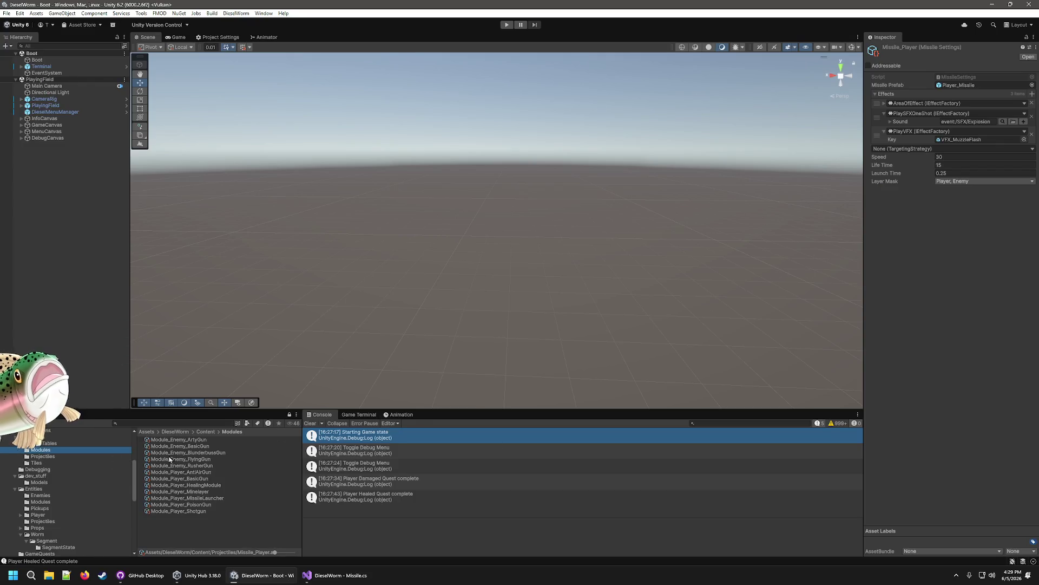
pyautogui.click(205, 498)
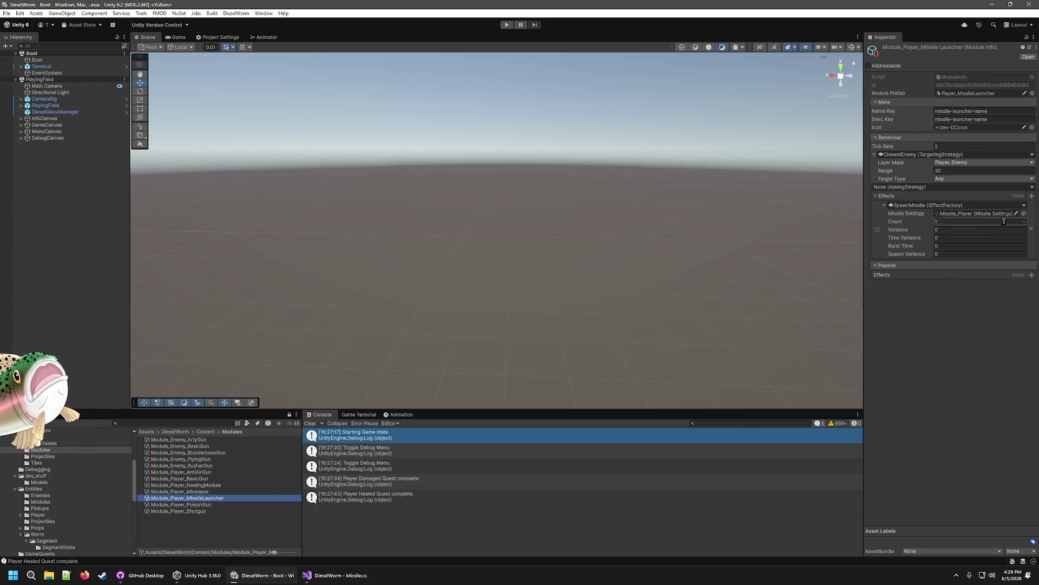
pyautogui.click(950, 222)
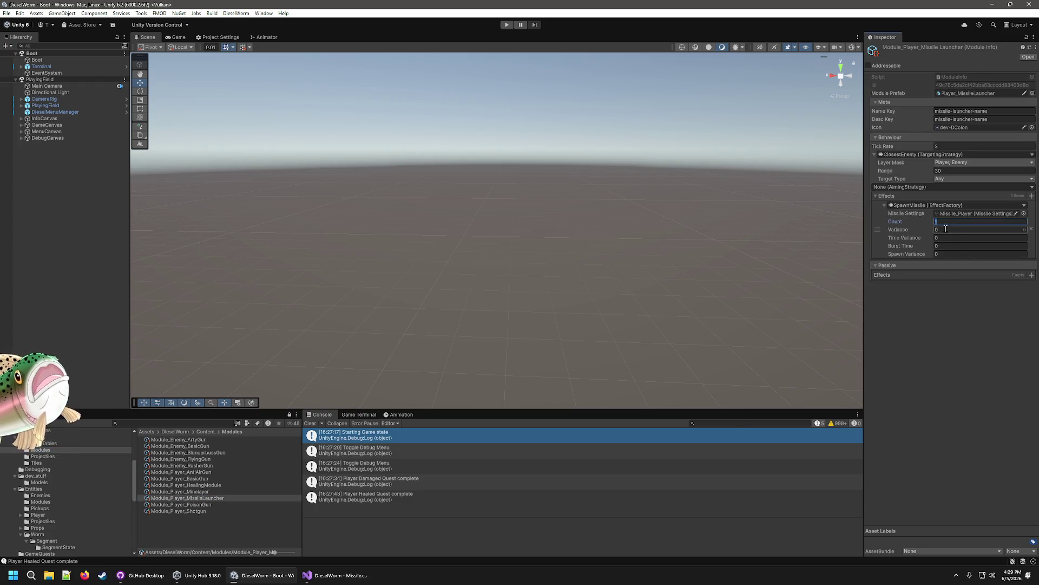
pyautogui.write('4')
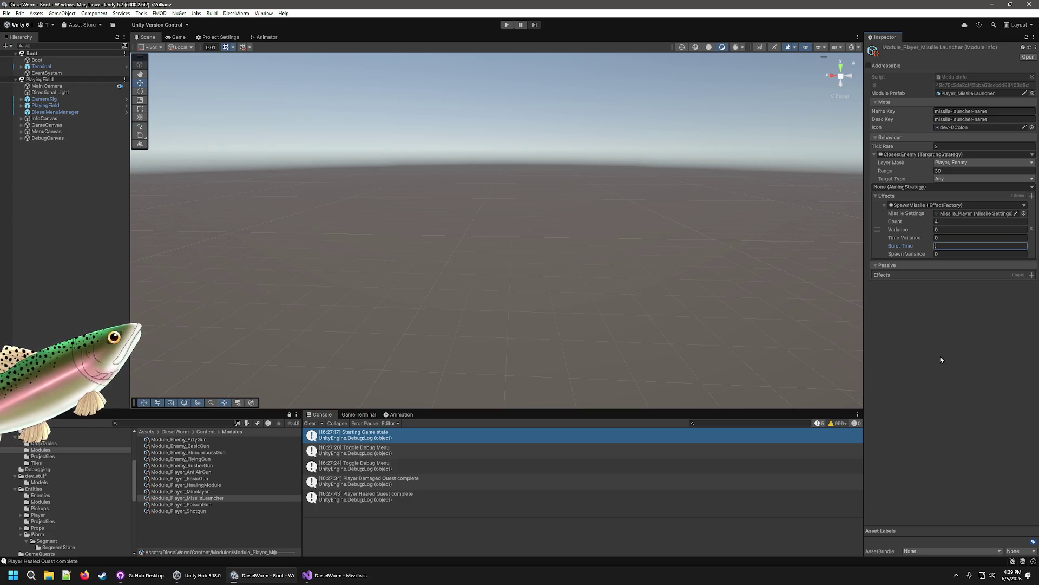
pyautogui.click(944, 246)
pyautogui.write('2')
pyautogui.press('Return')
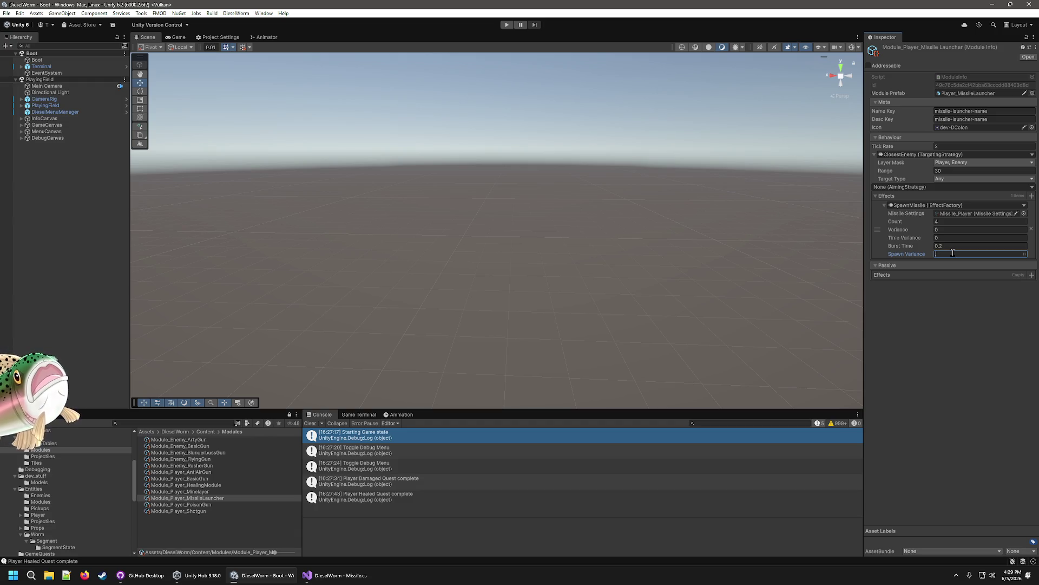
pyautogui.press('Return')
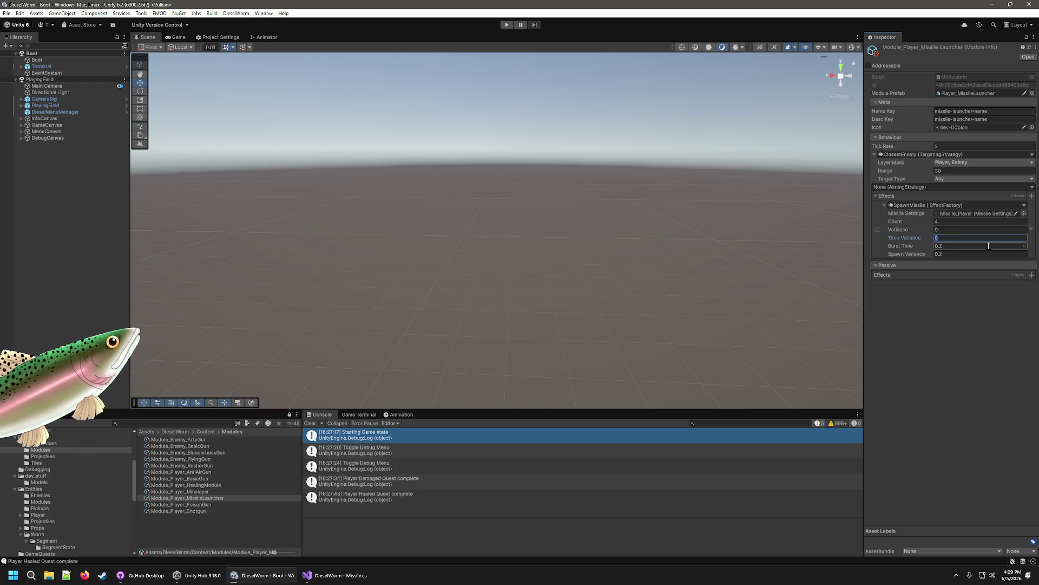
# Step: Play-test the four-missile burst with 200 extra crude from the debug menu, then stop with Ctrl+P
pyautogui.click(922, 312)
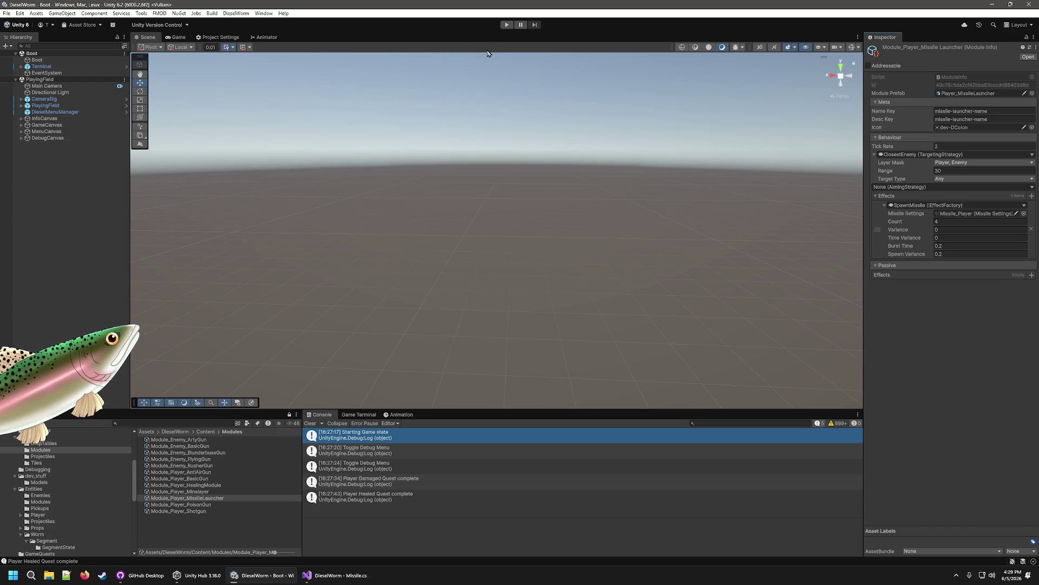
pyautogui.click(507, 26)
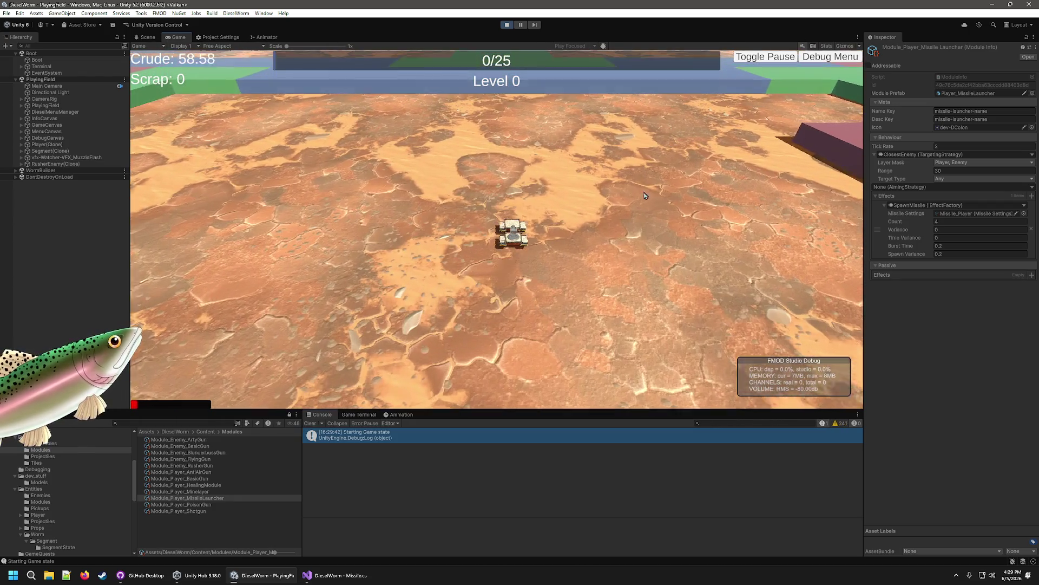
pyautogui.press('`')
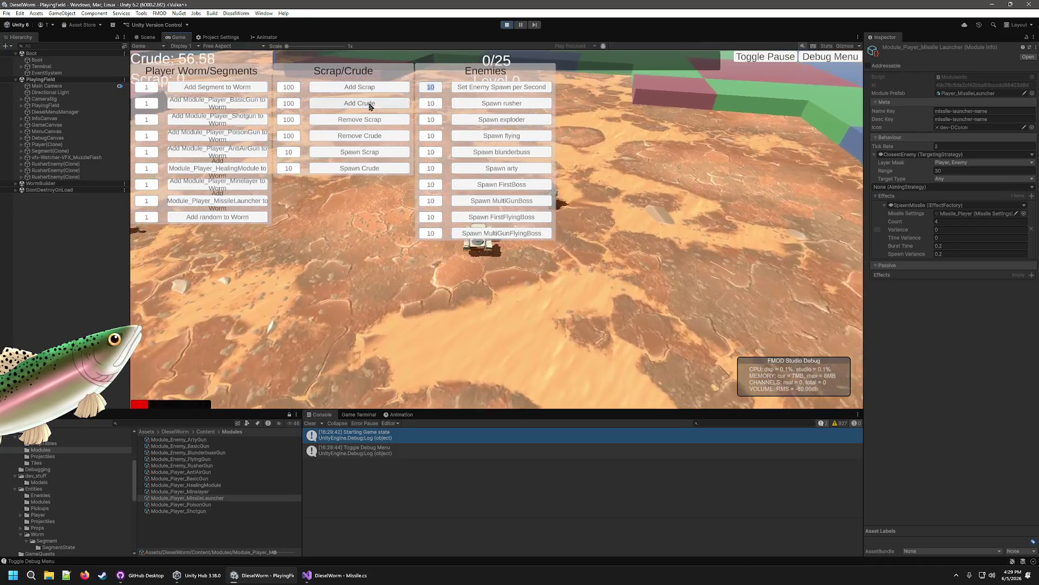
pyautogui.click(370, 104)
pyautogui.click(370, 104)
pyautogui.click(370, 104)
pyautogui.click(371, 104)
pyautogui.click(370, 104)
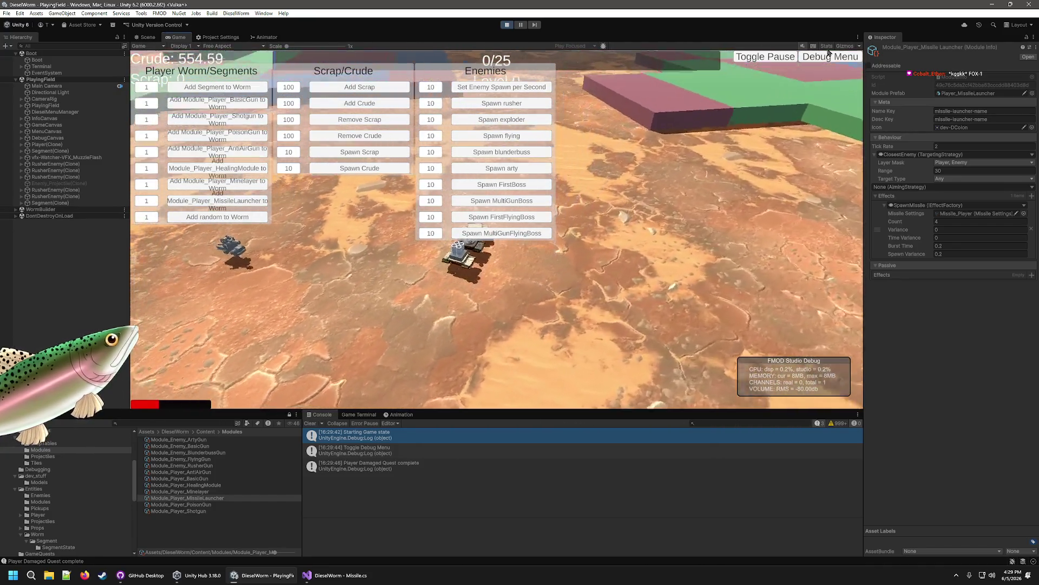
pyautogui.click(825, 57)
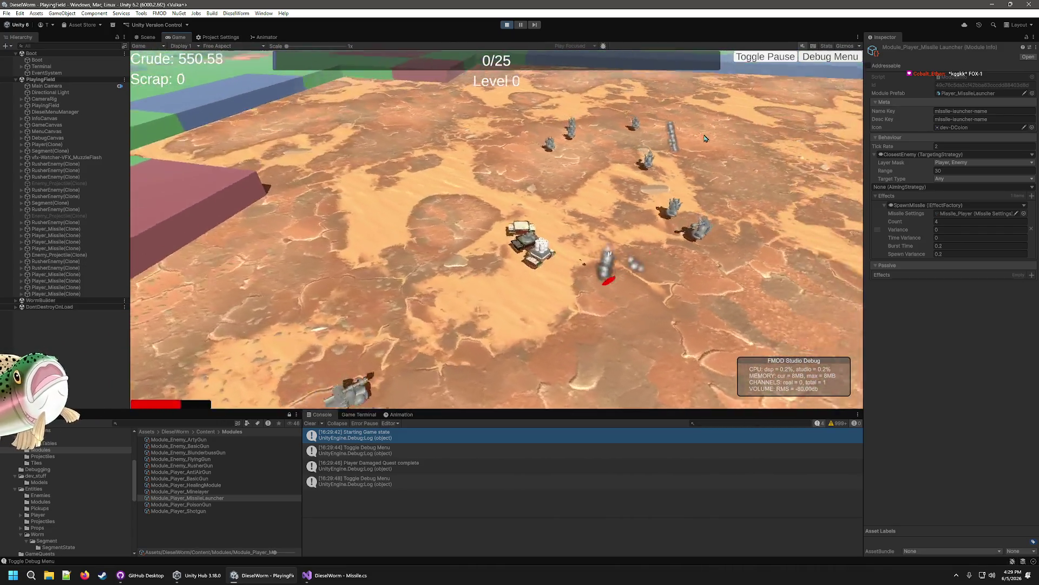
pyautogui.hotkey('ctrl', 'p')
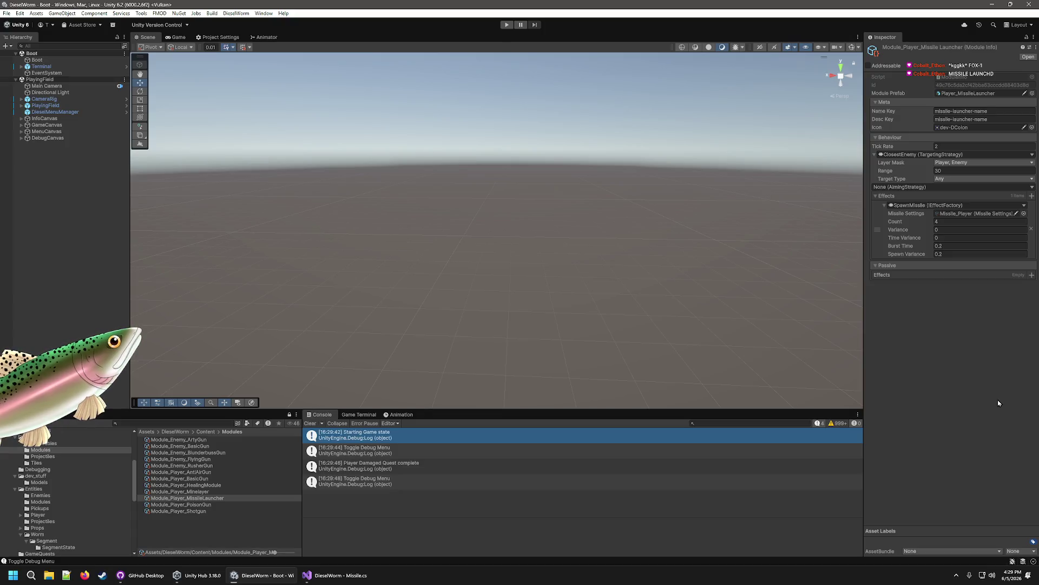
# Step: Change the launcher's Burst Time to 1 and start a new play session
pyautogui.click(939, 239)
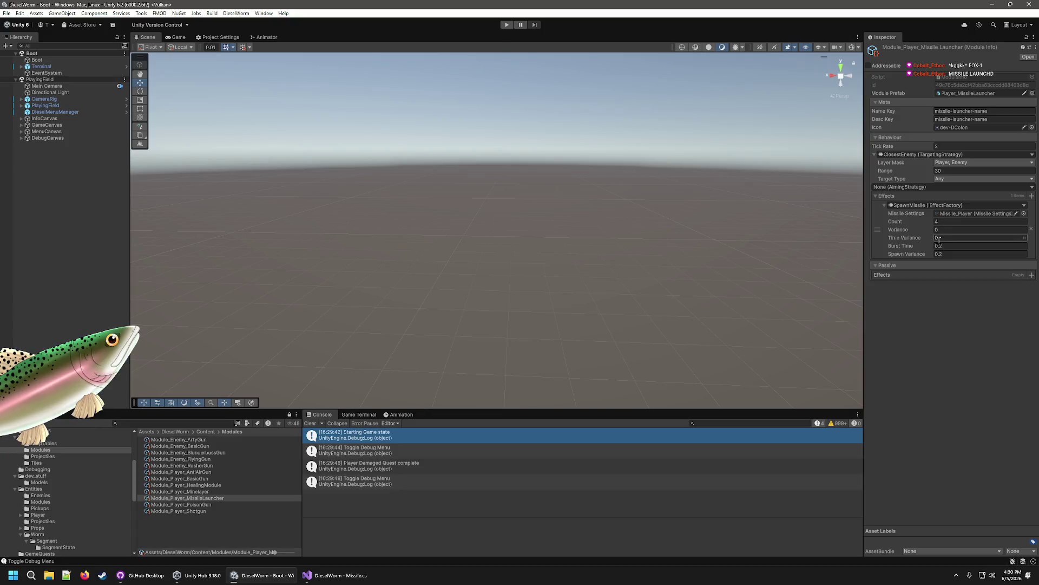
pyautogui.click(954, 247)
pyautogui.click(955, 254)
pyautogui.click(964, 246)
pyautogui.write('1')
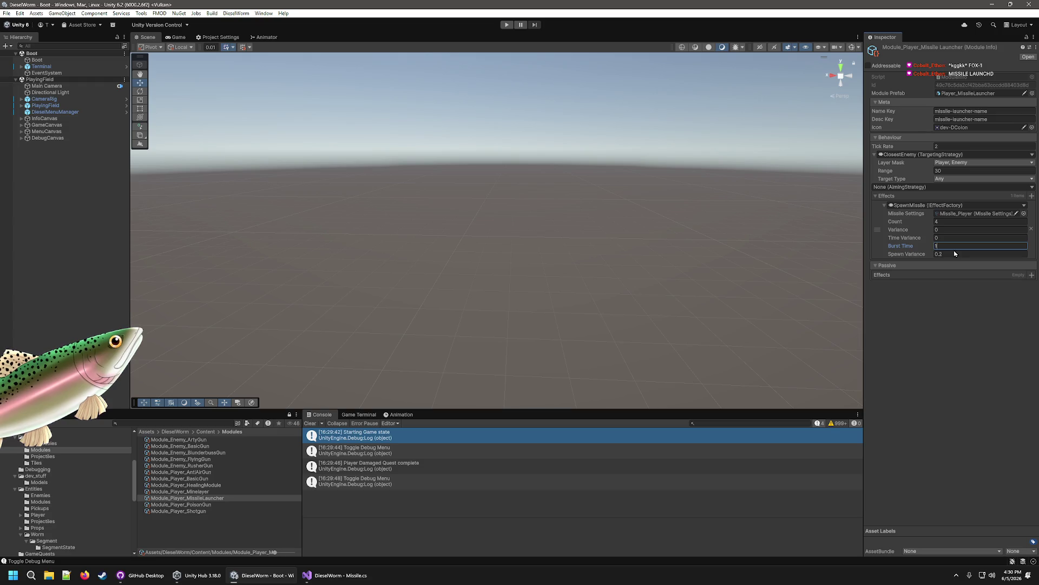
pyautogui.click(1000, 327)
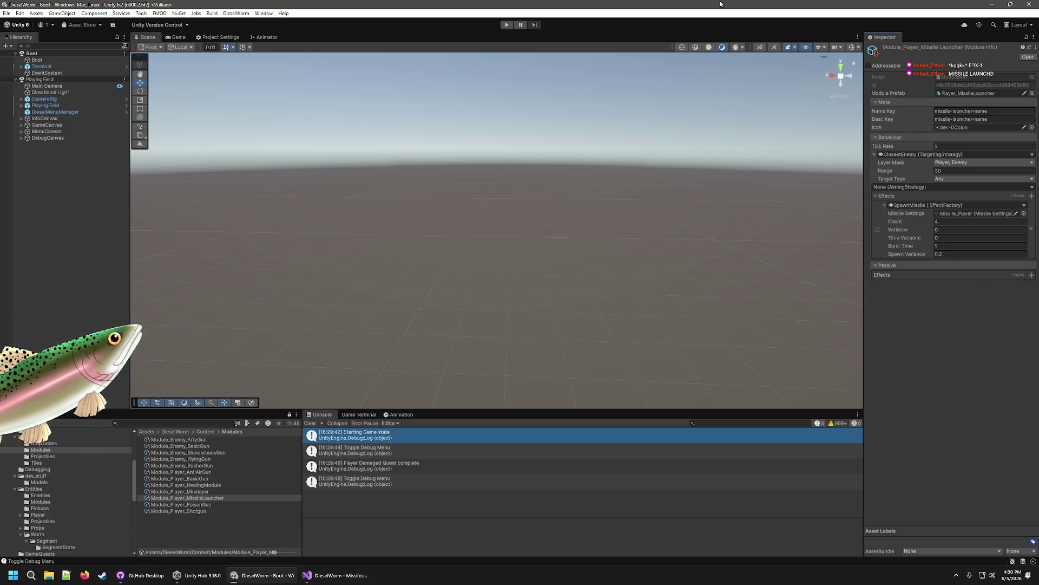
pyautogui.click(505, 25)
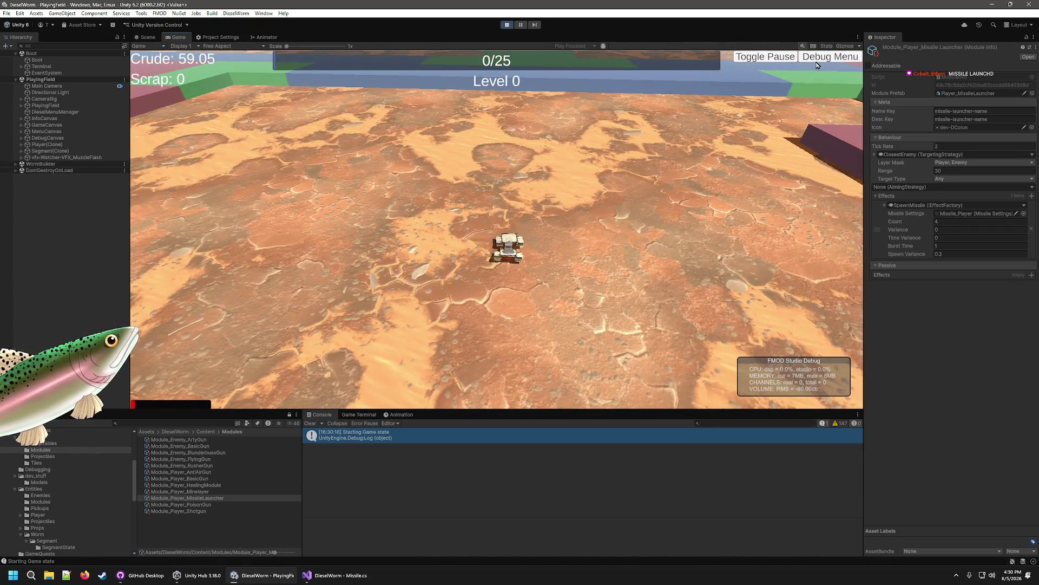
# Step: Add crude three times via the debug menu (about 543), watch missiles hit rushers, then stop the game
pyautogui.click(817, 58)
pyautogui.click(361, 104)
pyautogui.click(361, 104)
pyautogui.click(361, 104)
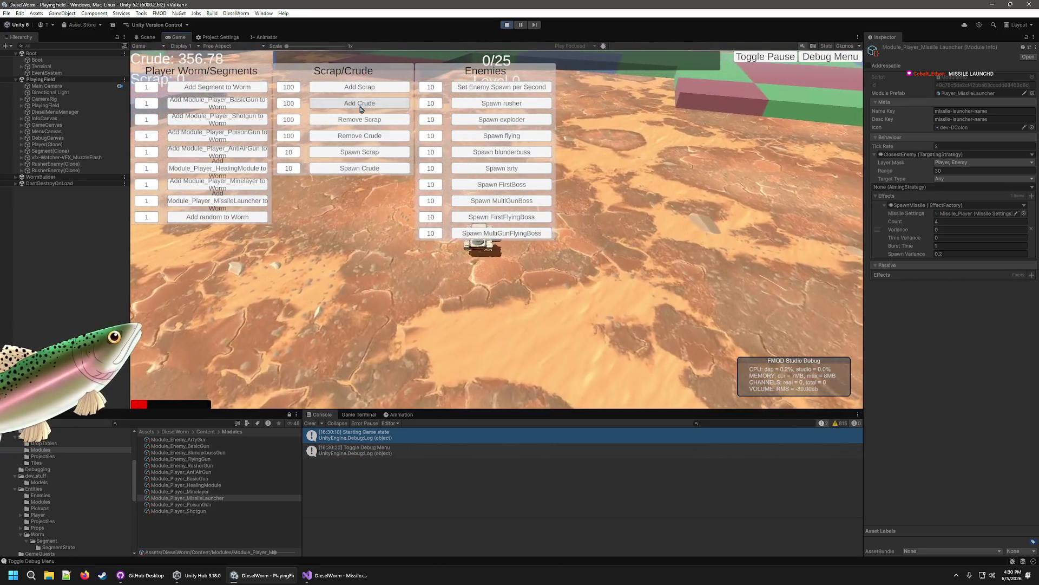
pyautogui.click(360, 104)
pyautogui.click(360, 104)
pyautogui.click(805, 59)
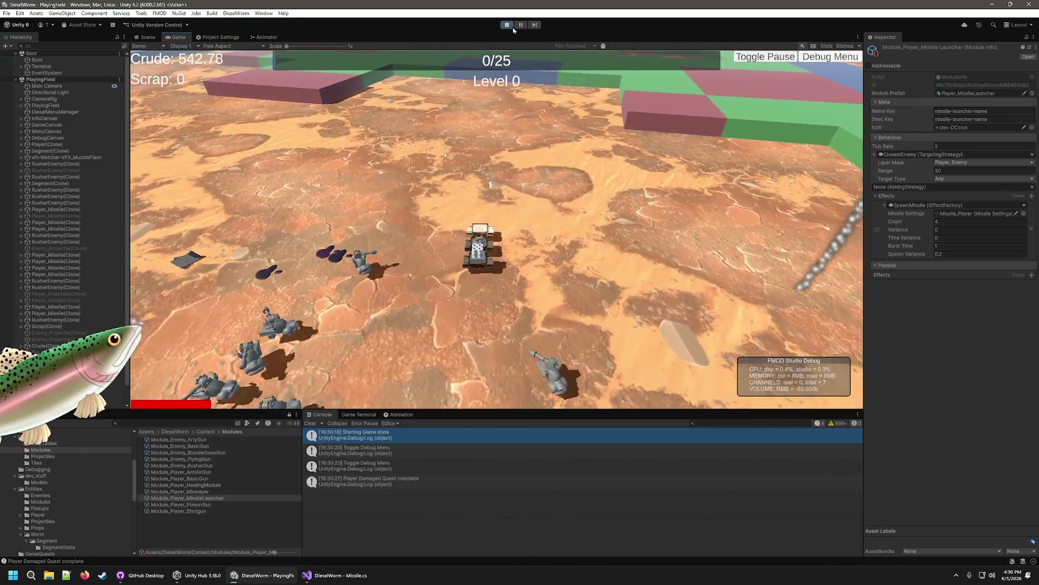
pyautogui.click(511, 25)
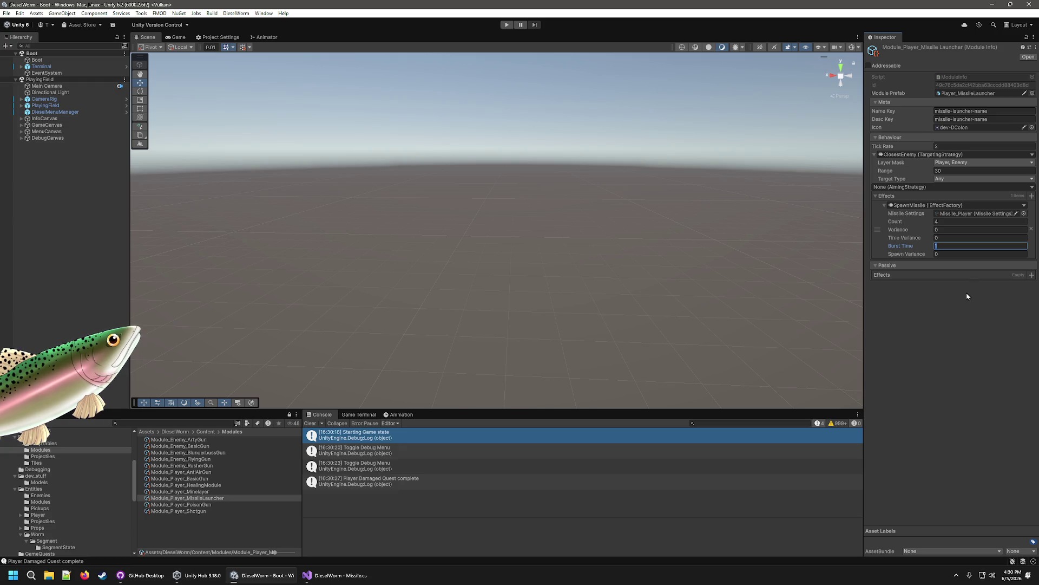
# Step: Deselect Burst Time and select Module_Player_Shotgun (Count 12, Variance 1.5, Spawn Variance 0.3)
pyautogui.click(995, 239)
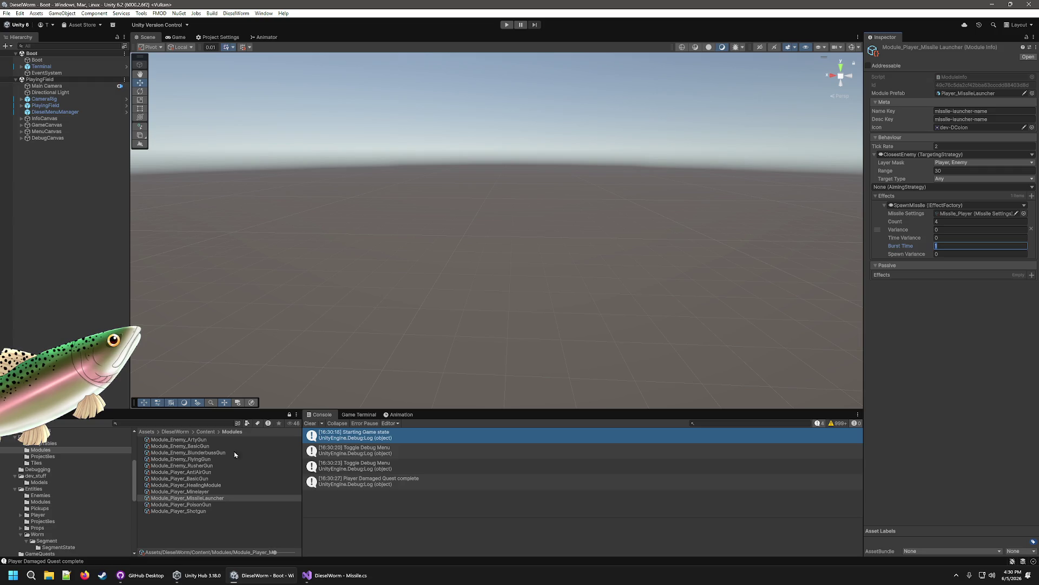
pyautogui.click(195, 506)
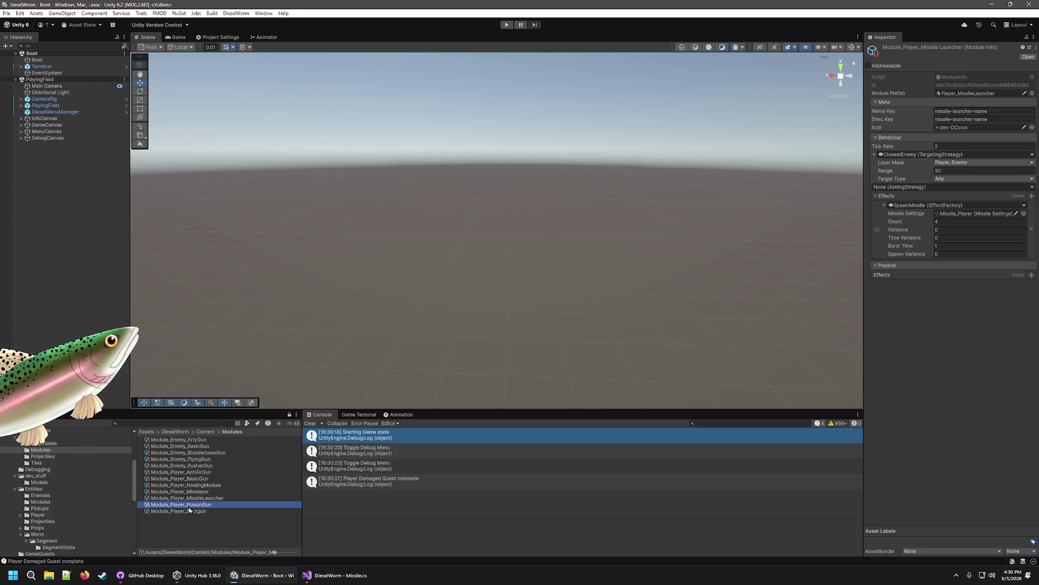
pyautogui.click(189, 512)
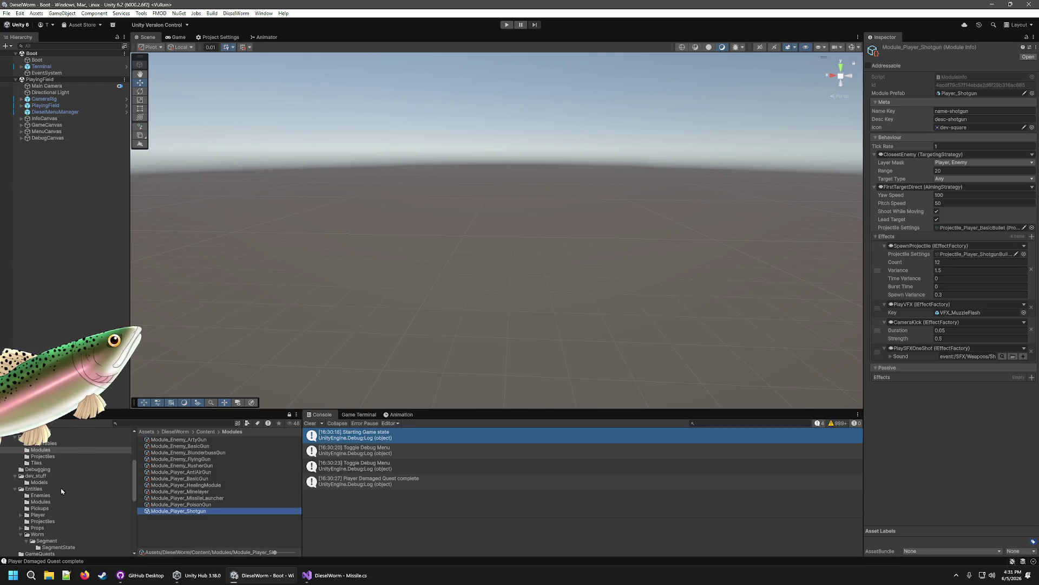
# Step: Inspect the MultiGunBoss prefab in Entities/Enemies
pyautogui.scroll(-2, 63, 508)
pyautogui.scroll(2, 63, 507)
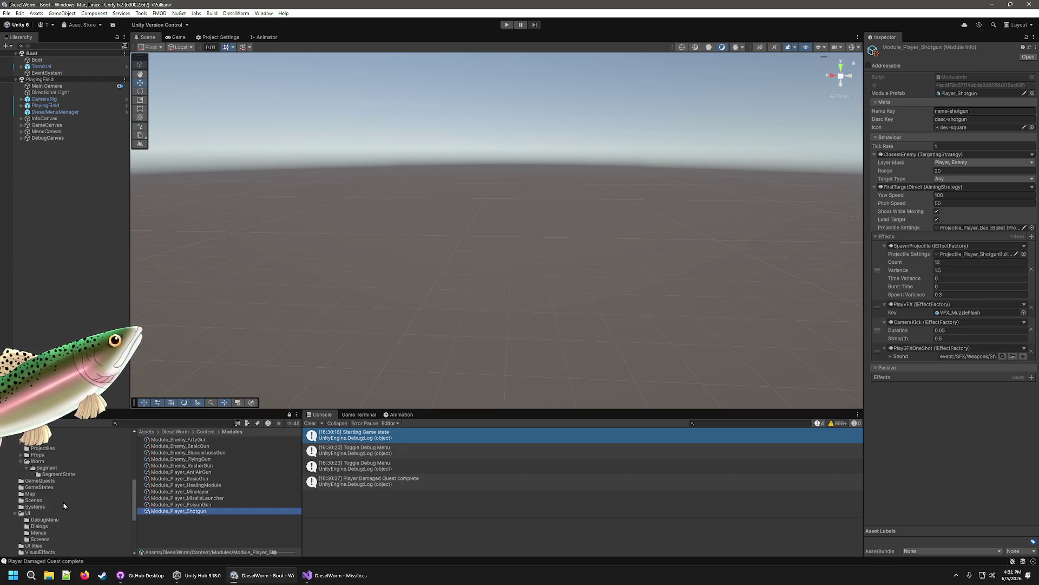
pyautogui.click(46, 495)
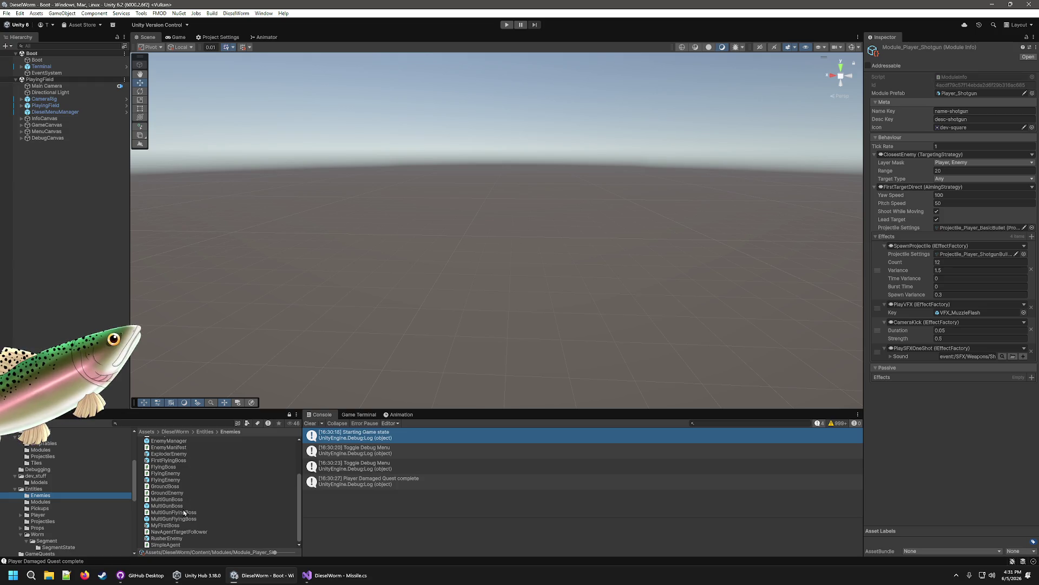
pyautogui.click(184, 506)
# Step: Compare the Module_Enemy_RusherGun, BlunderbussGun and BasicGun settings in the Modules folder
pyautogui.scroll(-5, 975, 303)
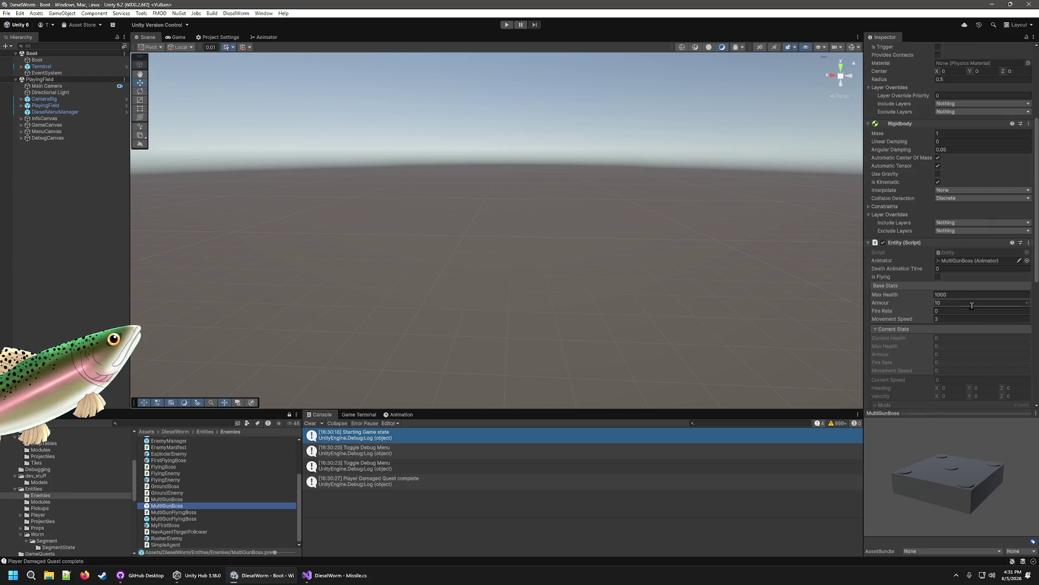
pyautogui.scroll(3, 46, 486)
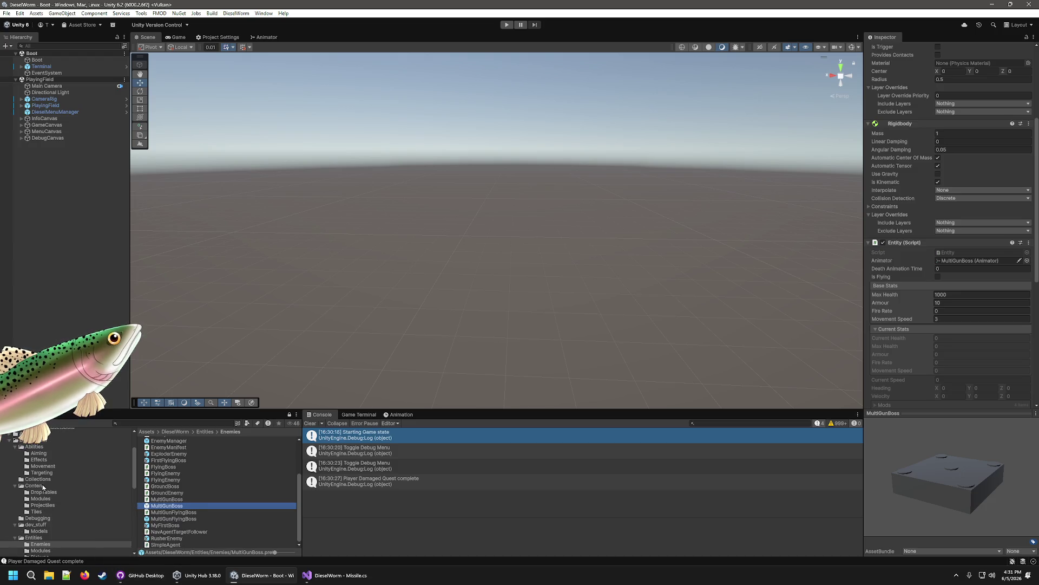
pyautogui.click(41, 499)
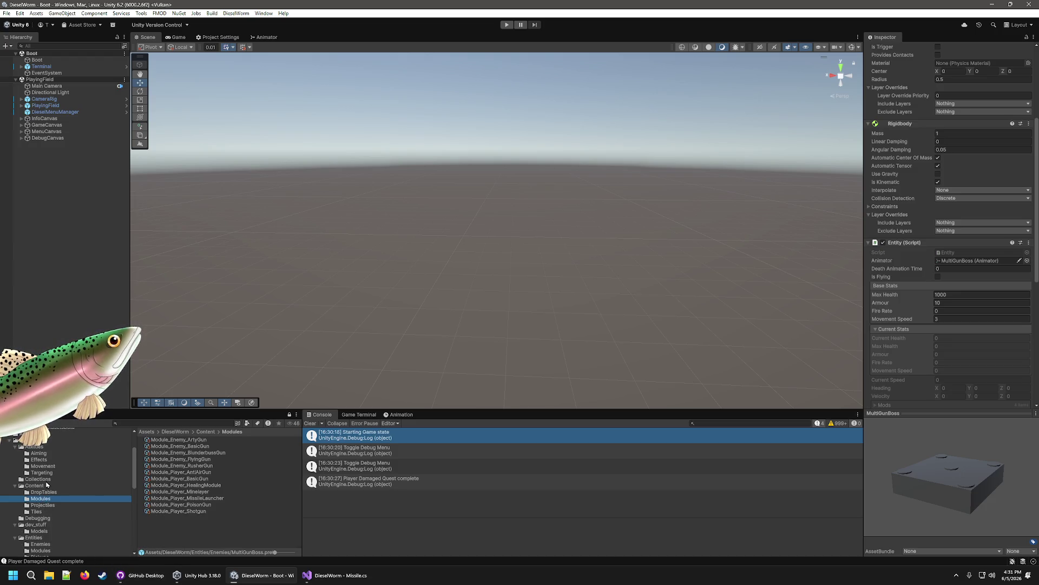
pyautogui.click(192, 473)
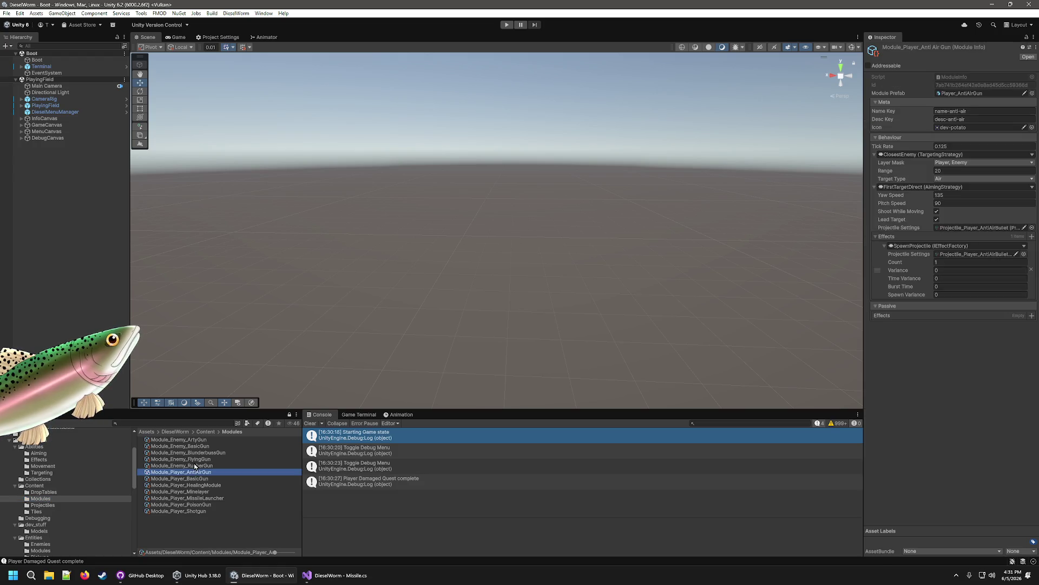
pyautogui.click(194, 466)
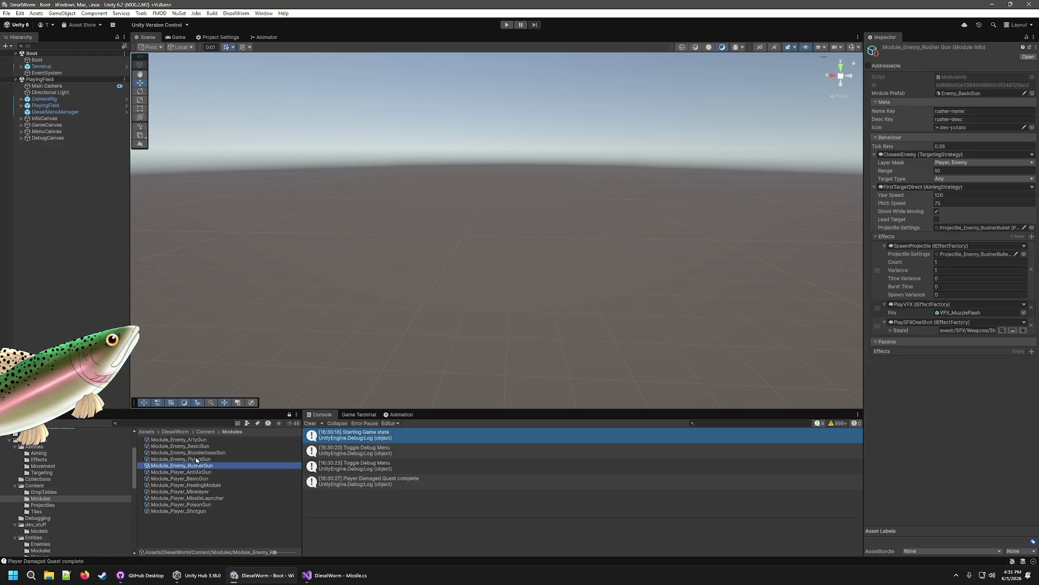
pyautogui.click(197, 459)
pyautogui.click(198, 452)
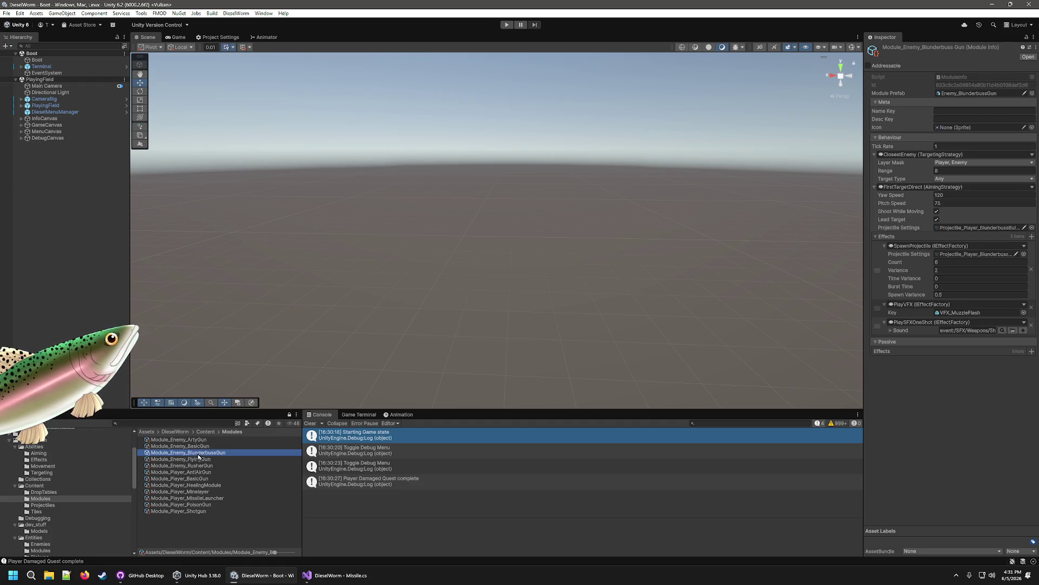
pyautogui.click(199, 445)
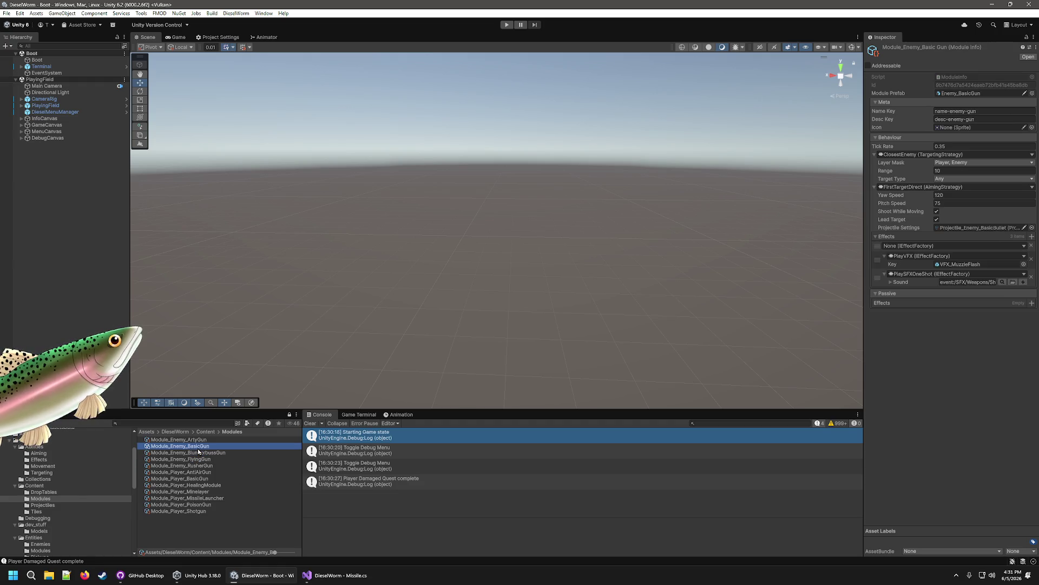
# Step: Check Module_Player_AntiAirGun and BlunderbussGun, then return to Module_Player_MissileLauncher (Count 4, Burst Time 1)
pyautogui.click(198, 440)
pyautogui.click(189, 471)
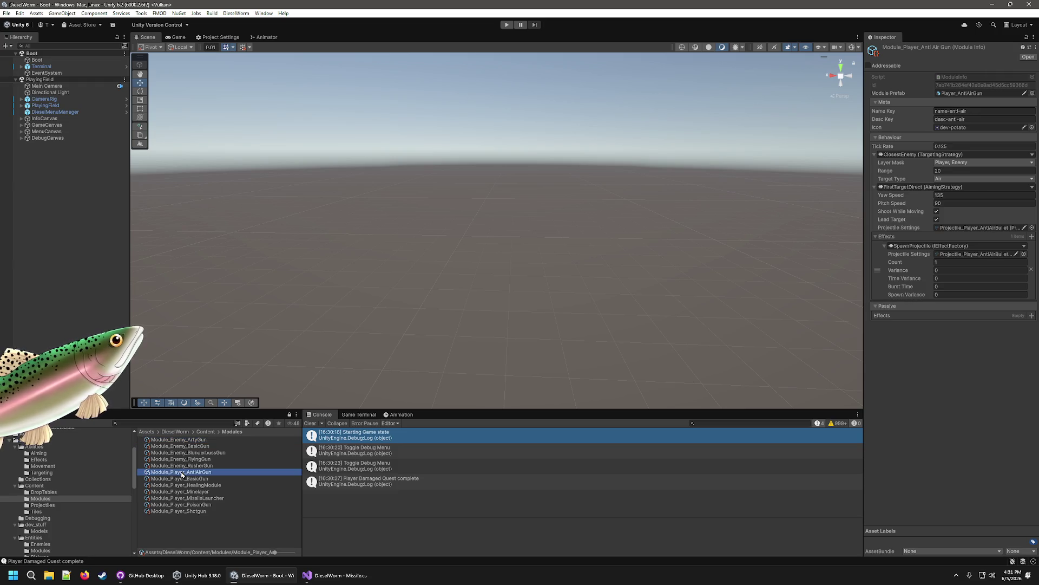
pyautogui.click(194, 459)
pyautogui.click(196, 452)
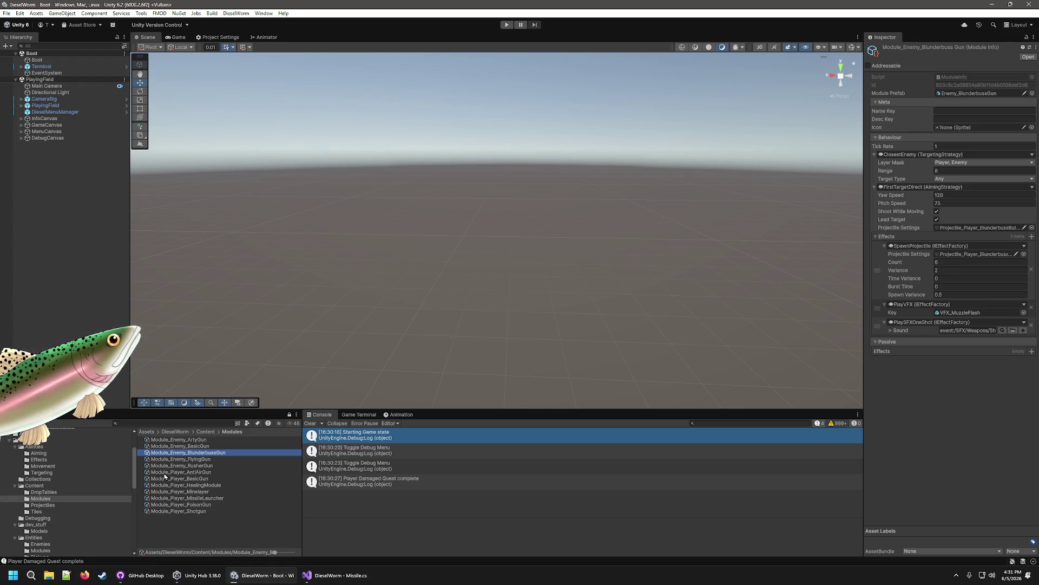
pyautogui.click(189, 498)
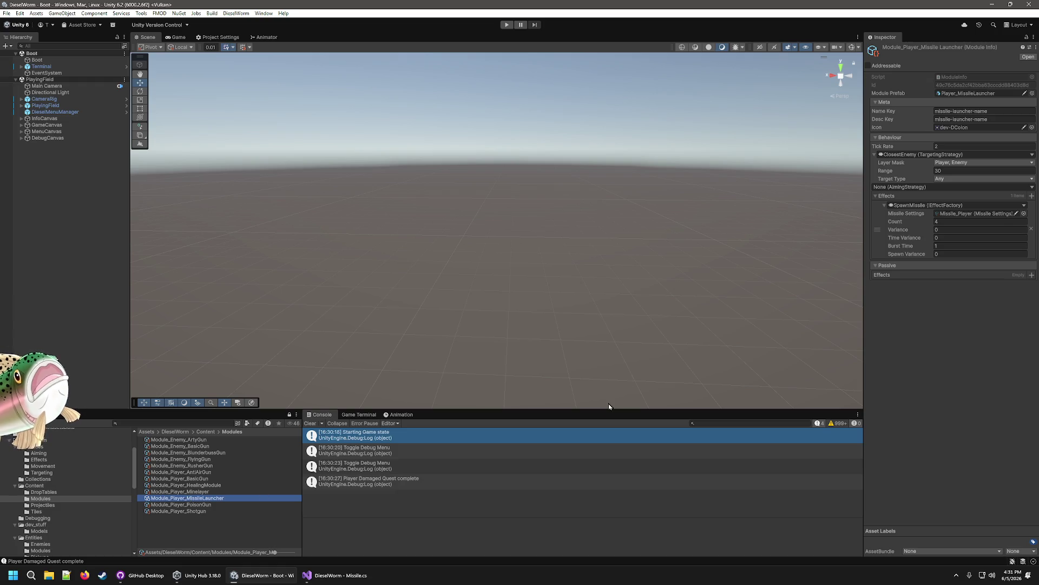
# Step: Set the missile launcher's Burst Time to 2 and start the game
pyautogui.click(950, 245)
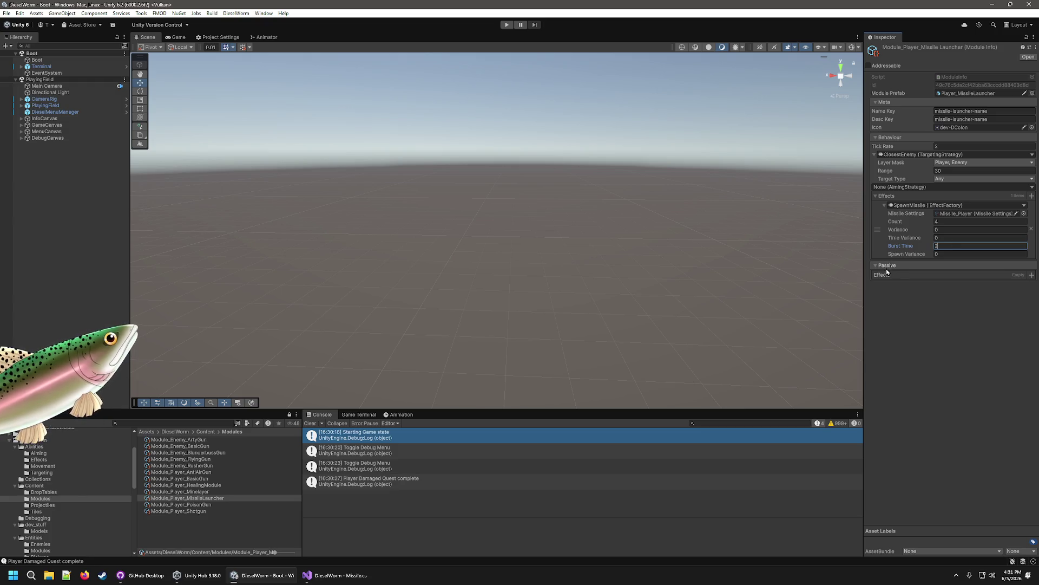
pyautogui.click(505, 24)
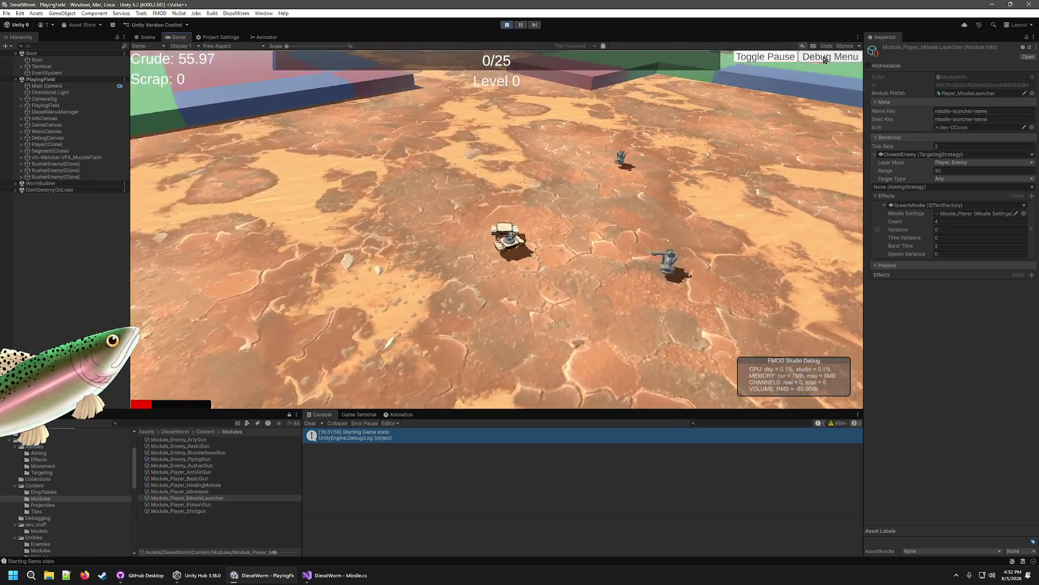
# Step: Add crude twice and attach a missile launcher segment to the worm from the debug menu
pyautogui.click(826, 57)
pyautogui.click(379, 103)
pyautogui.click(379, 103)
pyautogui.click(379, 103)
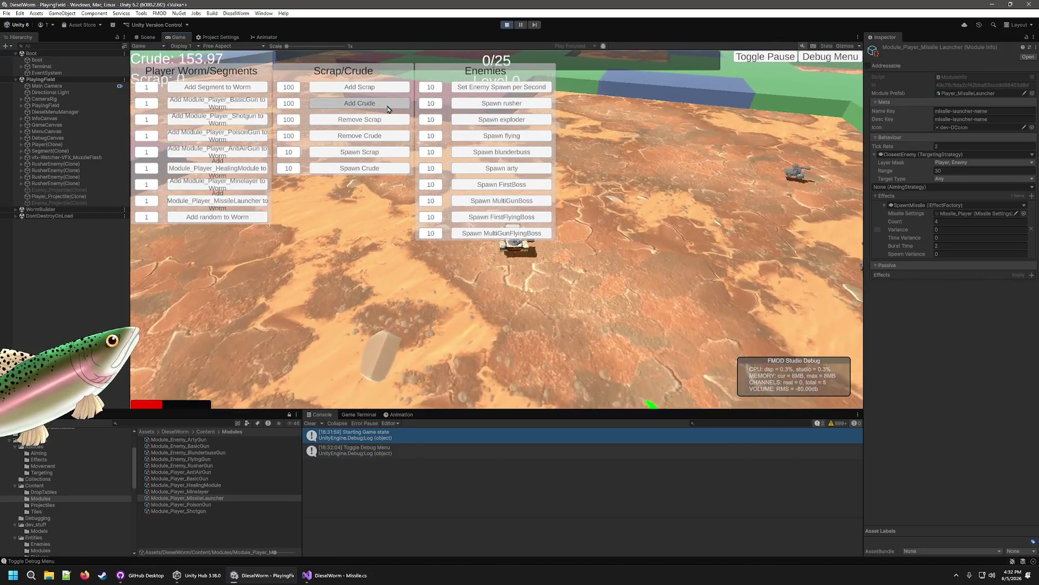
pyautogui.click(379, 103)
pyautogui.click(379, 103)
pyautogui.click(379, 103)
pyautogui.click(234, 201)
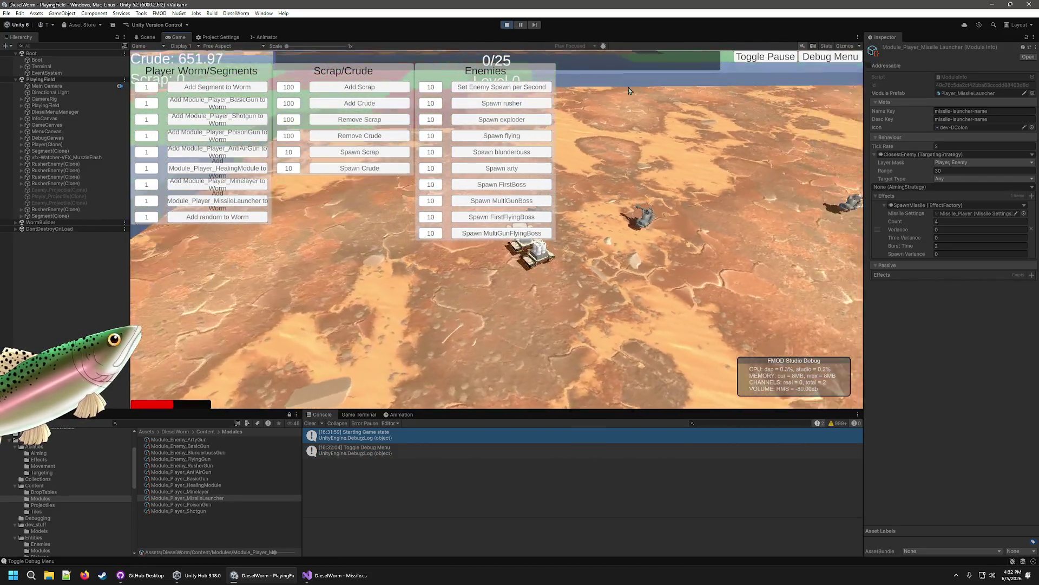
# Step: Watch the launcher fire at rushers, then stop the game and set Count to 1
pyautogui.click(819, 57)
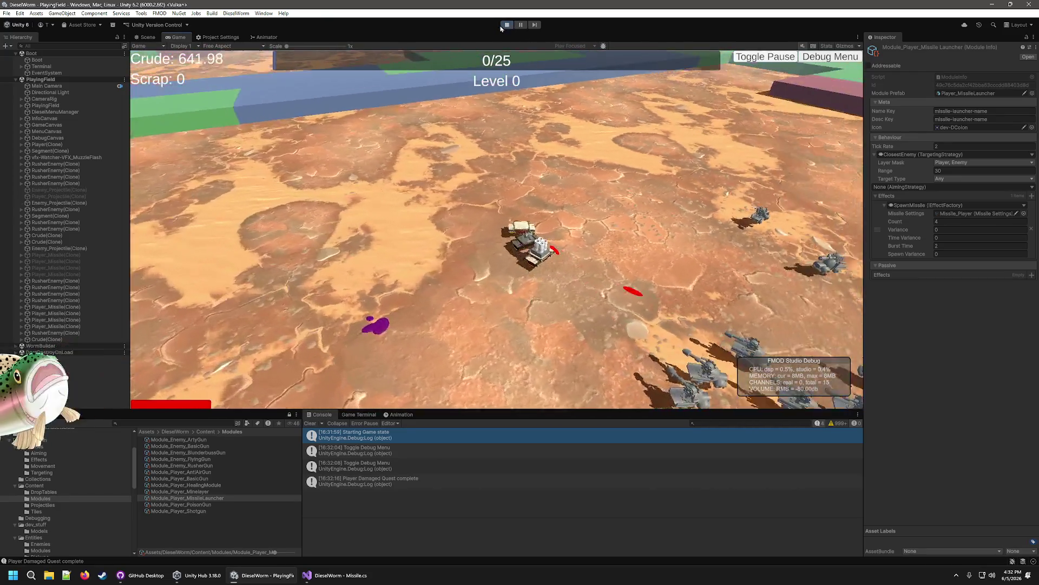
pyautogui.click(508, 26)
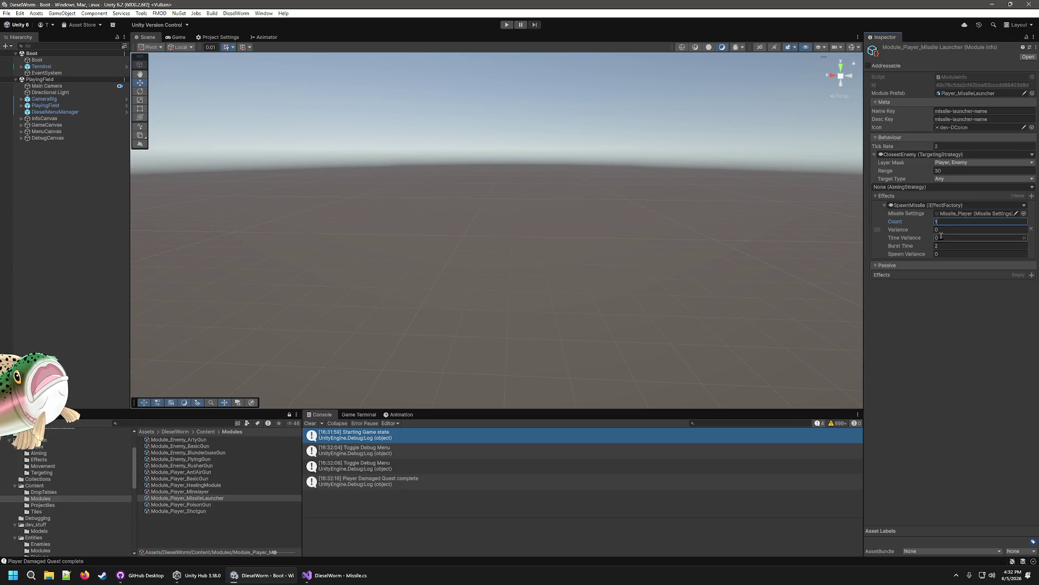
pyautogui.click(963, 246)
pyautogui.write('0')
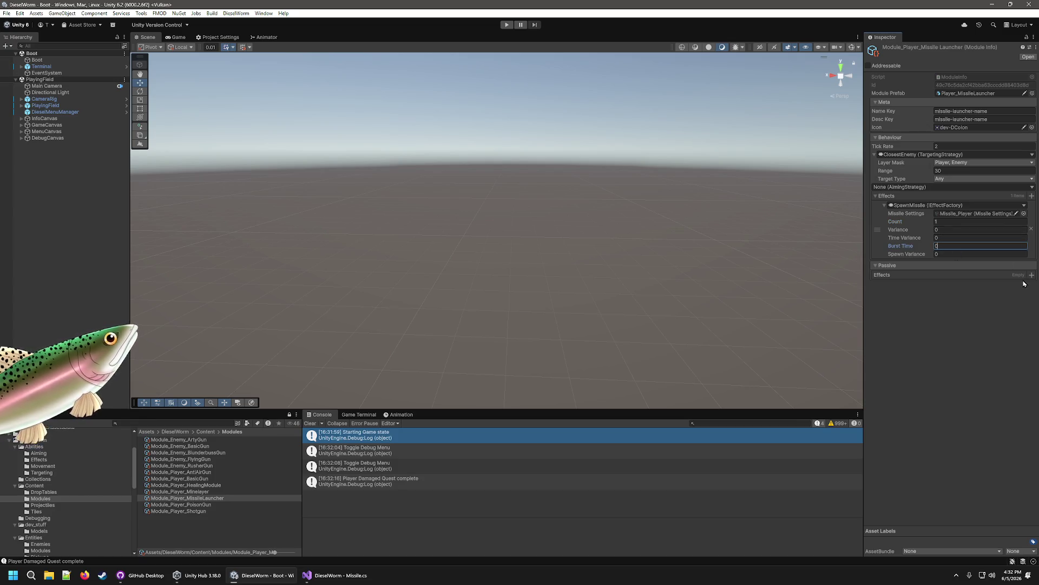
# Step: Start a new play session with the single-missile, Burst Time 0 launcher
pyautogui.click(507, 25)
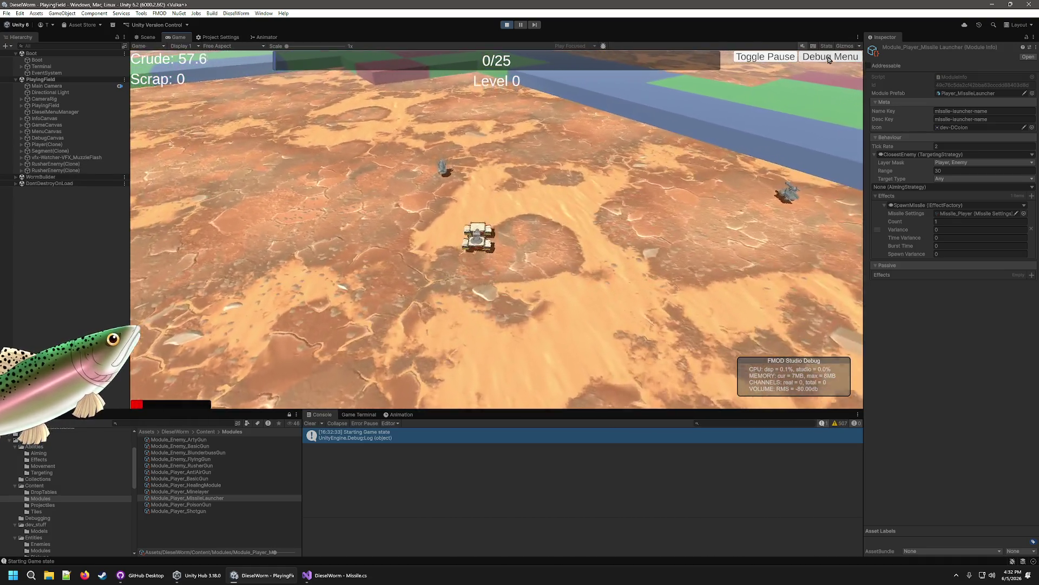
# Step: Via the grave-key debug menu, add crude four times (about 452) and attach a missile launcher segment
pyautogui.press('`')
pyautogui.click(389, 105)
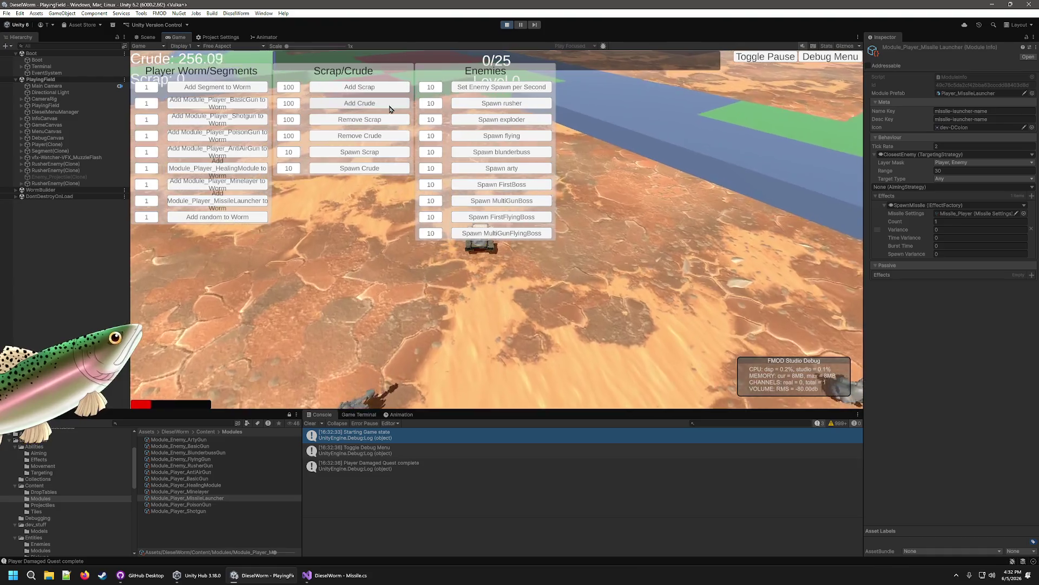
pyautogui.click(374, 104)
pyautogui.click(364, 104)
pyautogui.click(364, 104)
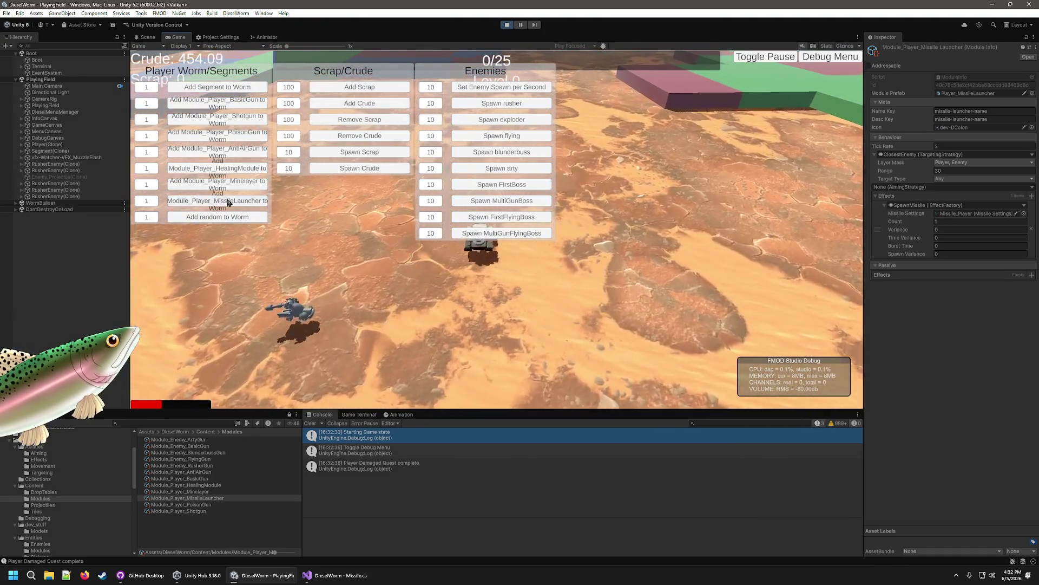
pyautogui.click(225, 202)
pyautogui.click(801, 60)
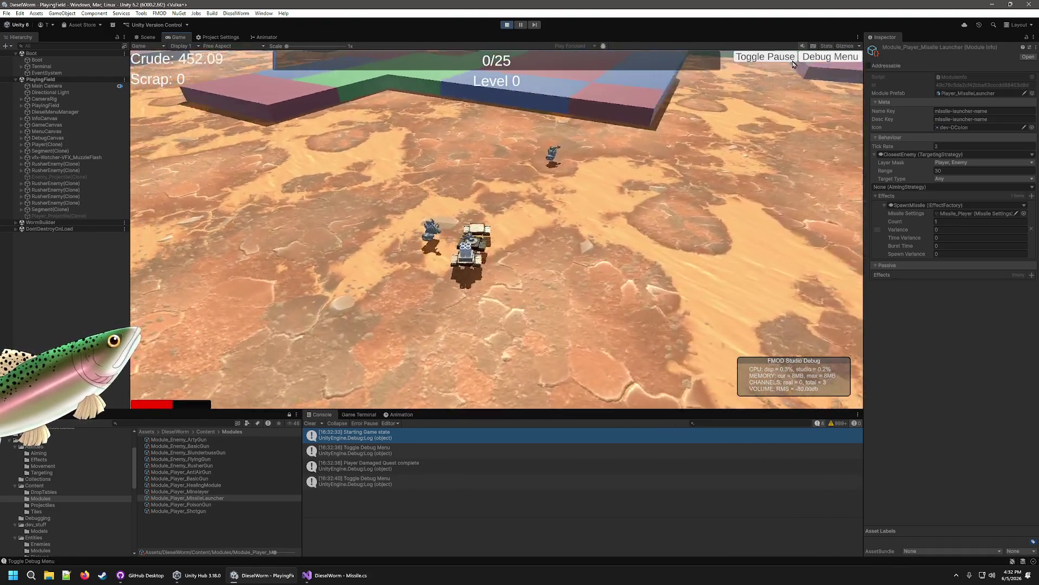
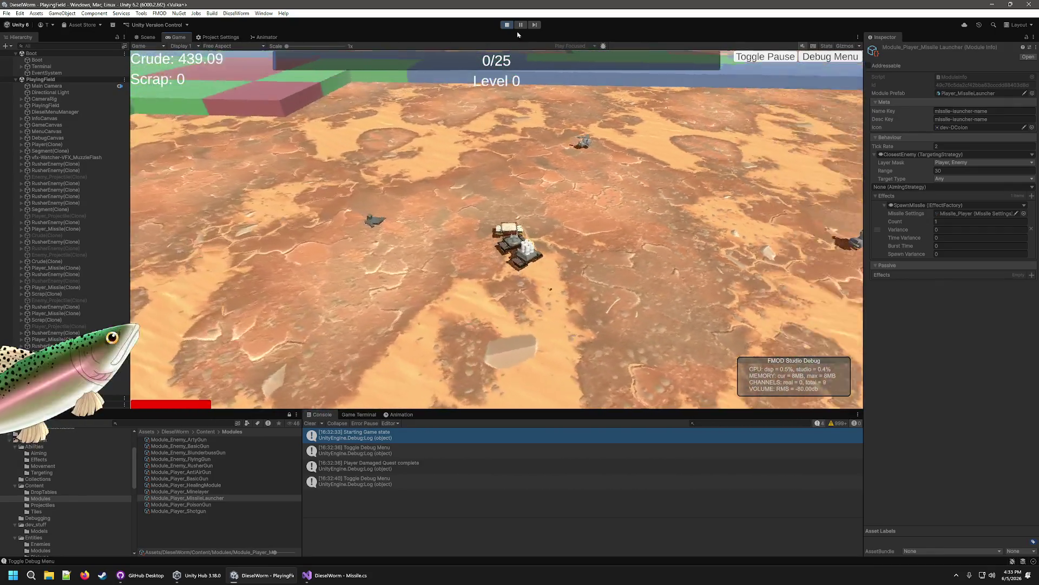
# Step: Stop the running game and browse to the Entities > Projectiles folder
pyautogui.hotkey('ctrl', 'p')
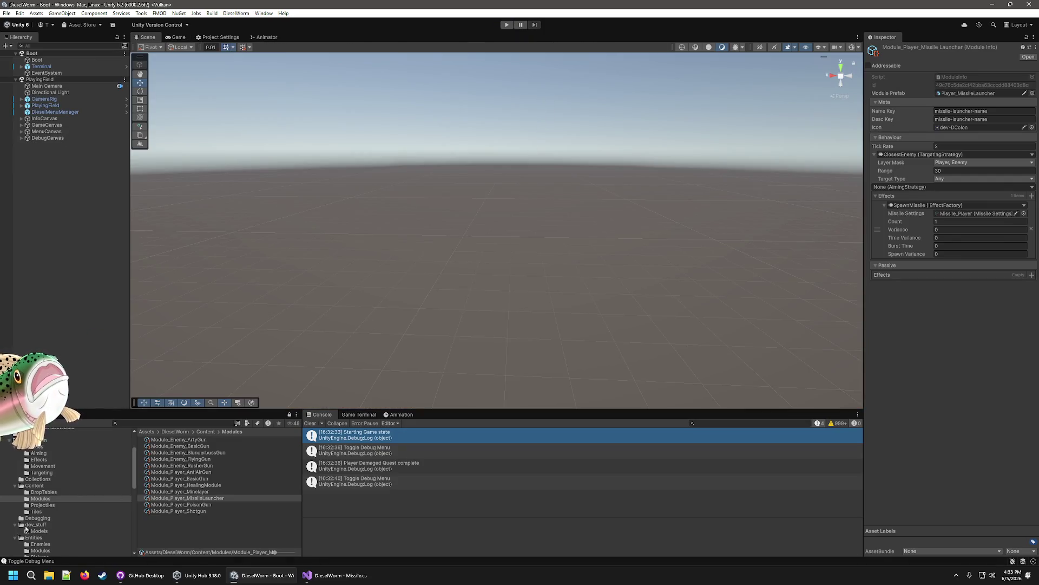
pyautogui.scroll(-2, 54, 482)
pyautogui.click(54, 481)
pyautogui.click(211, 484)
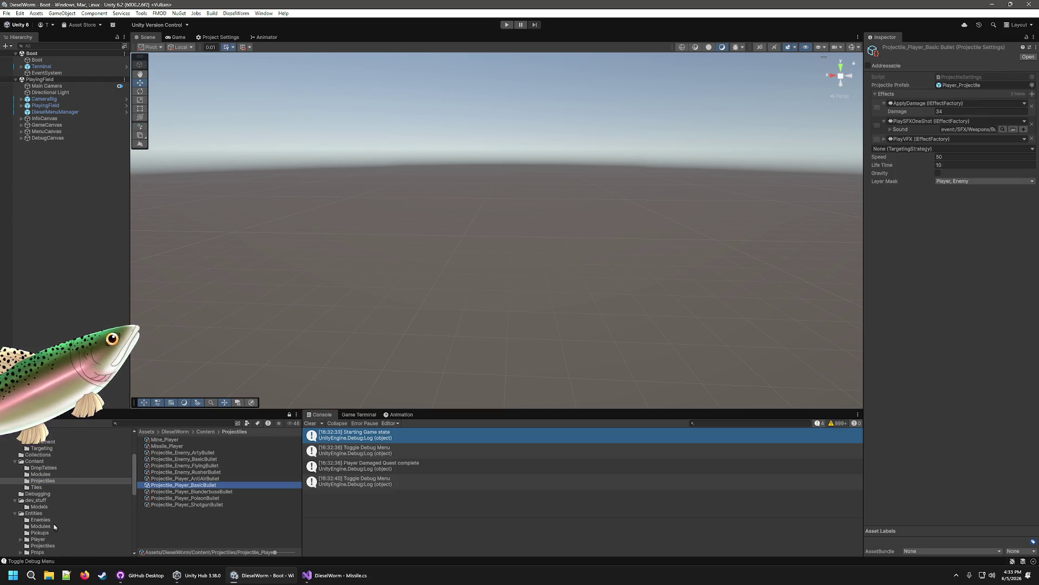
pyautogui.click(55, 546)
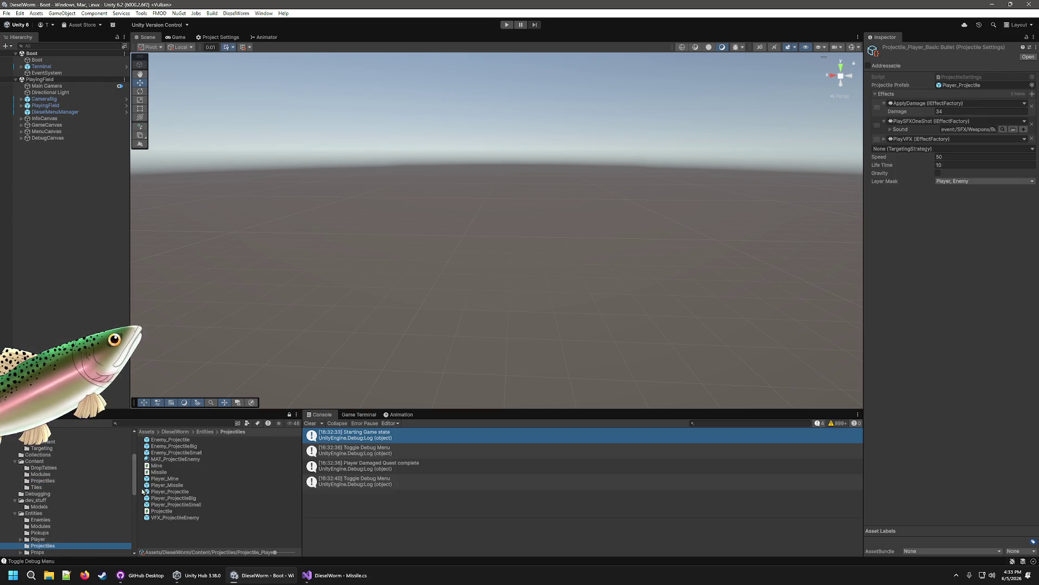
# Step: Select the Player_Missile prefab and choose the Player layer for it
pyautogui.click(180, 491)
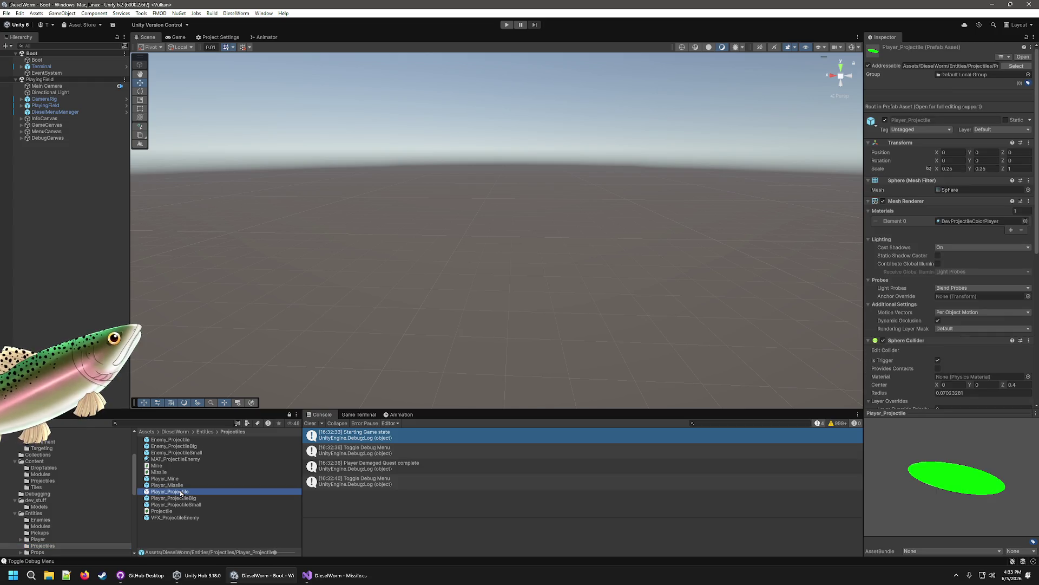
pyautogui.click(170, 479)
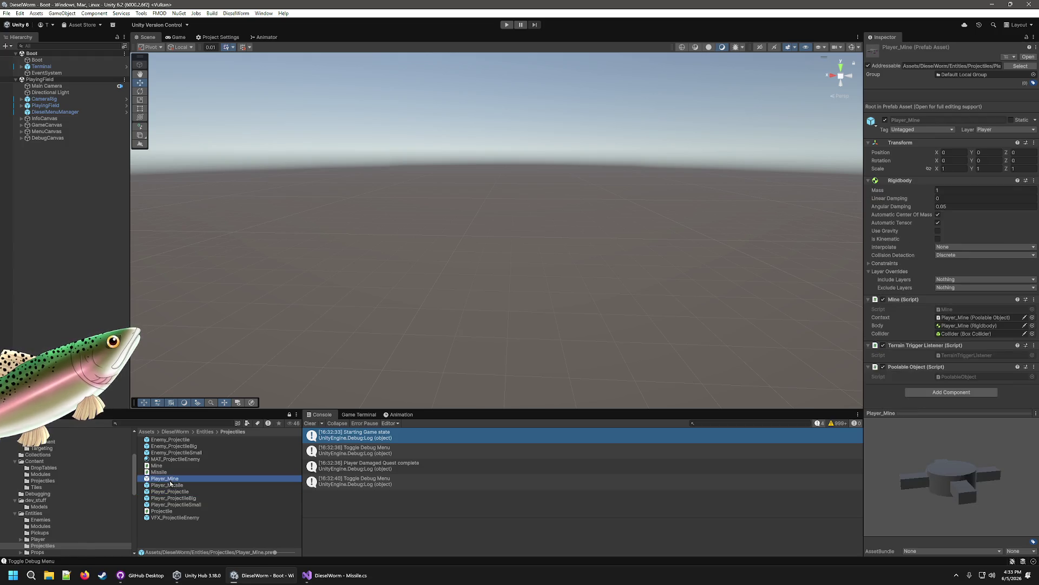
pyautogui.click(169, 485)
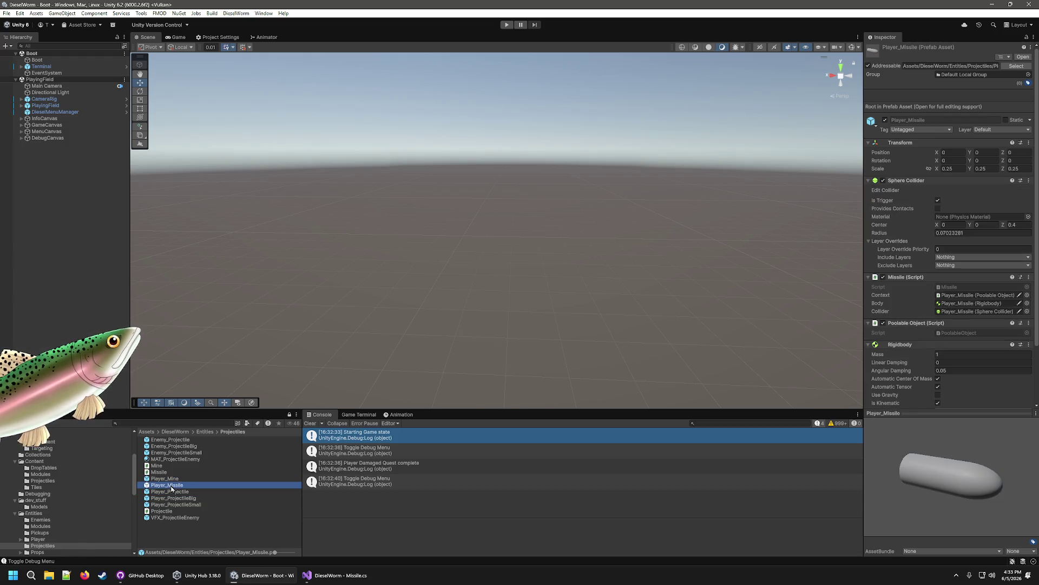
pyautogui.click(997, 132)
pyautogui.click(990, 205)
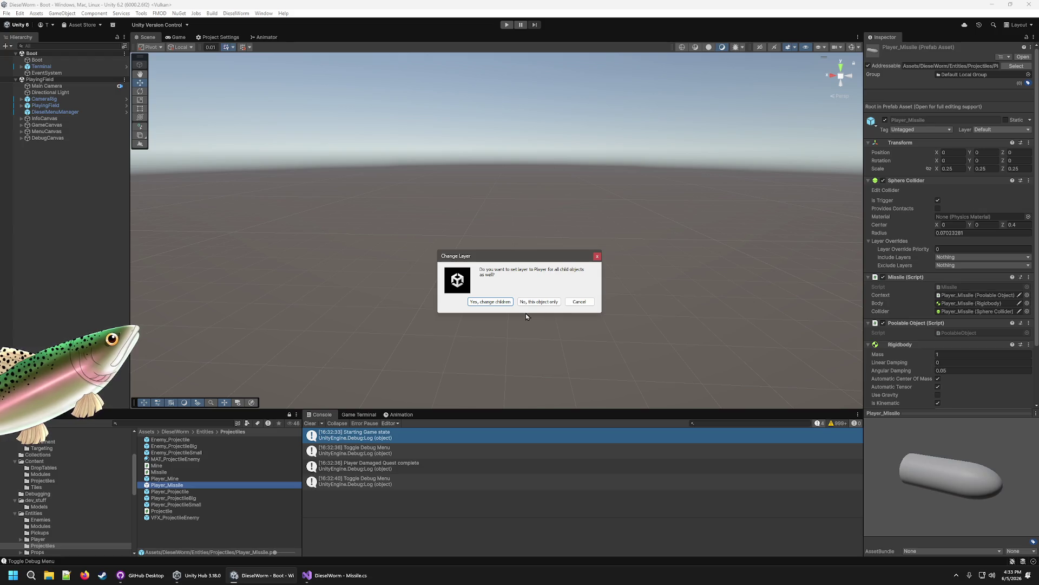
# Step: Apply the Player layer to Player_Missile's children too, then run and stop a quick play test
pyautogui.click(499, 302)
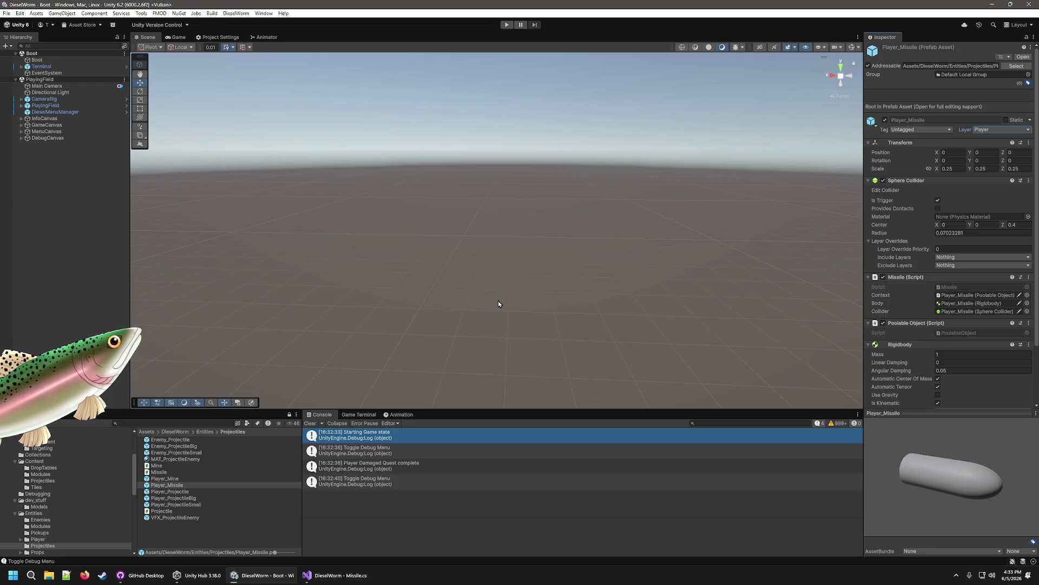
pyautogui.click(504, 25)
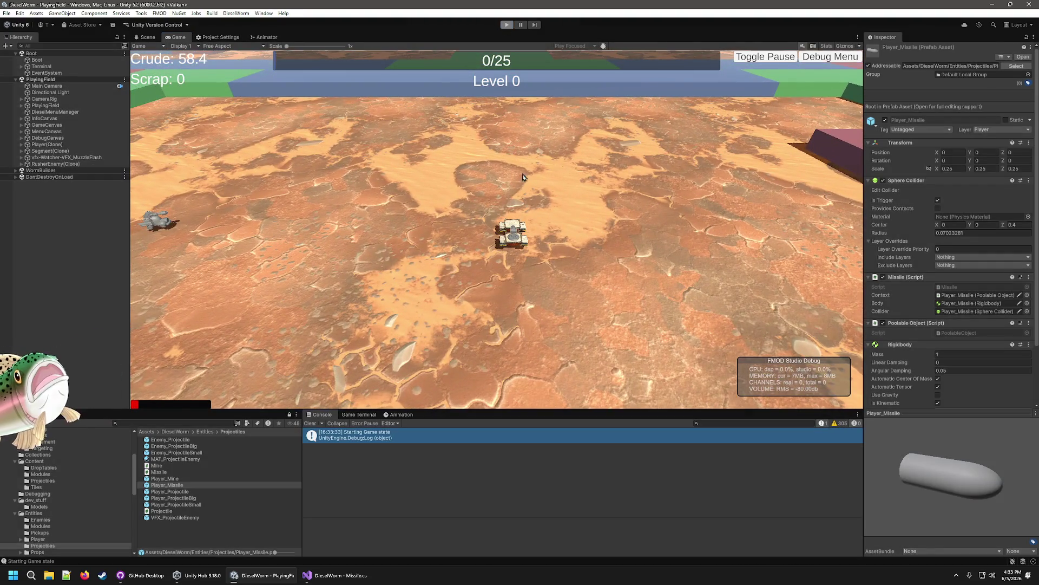
pyautogui.hotkey('ctrl', 'p')
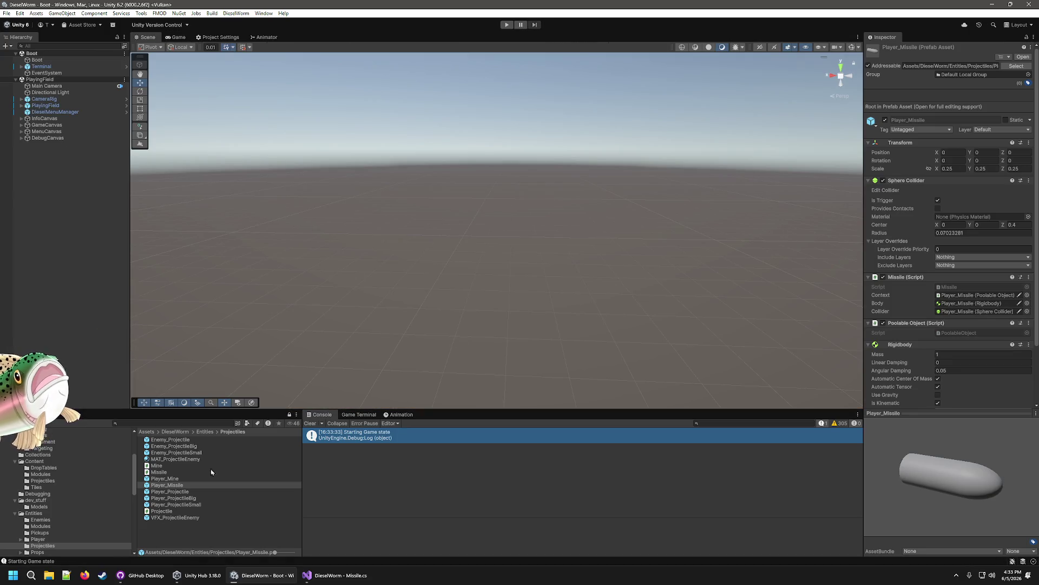
pyautogui.click(179, 534)
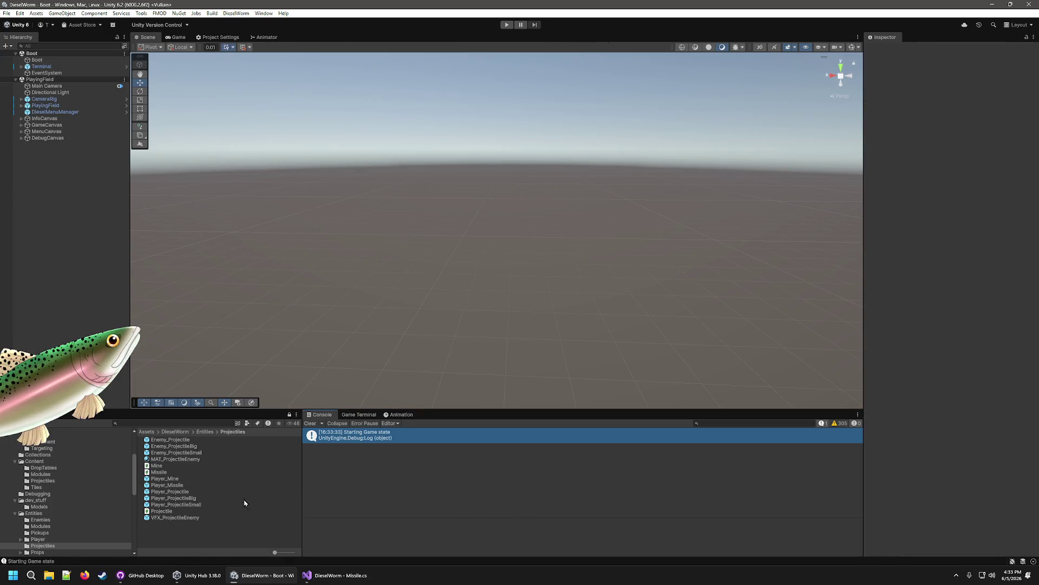
# Step: Open Player_Missile in Prefab Mode and expand MissileModel to show its Cylinder, Sphere and Particle System
pyautogui.click(167, 482)
pyautogui.doubleClick(164, 485)
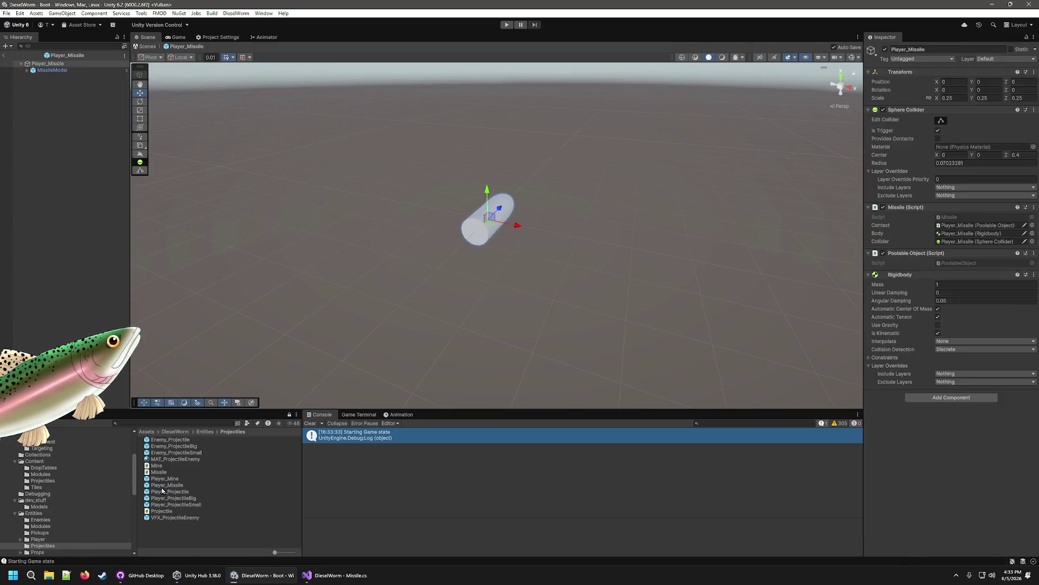
pyautogui.click(75, 64)
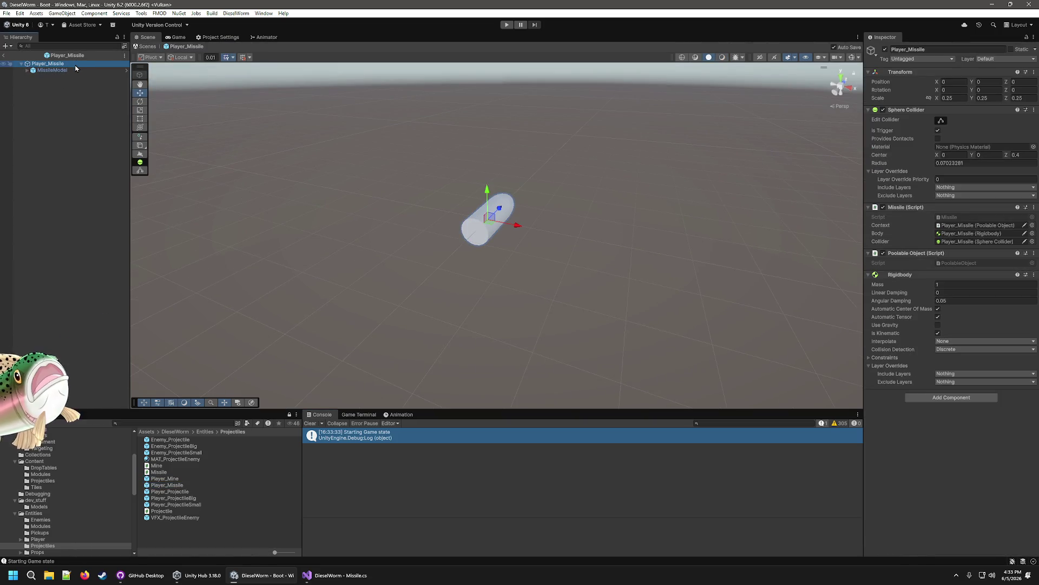
pyautogui.click(27, 70)
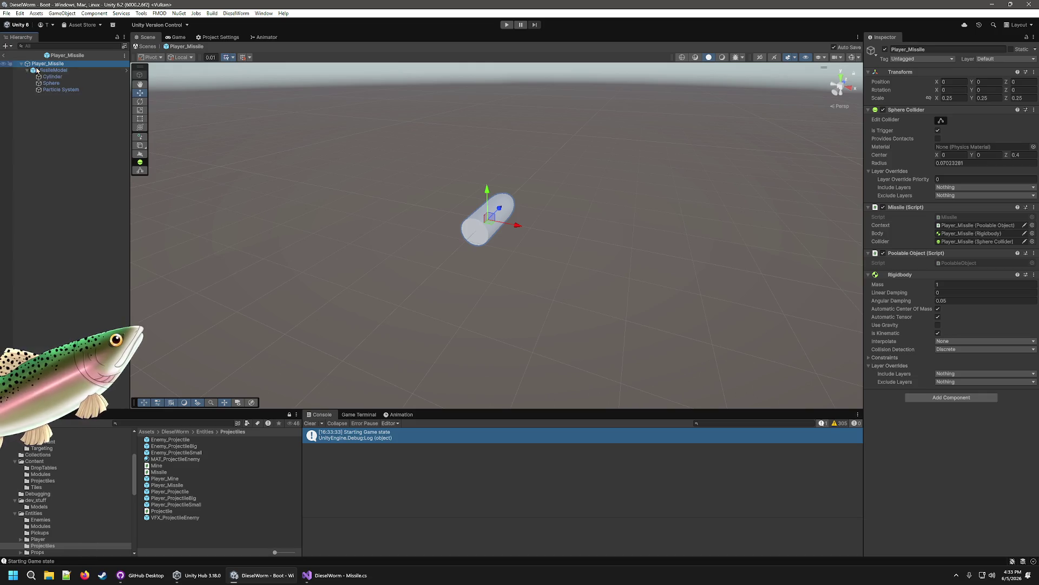
pyautogui.click(47, 70)
pyautogui.rightClick(59, 70)
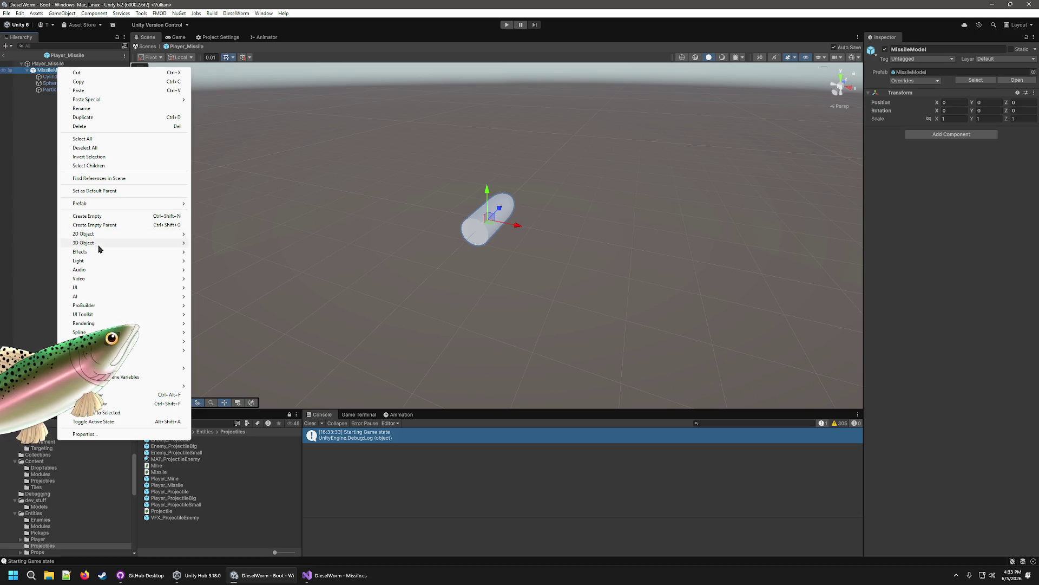
pyautogui.moveTo(98, 247)
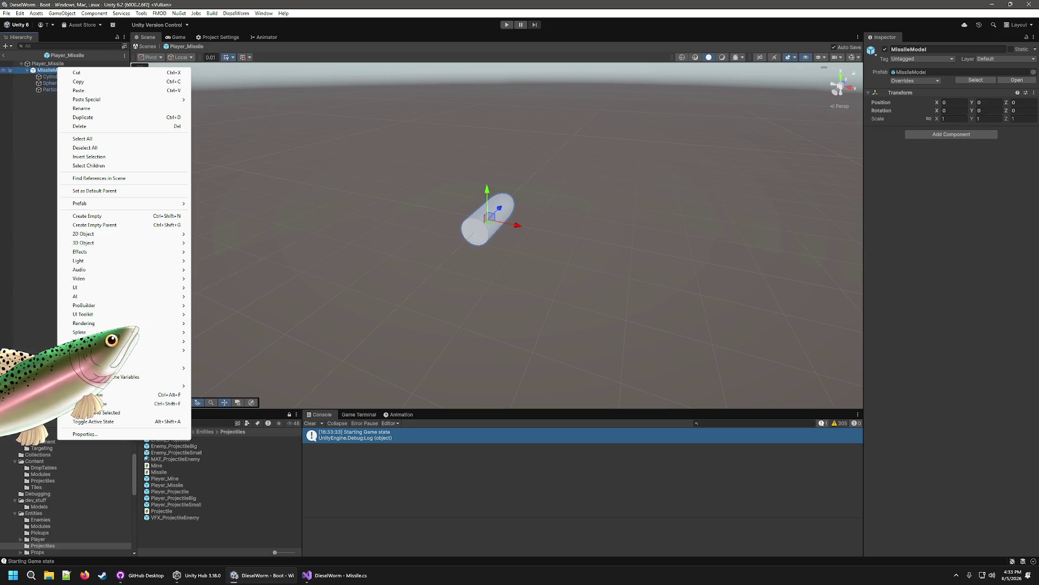
pyautogui.press('Escape')
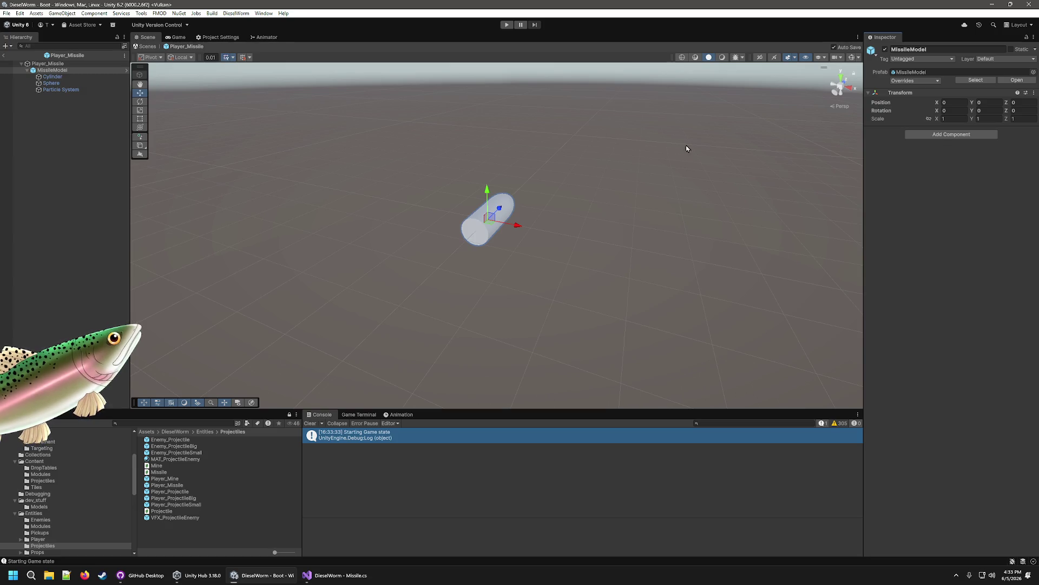
pyautogui.click(942, 135)
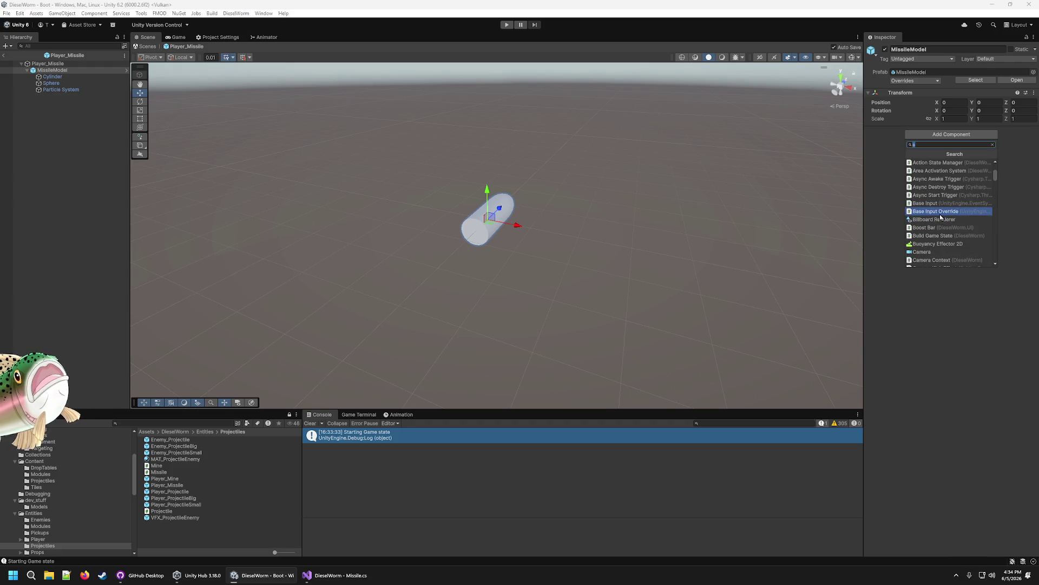
# Step: Add a Sphere Collider to MissileModel and enable its collider editing handles
pyautogui.write('collid')
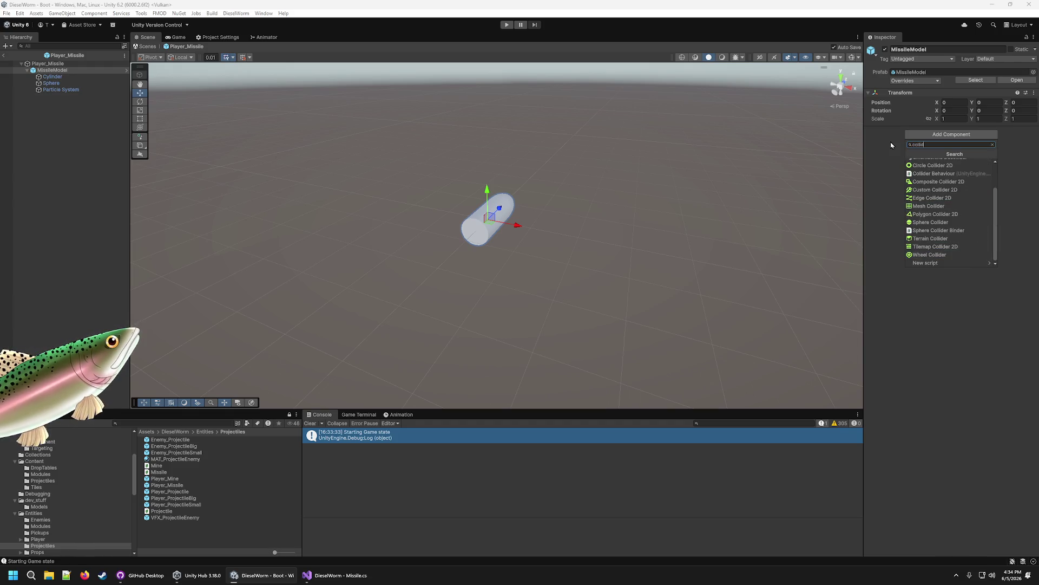
pyautogui.scroll(2, 963, 200)
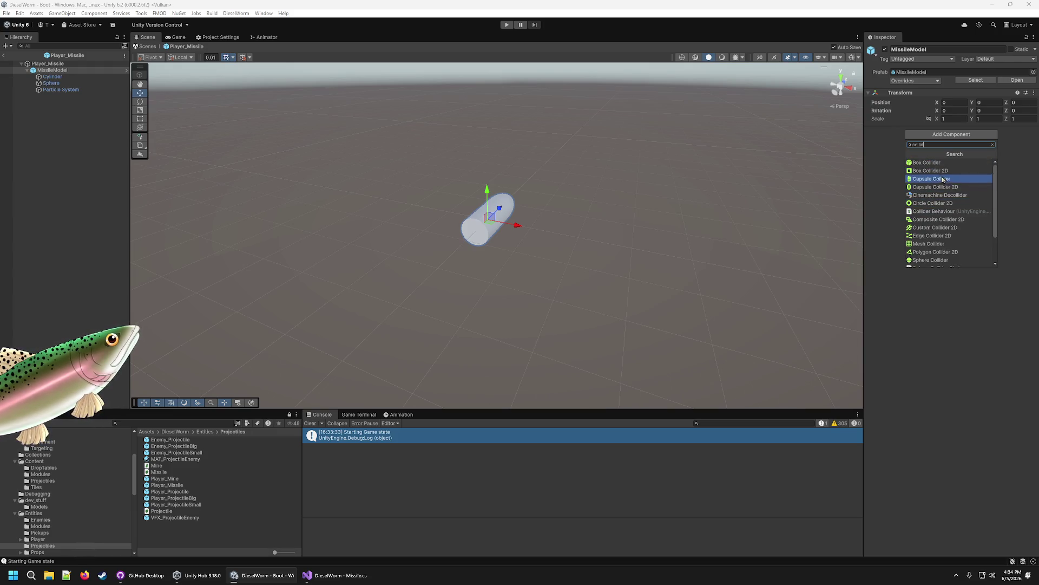
pyautogui.click(953, 261)
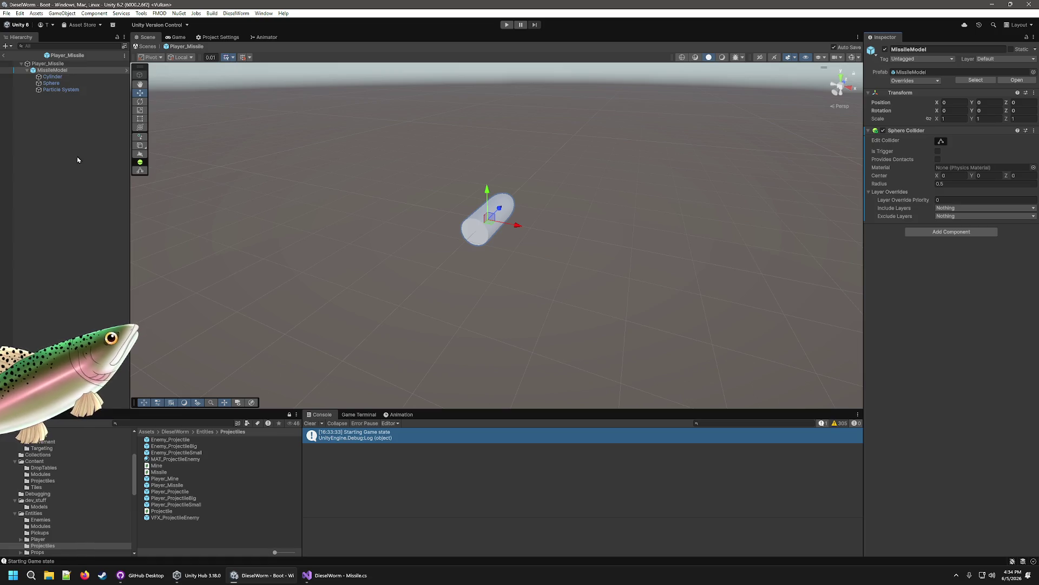
pyautogui.click(941, 142)
pyautogui.moveTo(658, 173)
pyautogui.mouseDown()
pyautogui.moveTo(541, 200)
pyautogui.moveTo(626, 202)
pyautogui.mouseUp()
pyautogui.scroll(2, 626, 206)
pyautogui.moveTo(531, 277); pyautogui.dragTo(453, 255)
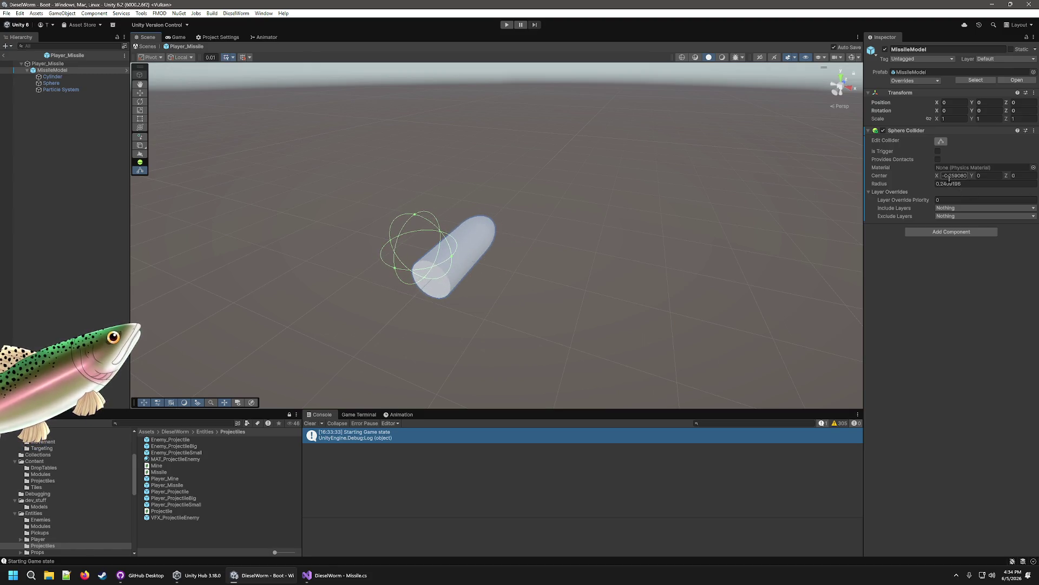
# Step: Move the MissileModel collider's center to Z 0.3 toward the missile nose
pyautogui.write('0')
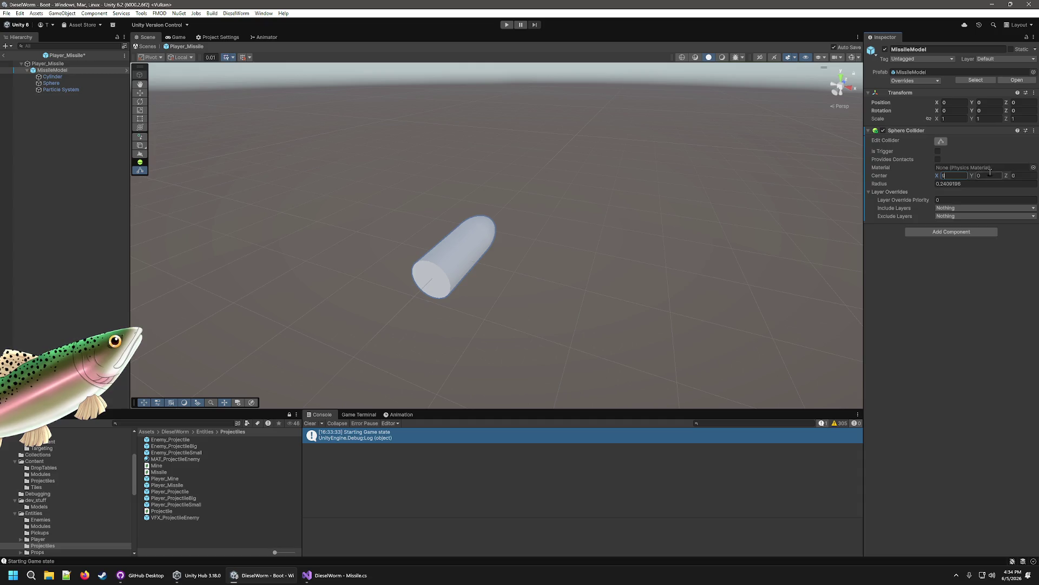
pyautogui.scroll(2, 523, 159)
pyautogui.moveTo(550, 261)
pyautogui.mouseDown()
pyautogui.moveTo(541, 257)
pyautogui.moveTo(552, 206)
pyautogui.moveTo(278, 194)
pyautogui.moveTo(388, 211)
pyautogui.moveTo(383, 169)
pyautogui.moveTo(383, 227)
pyautogui.mouseUp()
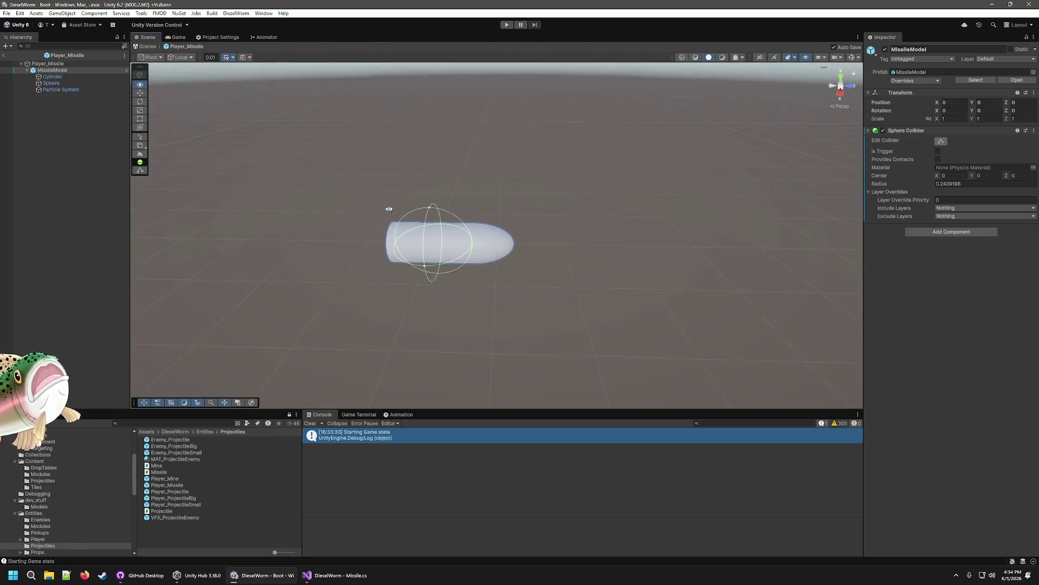
pyautogui.scroll(2, 389, 211)
pyautogui.click(984, 176)
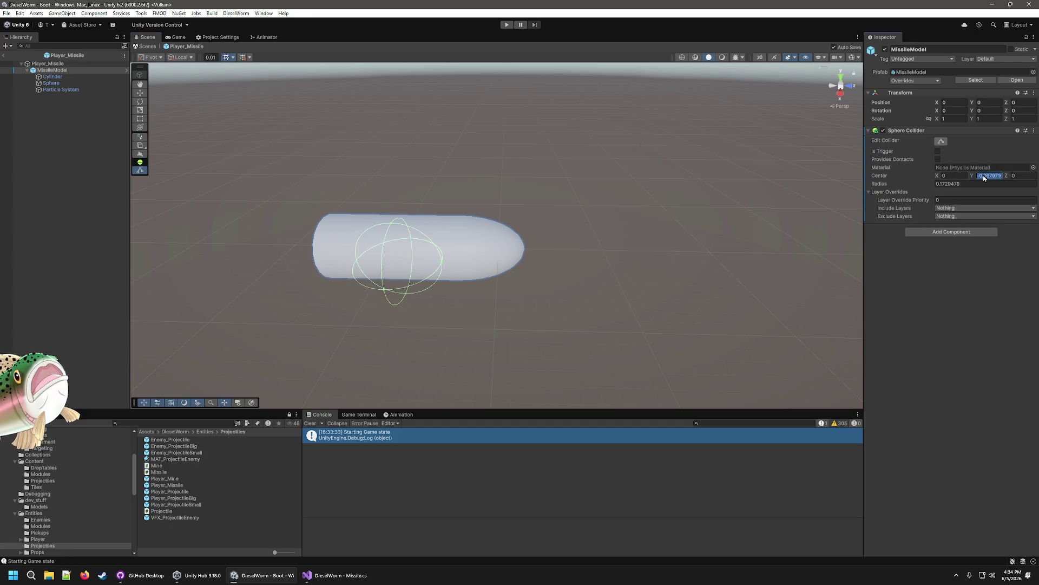
pyautogui.write('0')
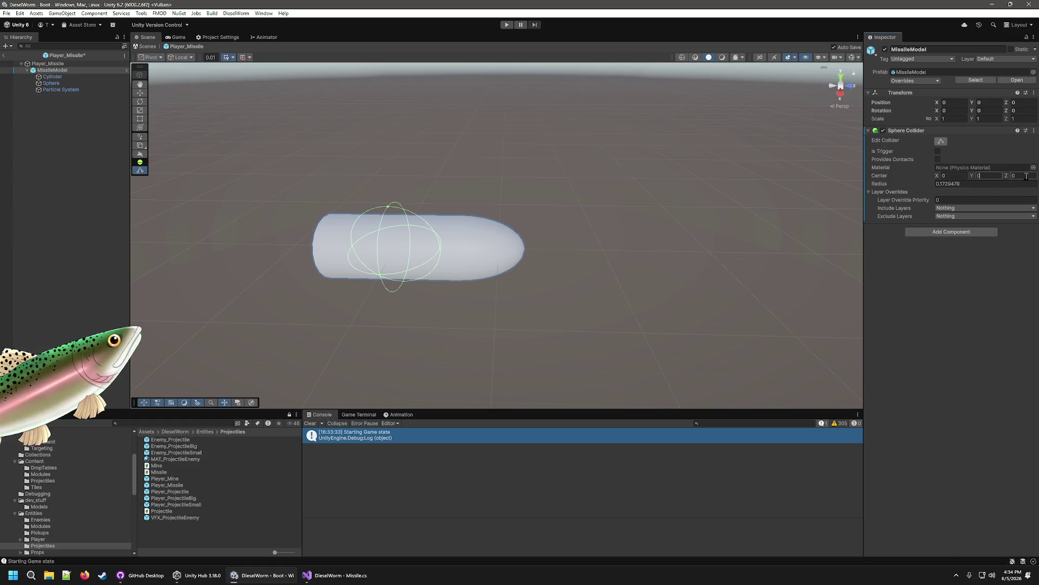
pyautogui.write('.1')
pyautogui.press('BackSpace')
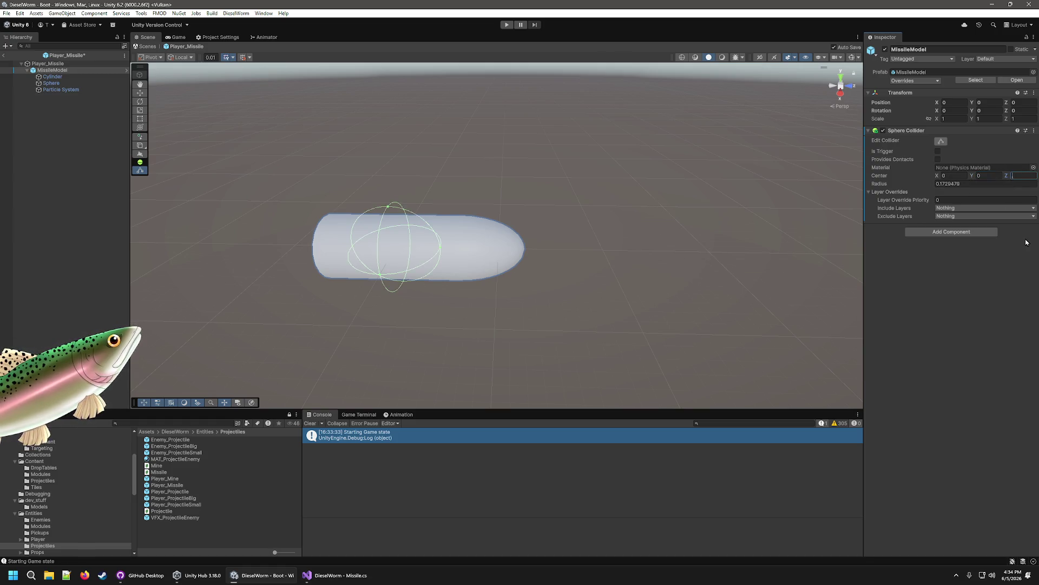
pyautogui.write('.2')
pyautogui.press('BackSpace')
pyautogui.write('3')
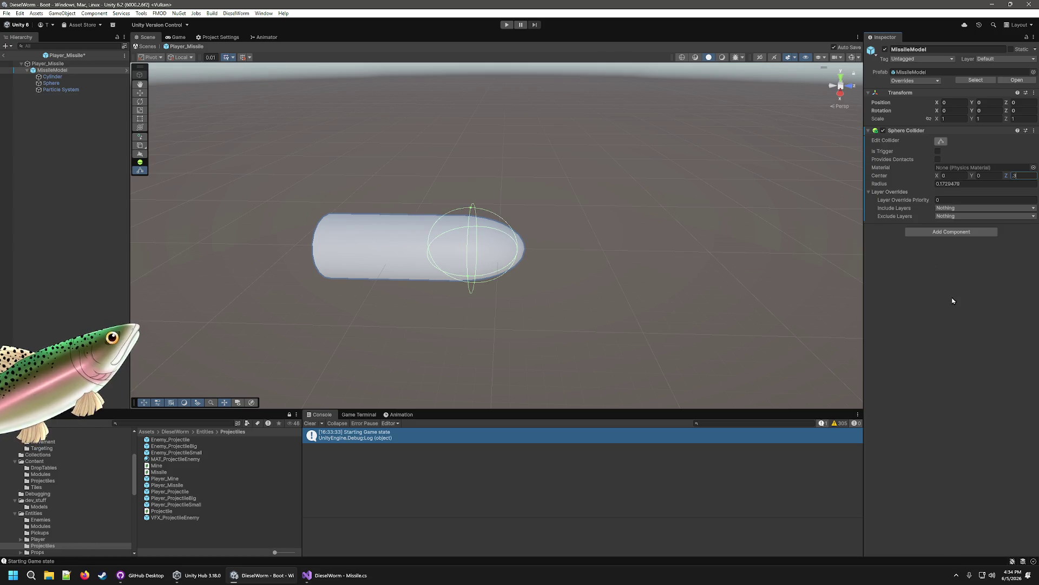
pyautogui.moveTo(592, 336)
pyautogui.mouseDown()
pyautogui.moveTo(582, 260)
pyautogui.moveTo(411, 262)
pyautogui.mouseUp()
pyautogui.press('f')
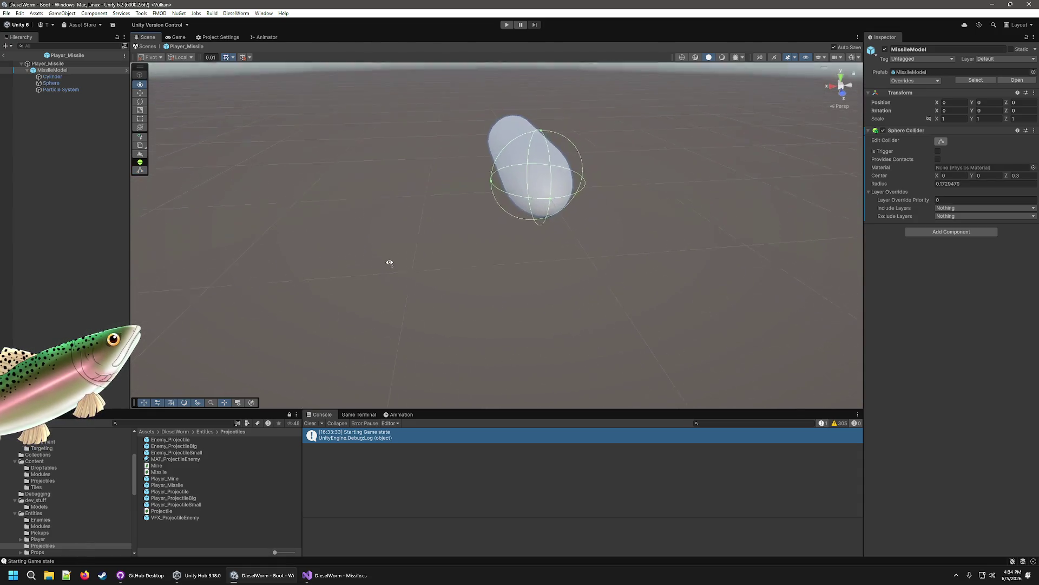
# Step: Set the MissileModel collider radius to 0.2
pyautogui.click(968, 184)
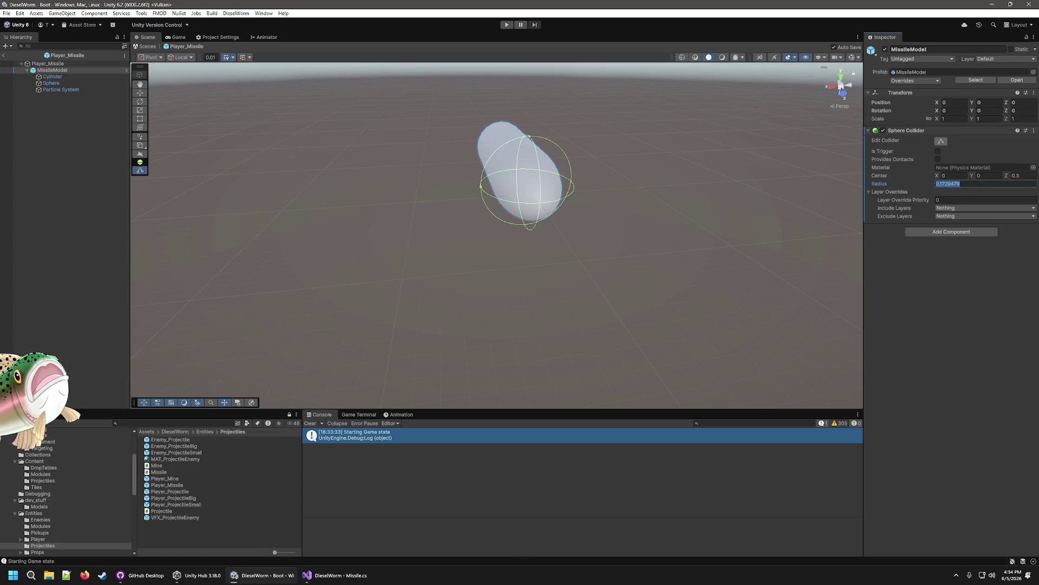
pyautogui.write('.25')
pyautogui.press('BackSpace')
pyautogui.click(899, 318)
# Step: Compare the root Player_Missile collider with MissileModel's and open MissileModel's collider options
pyautogui.click(81, 64)
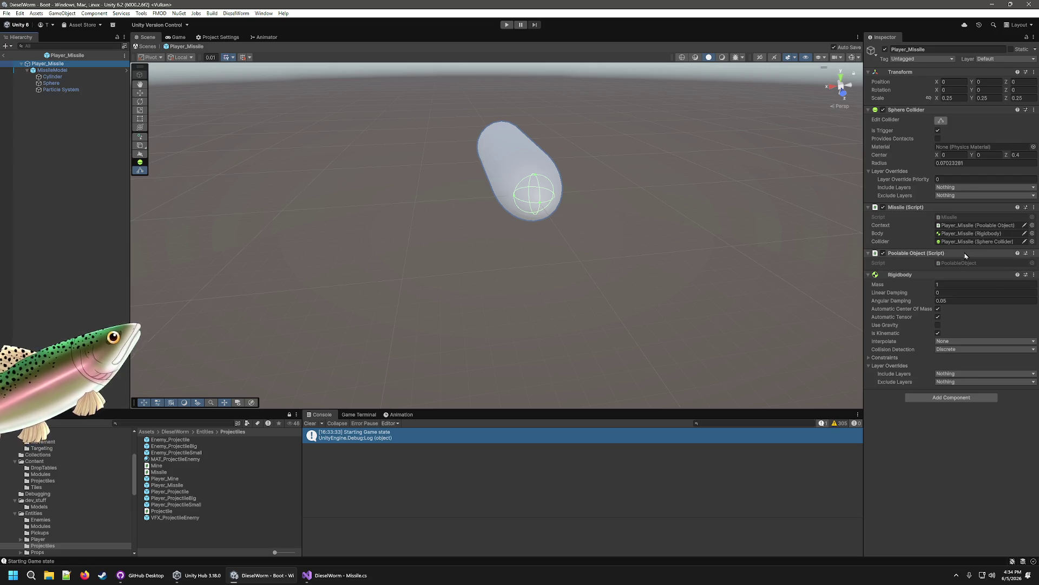
pyautogui.click(64, 71)
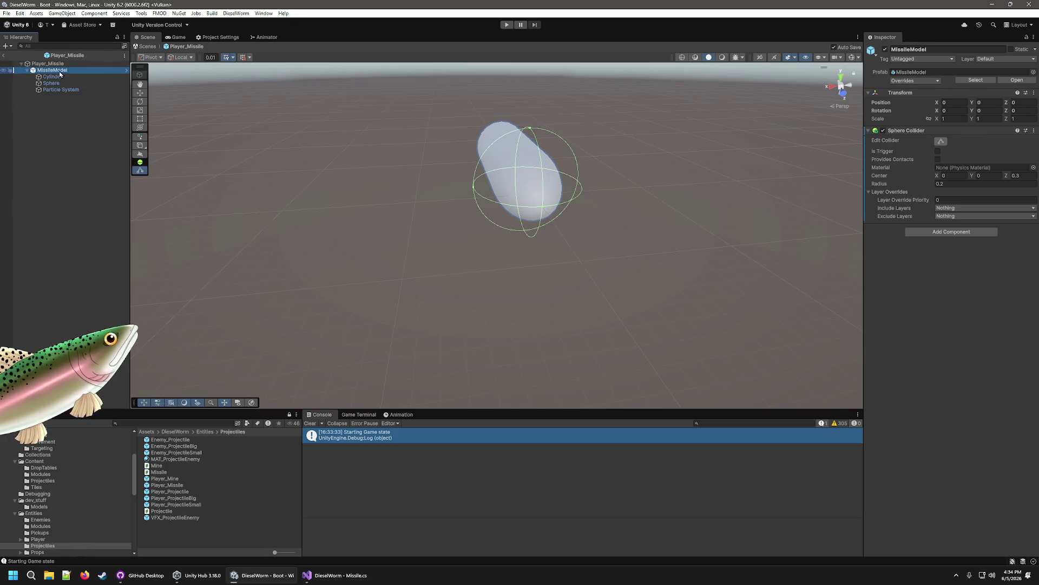
pyautogui.click(54, 63)
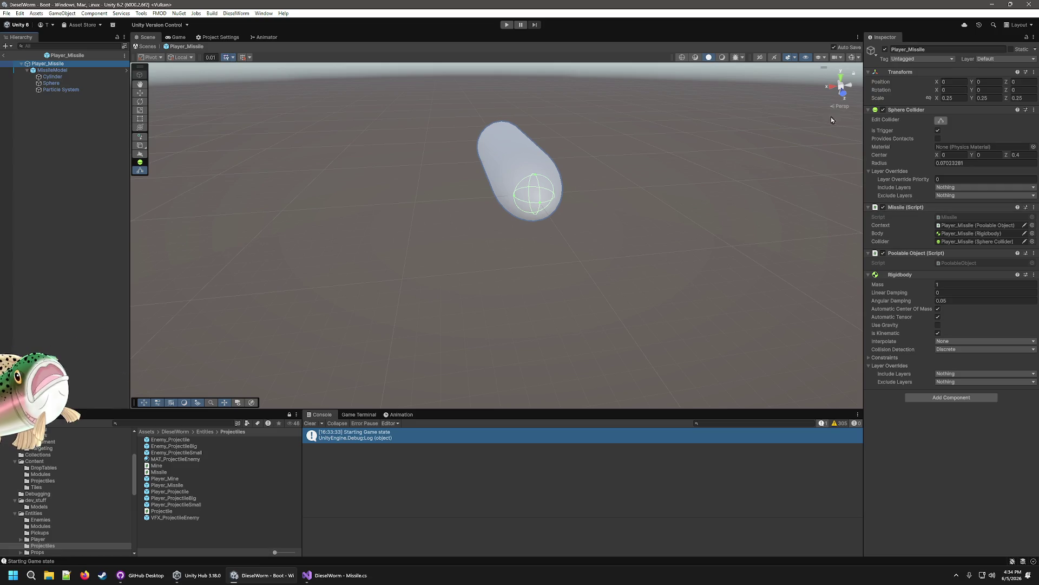
pyautogui.click(52, 70)
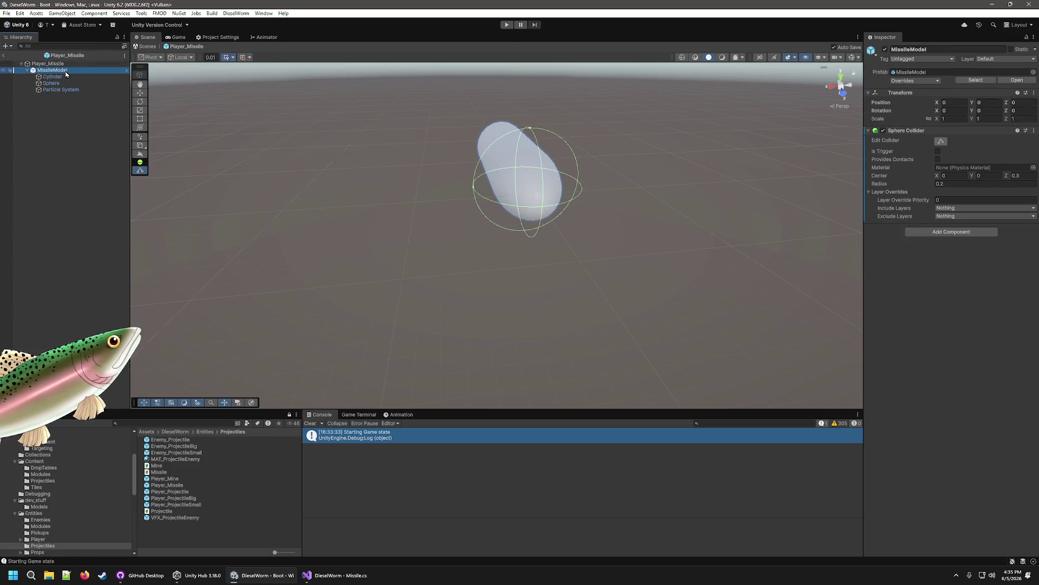
pyautogui.click(1033, 131)
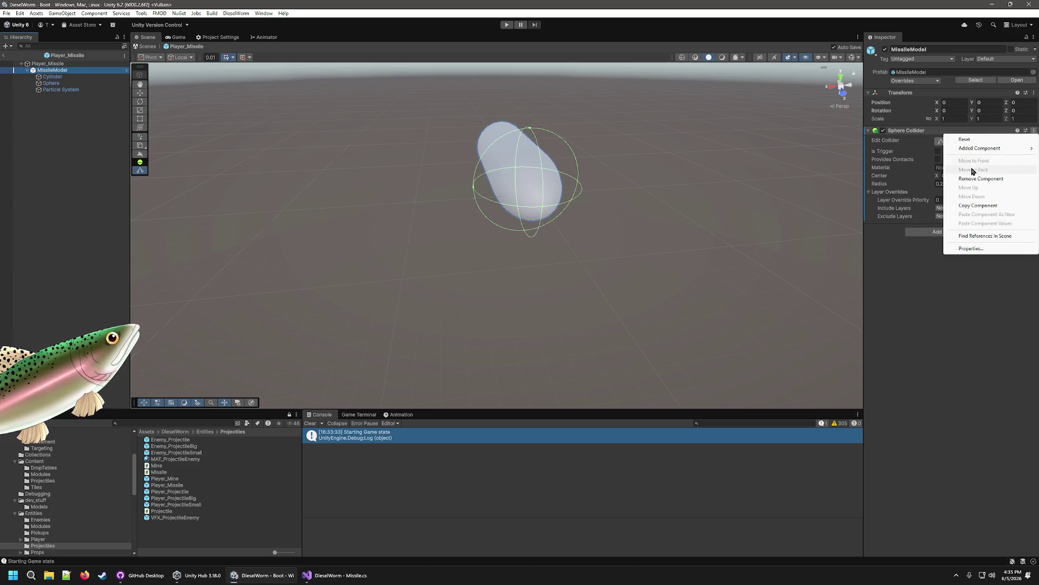
# Step: Remove the redundant Sphere Collider from MissileModel and reselect the Player_Missile root
pyautogui.click(1013, 161)
pyautogui.click(48, 64)
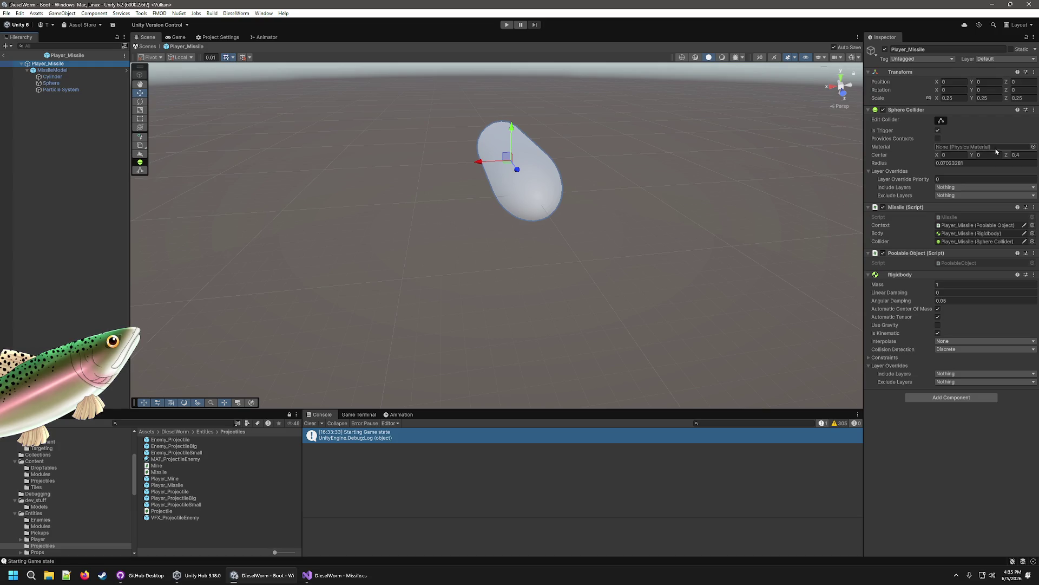
pyautogui.moveTo(662, 189)
pyautogui.mouseDown()
pyautogui.moveTo(588, 239)
pyautogui.moveTo(475, 274)
pyautogui.moveTo(644, 264)
pyautogui.moveTo(706, 294)
pyautogui.moveTo(770, 290)
pyautogui.moveTo(726, 292)
pyautogui.moveTo(747, 307)
pyautogui.moveTo(726, 288)
pyautogui.moveTo(518, 271)
pyautogui.moveTo(346, 202)
pyautogui.mouseUp()
# Step: Put Player_Missile and all its children on the Player layer and enter root collider radius .2
pyautogui.click(55, 63)
pyautogui.click(999, 58)
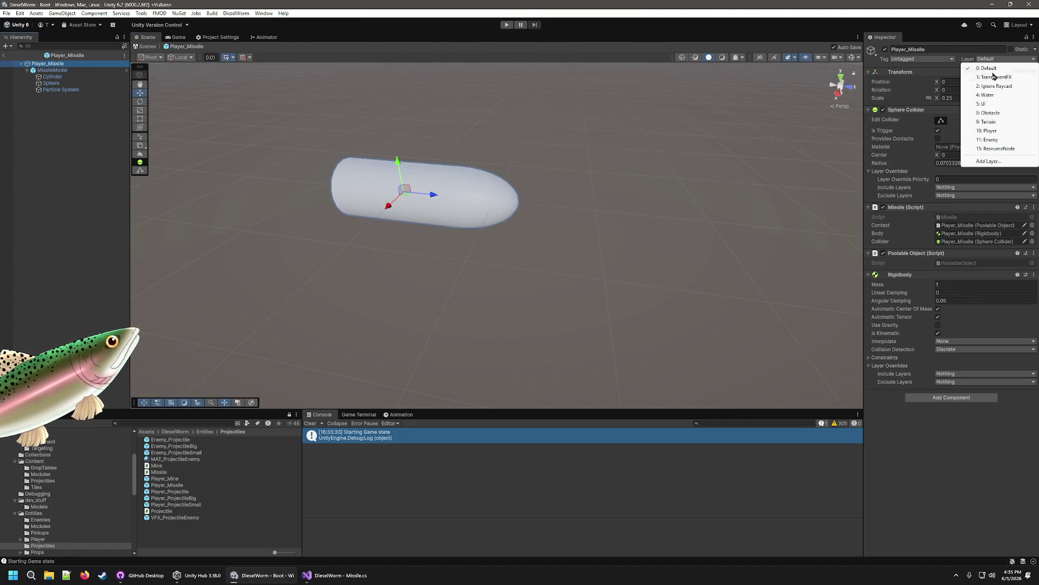
pyautogui.click(991, 130)
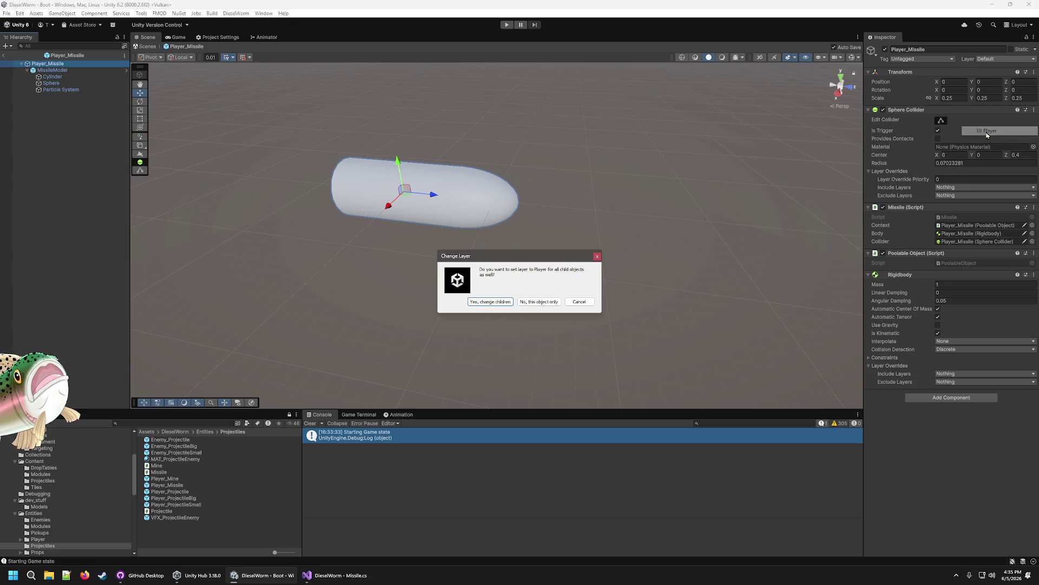
pyautogui.click(490, 302)
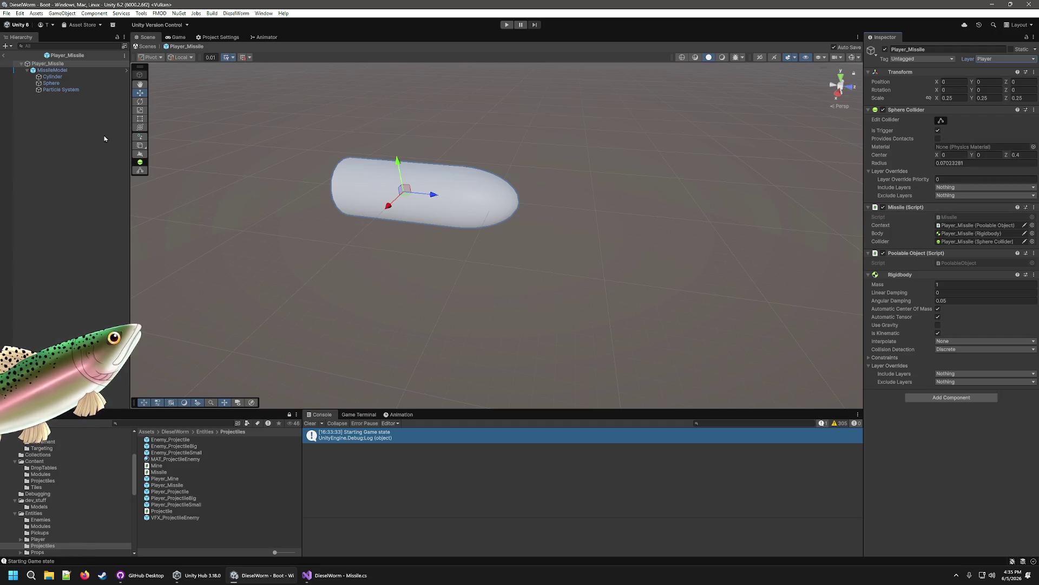
pyautogui.click(941, 120)
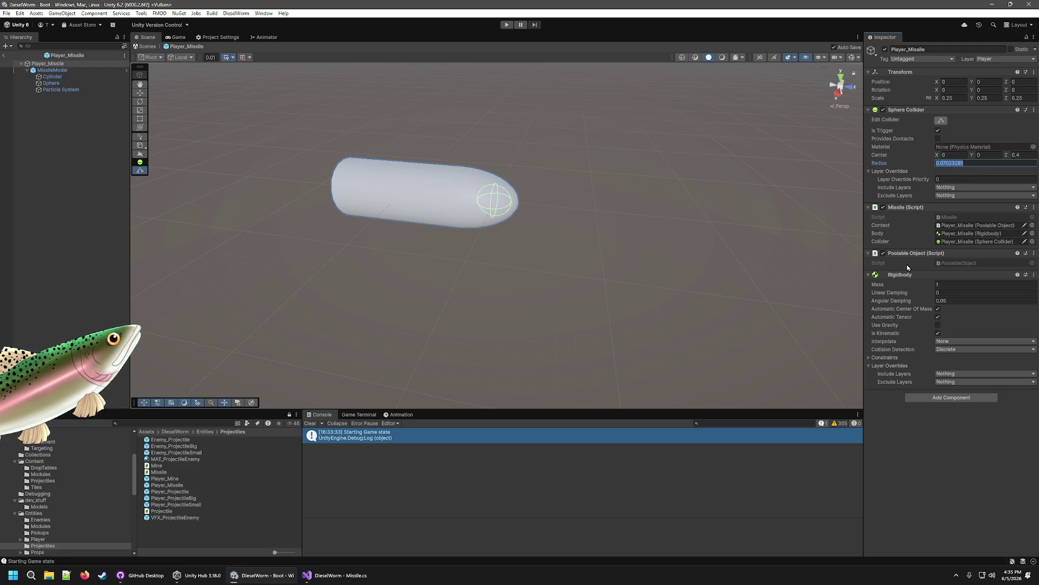
pyautogui.write('.2')
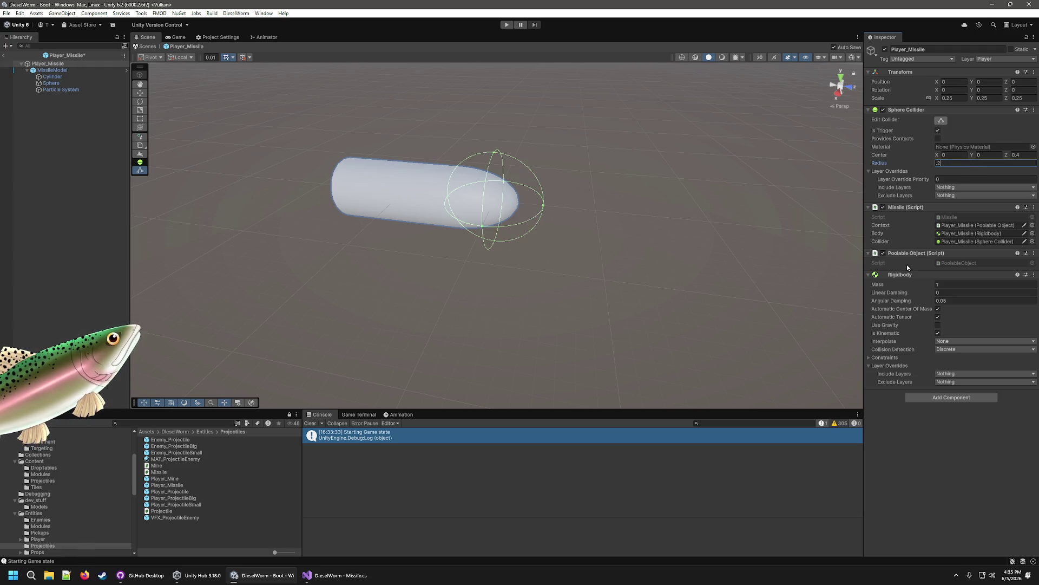
# Step: Set the root collider's Center Z to 0.35 and leave Prefab Mode
pyautogui.click(1026, 157)
pyautogui.write('0.3')
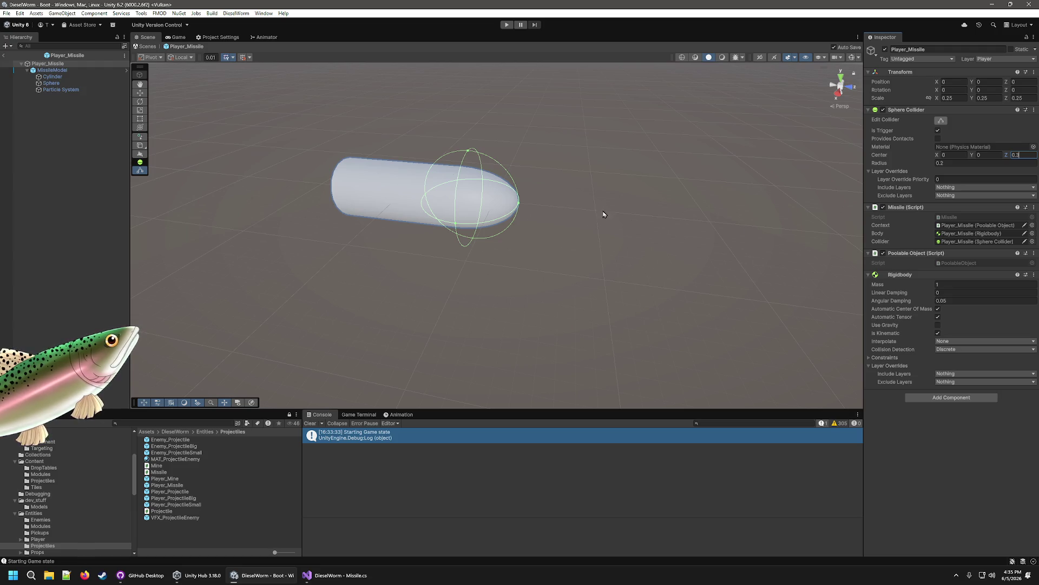
pyautogui.write('5')
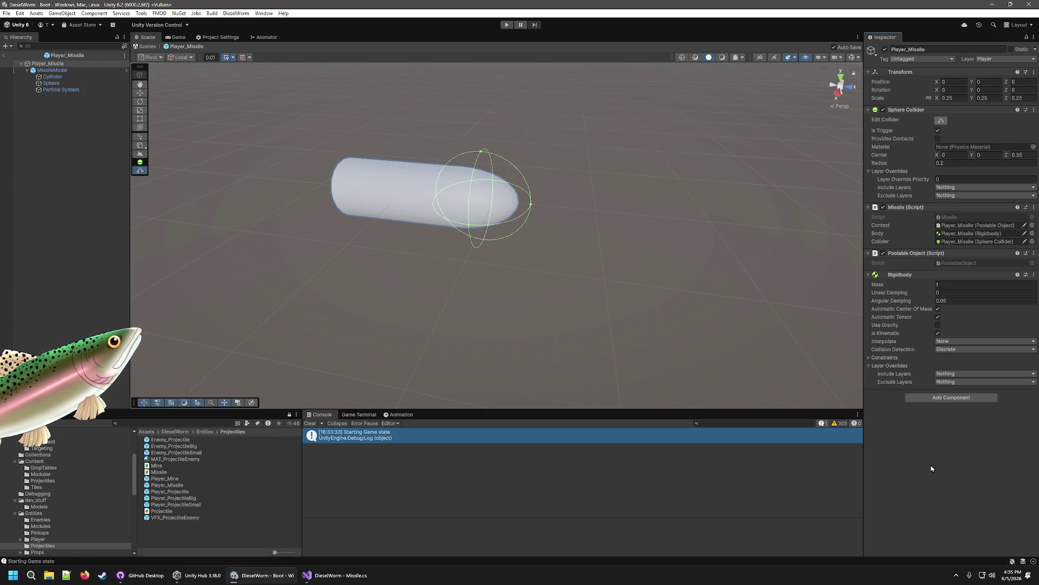
pyautogui.click(592, 181)
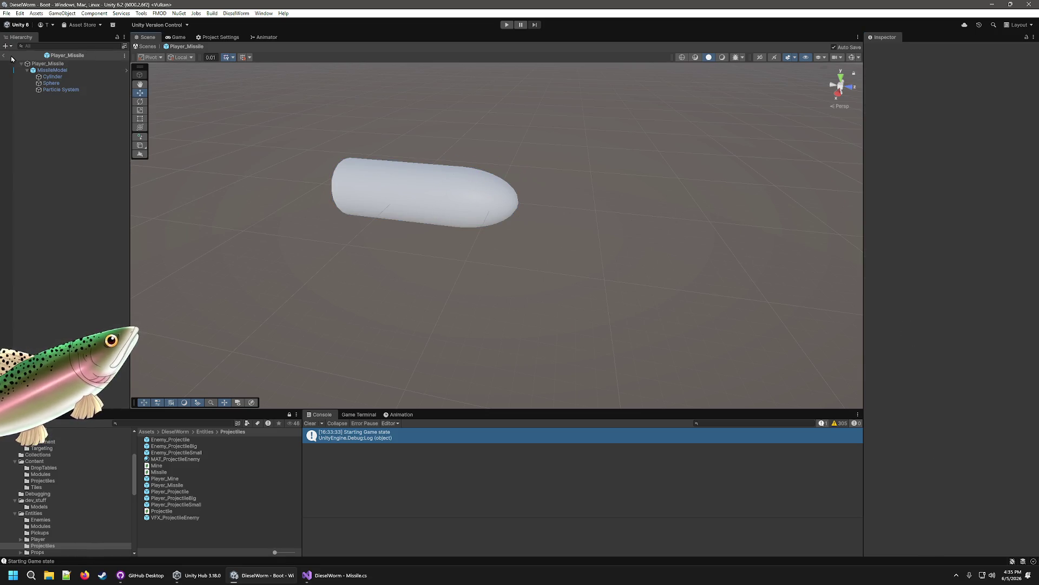
pyautogui.click(13, 56)
# Step: Playtest the game with 300 extra crude from the Debug Menu, then stop
pyautogui.click(506, 25)
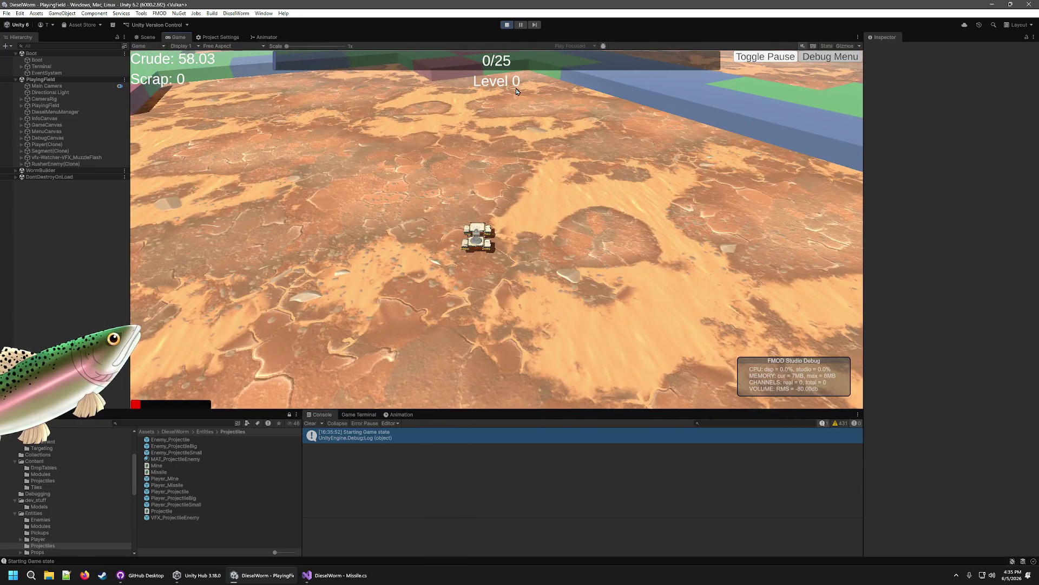
pyautogui.click(812, 59)
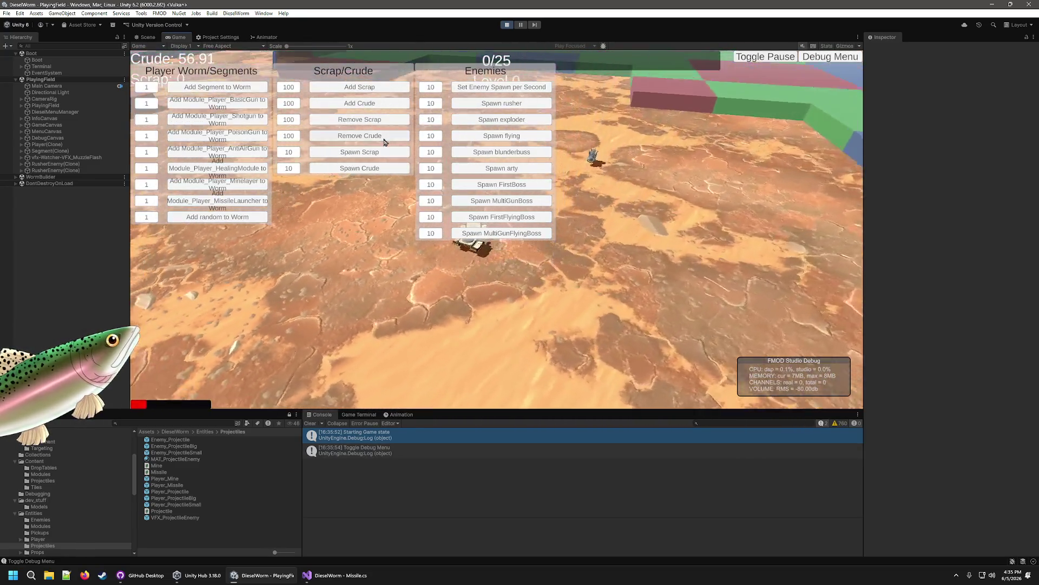
pyautogui.click(359, 103)
pyautogui.click(360, 103)
pyautogui.click(360, 103)
pyautogui.click(360, 103)
pyautogui.click(359, 102)
pyautogui.click(360, 102)
pyautogui.click(359, 102)
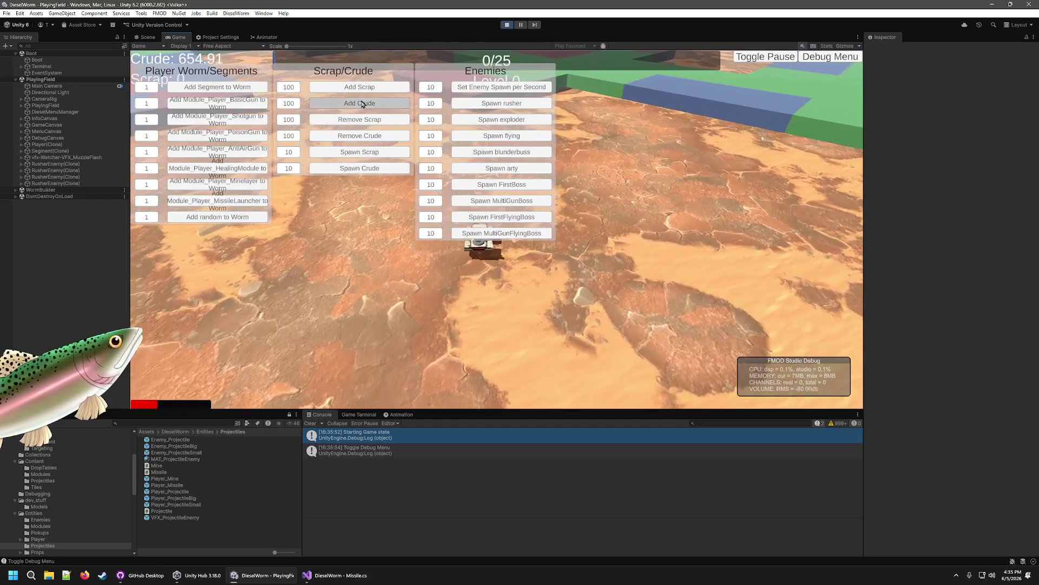
pyautogui.click(826, 60)
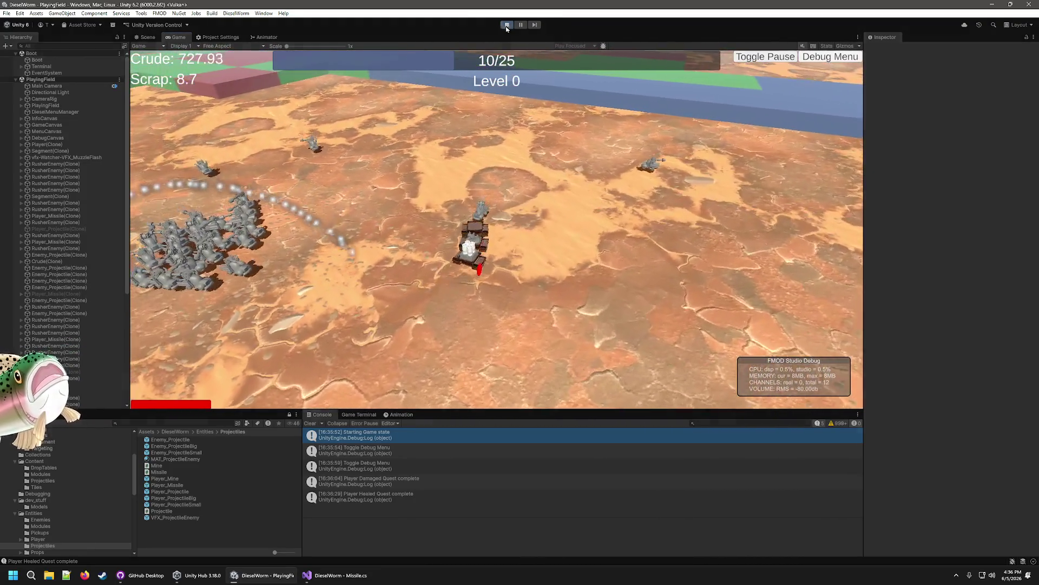
pyautogui.click(506, 26)
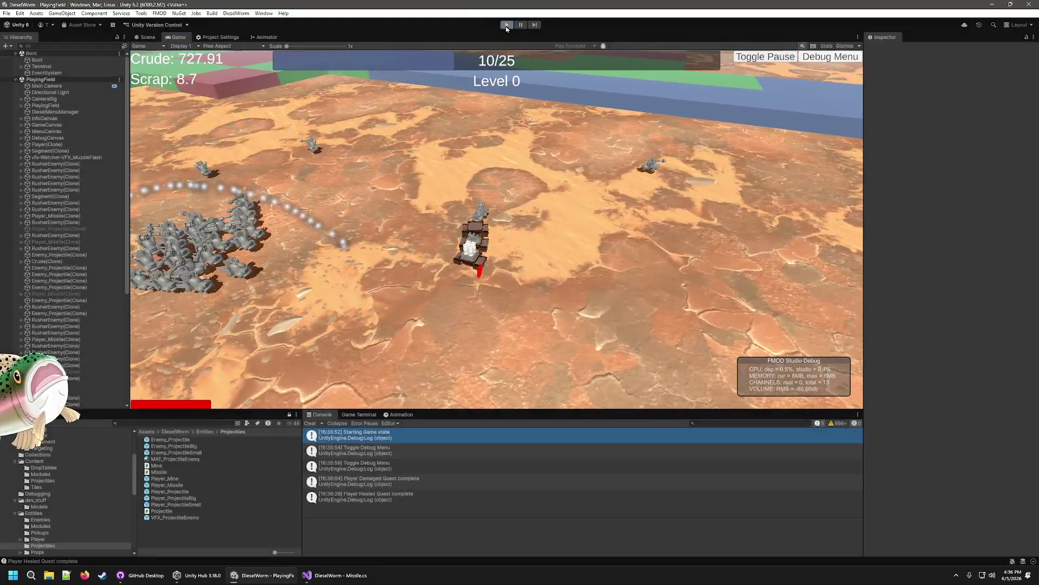
# Step: Add a Debug.Log of other.name under the TODO comment in OnTriggerEnter and save Missile.cs
pyautogui.click(335, 576)
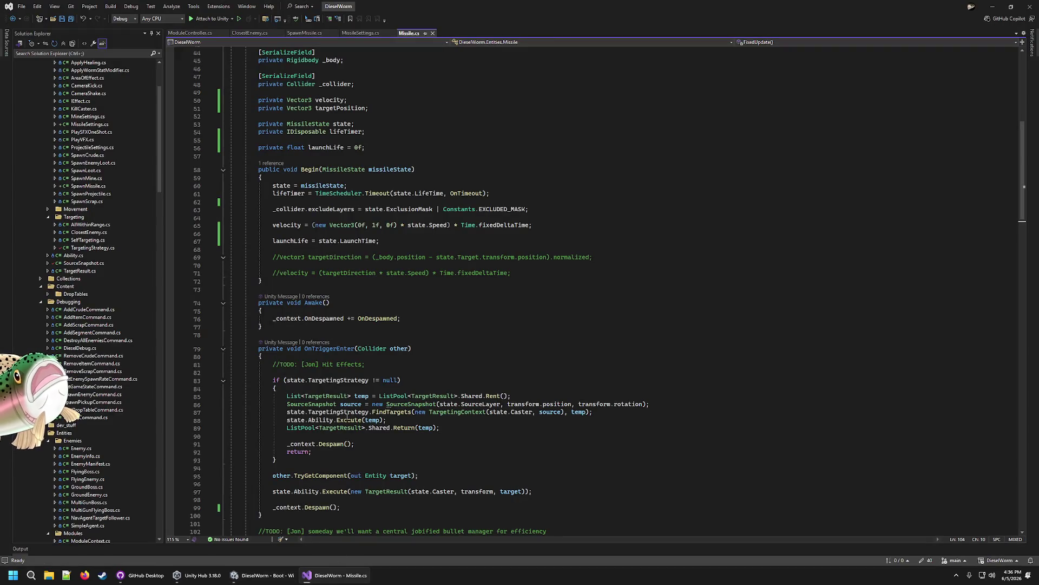
pyautogui.click(461, 368)
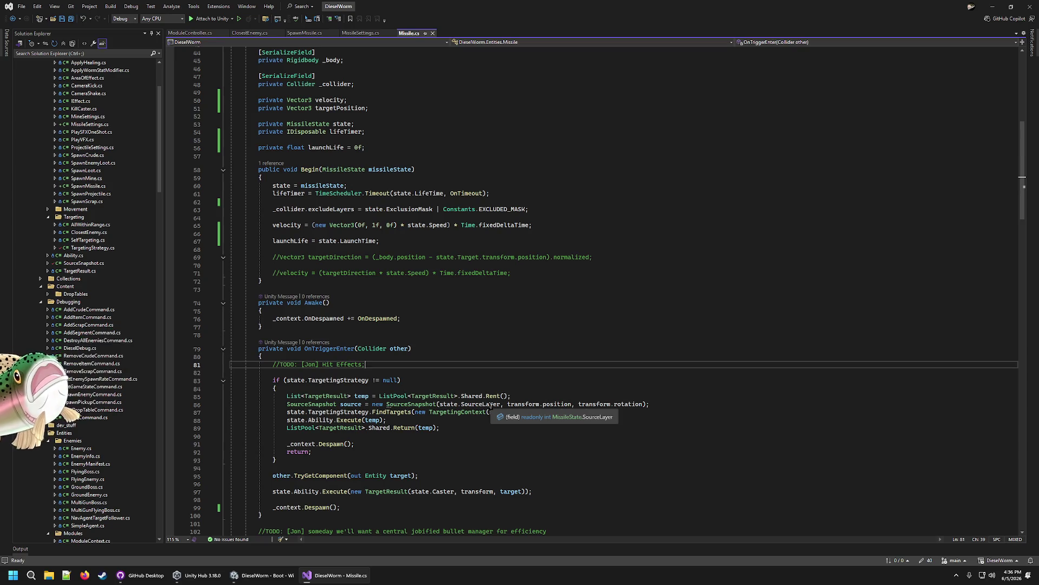
pyautogui.press('Return')
pyautogui.press('Return')
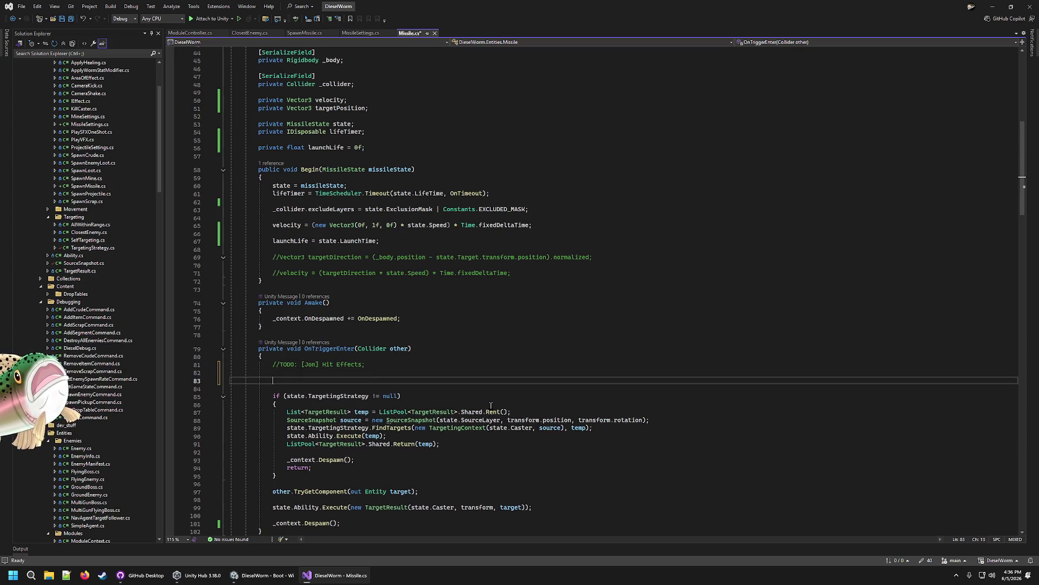
pyautogui.write('Debug.')
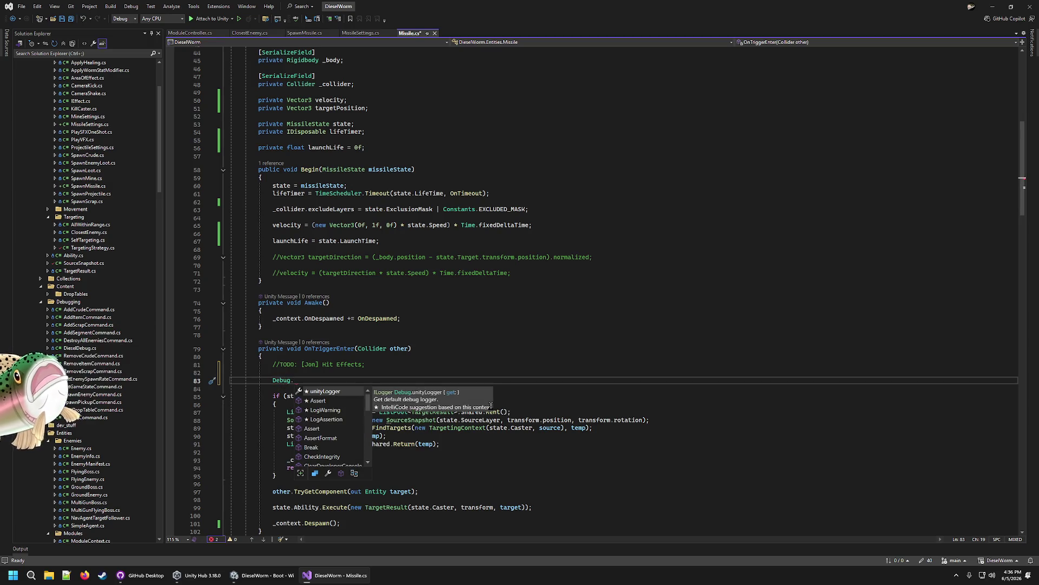
pyautogui.write('Log("Collided')
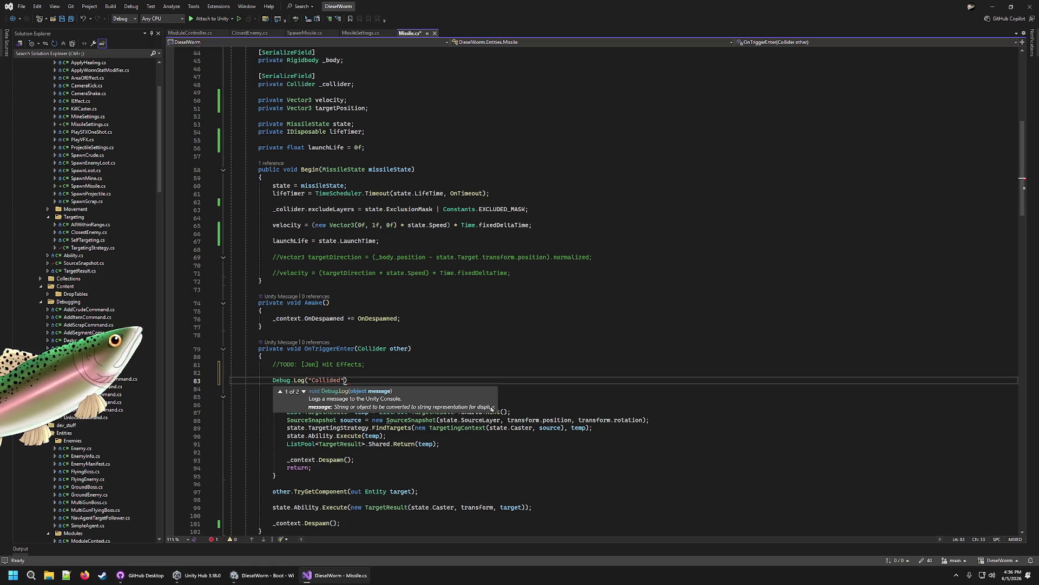
pyautogui.write('");')
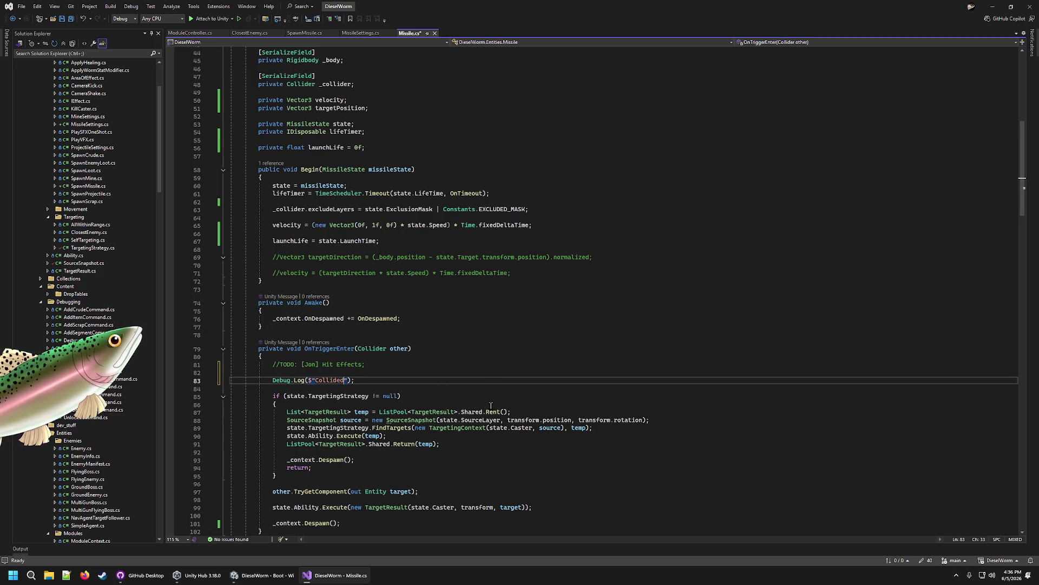
pyautogui.write('ther.name')
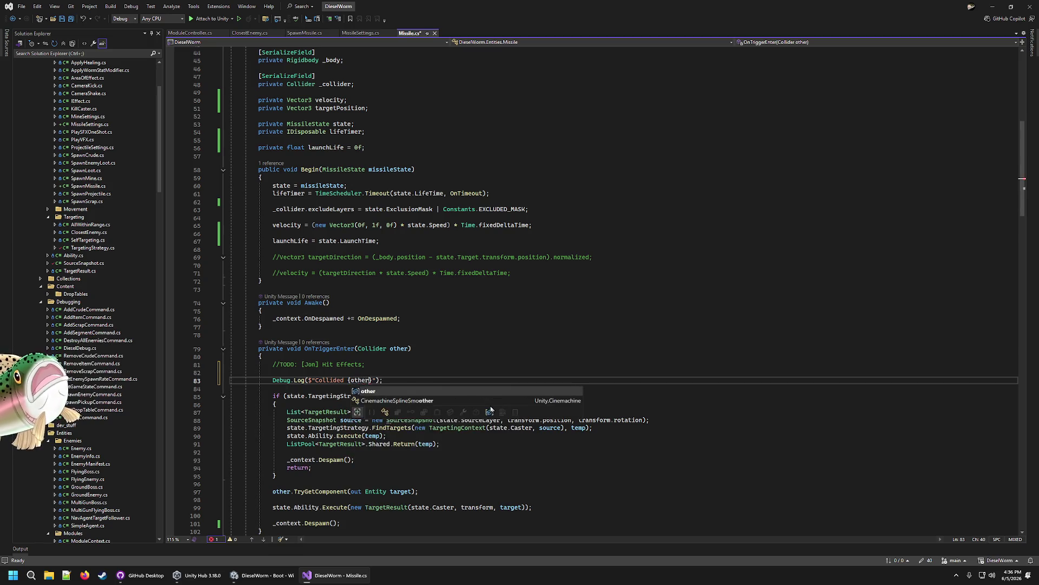
pyautogui.hotkey('ctrl', 's')
# Step: Reword the log message to 'Collided with {other.name}' and switch back to Unity
pyautogui.scroll(1, 491, 405)
pyautogui.rightClick(479, 406)
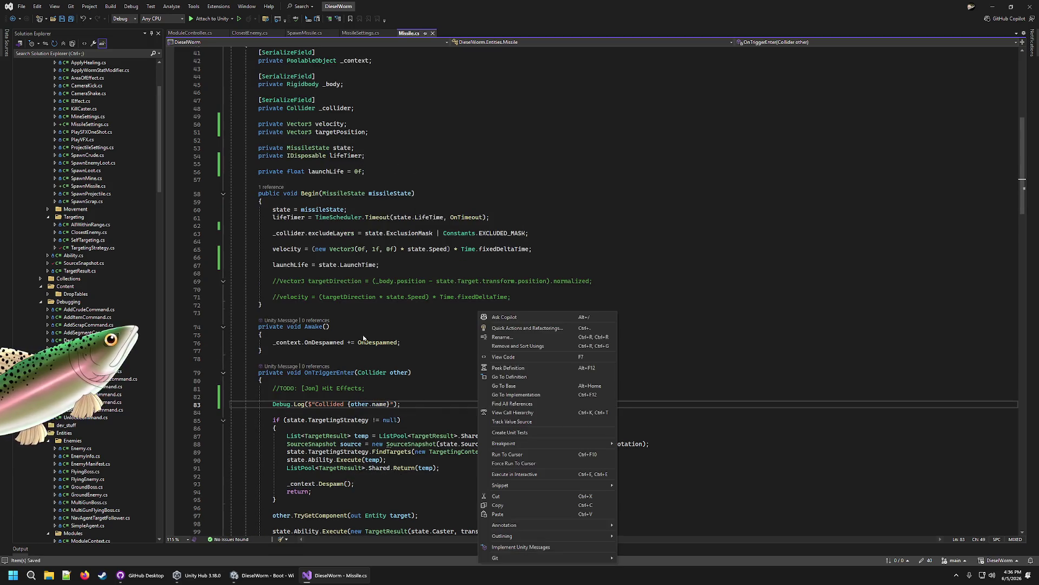
pyautogui.click(455, 298)
pyautogui.click(344, 404)
pyautogui.write('with')
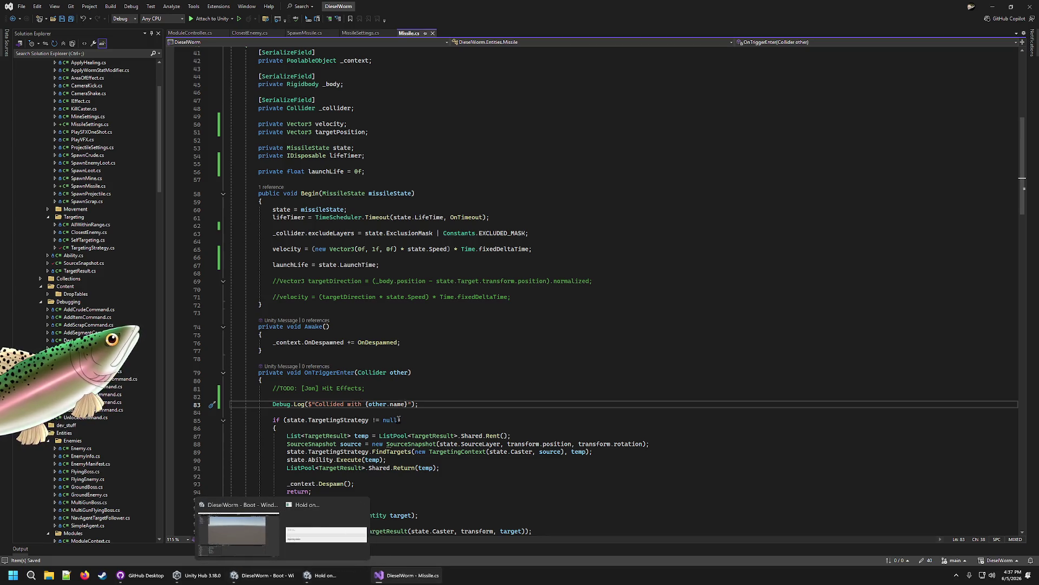
pyautogui.click(263, 575)
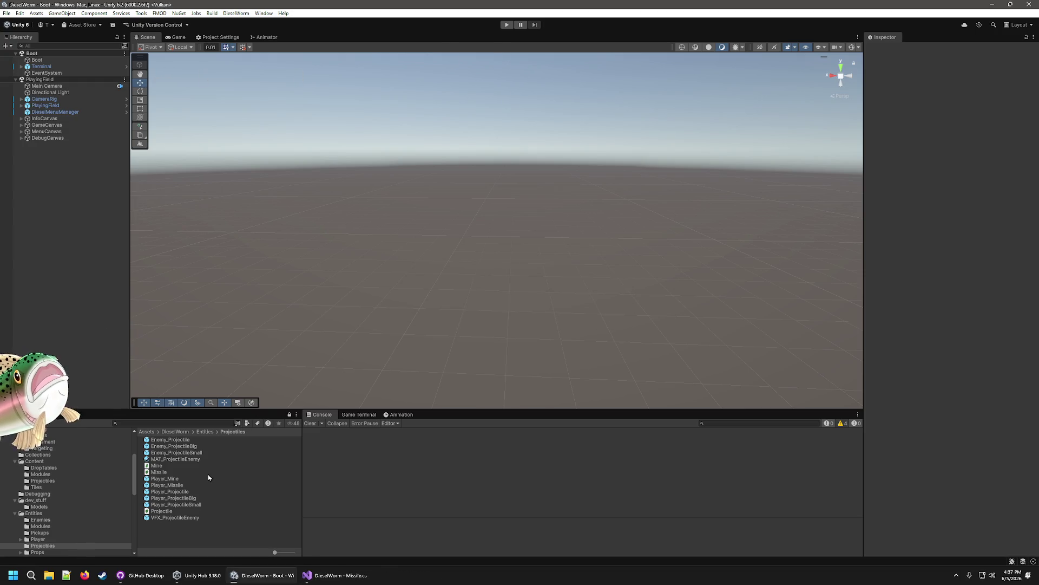
# Step: Playtest with 400 extra crude, watching collision logs for Model, RusherEnemy(Clone) and Plane, then stop
pyautogui.click(184, 485)
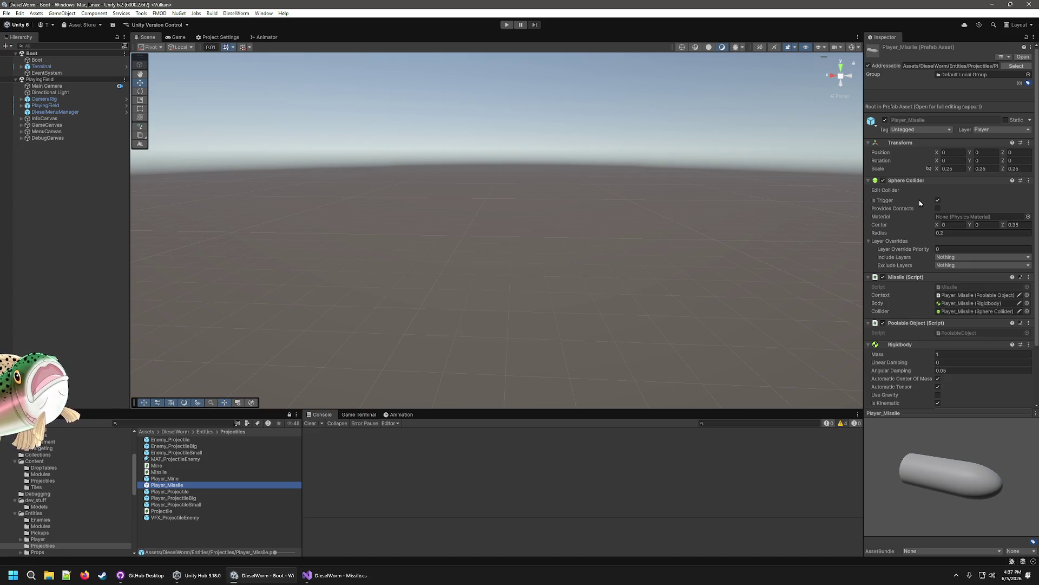
pyautogui.click(506, 24)
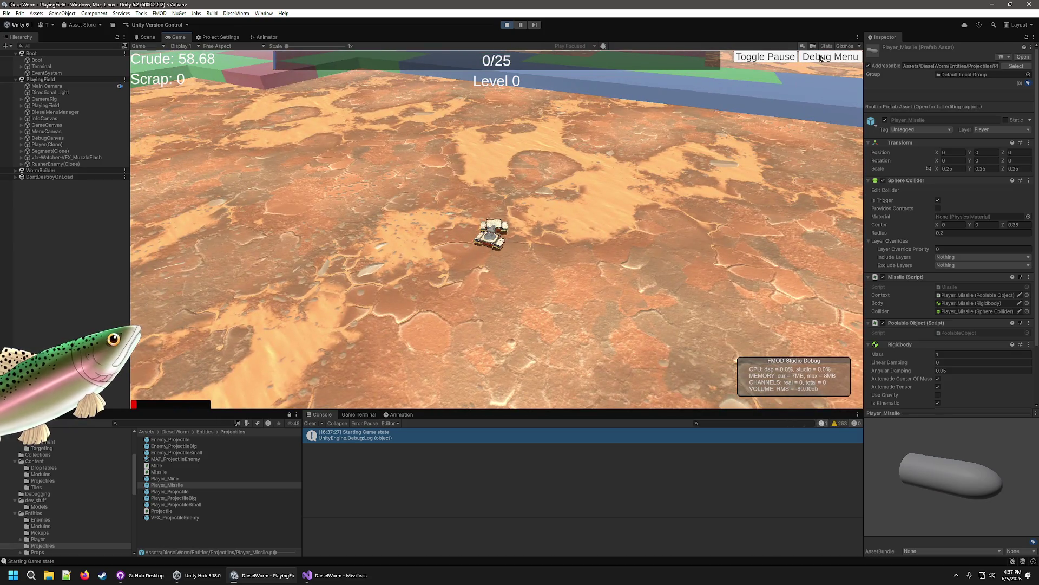
pyautogui.click(820, 58)
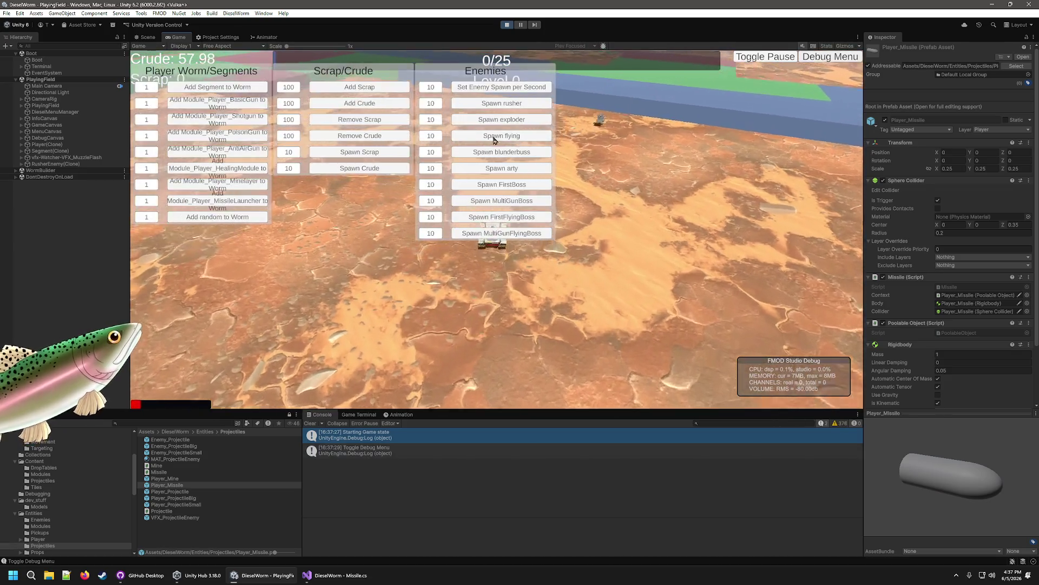
pyautogui.click(374, 104)
pyautogui.click(374, 104)
pyautogui.click(374, 104)
pyautogui.click(374, 104)
pyautogui.click(375, 104)
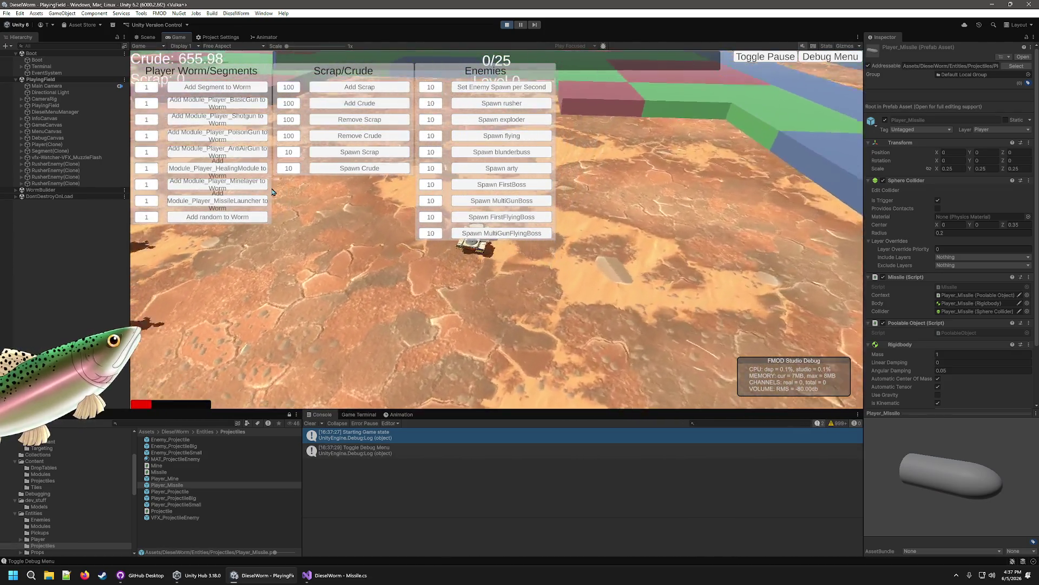
pyautogui.click(374, 104)
pyautogui.click(825, 58)
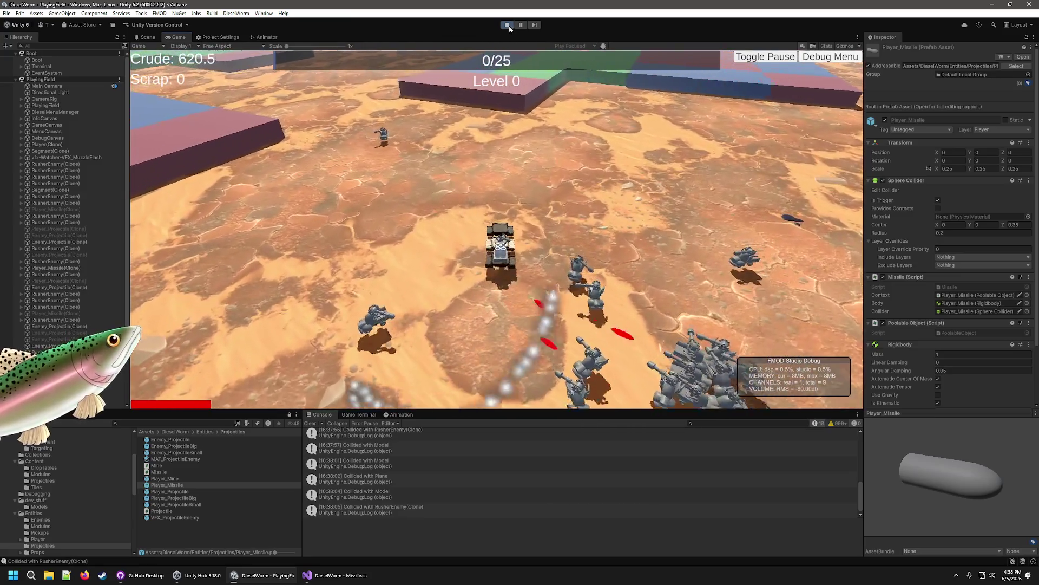
pyautogui.click(508, 25)
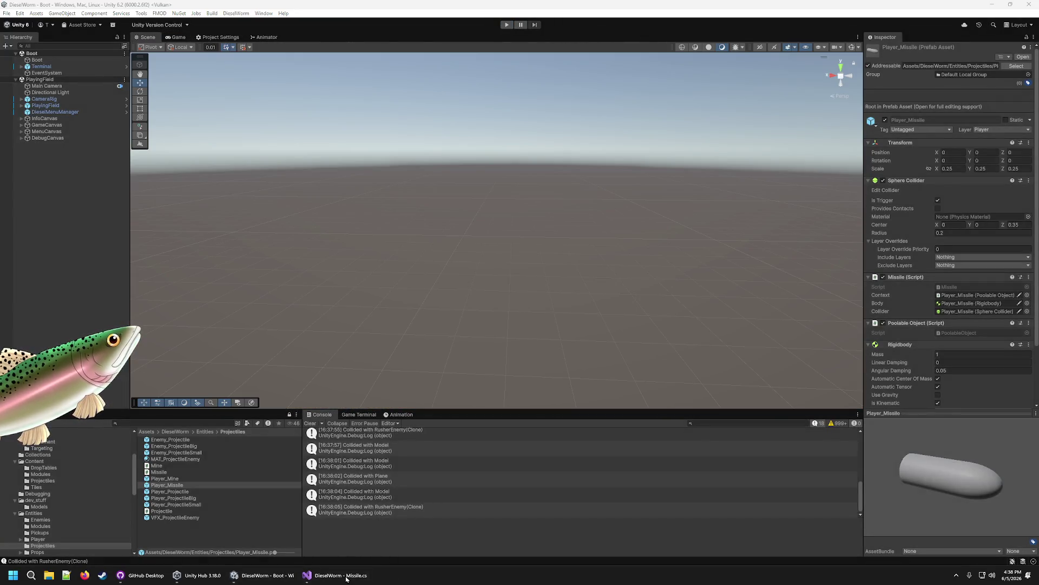
# Step: Review OnTriggerEnter's targeting branch, highlighting the uses of target and TargetingStrategy
pyautogui.click(347, 578)
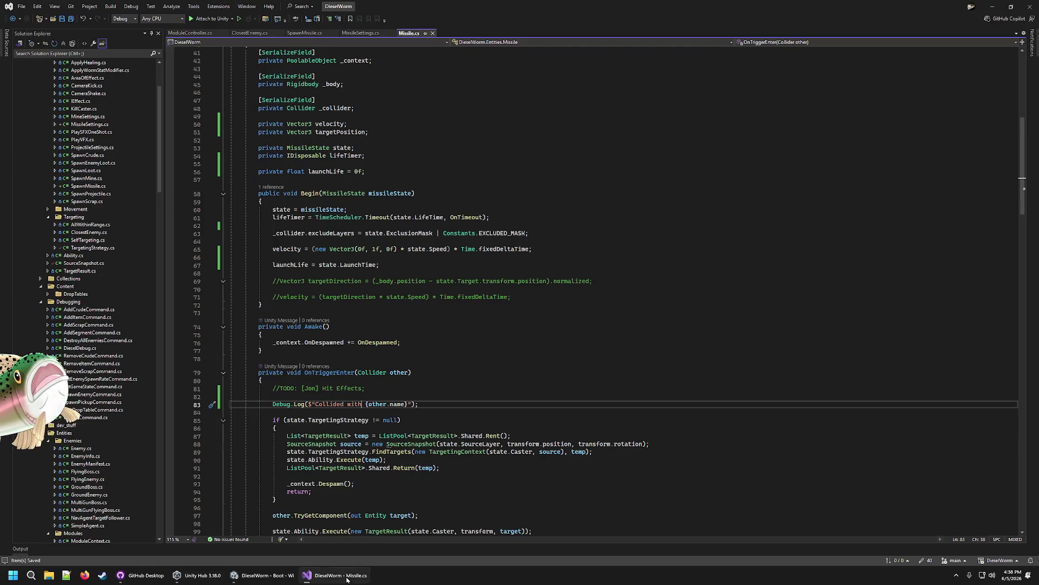
pyautogui.scroll(-5, 380, 372)
pyautogui.click(456, 398)
pyautogui.click(554, 411)
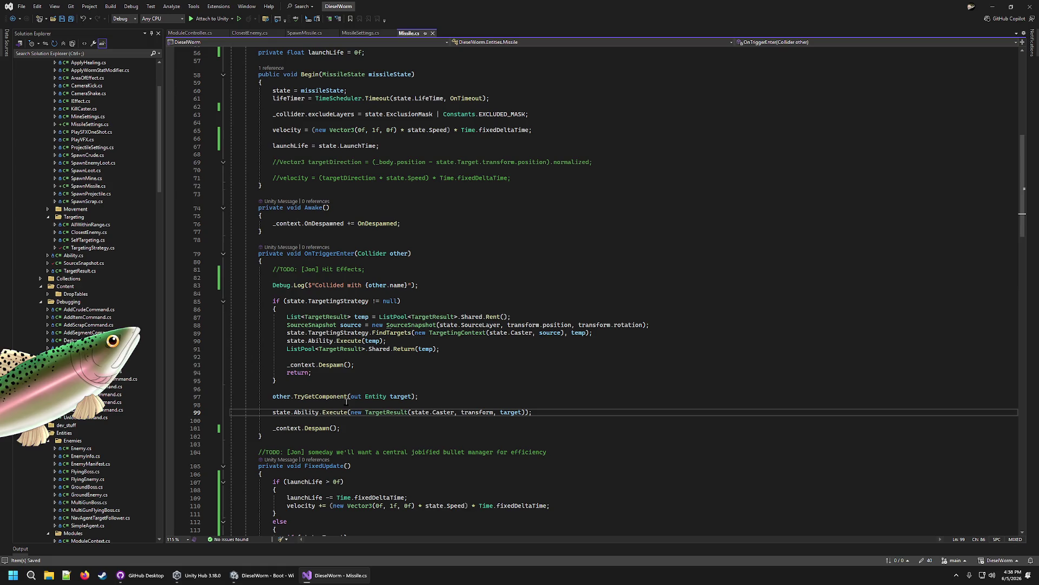
pyautogui.moveTo(318, 395)
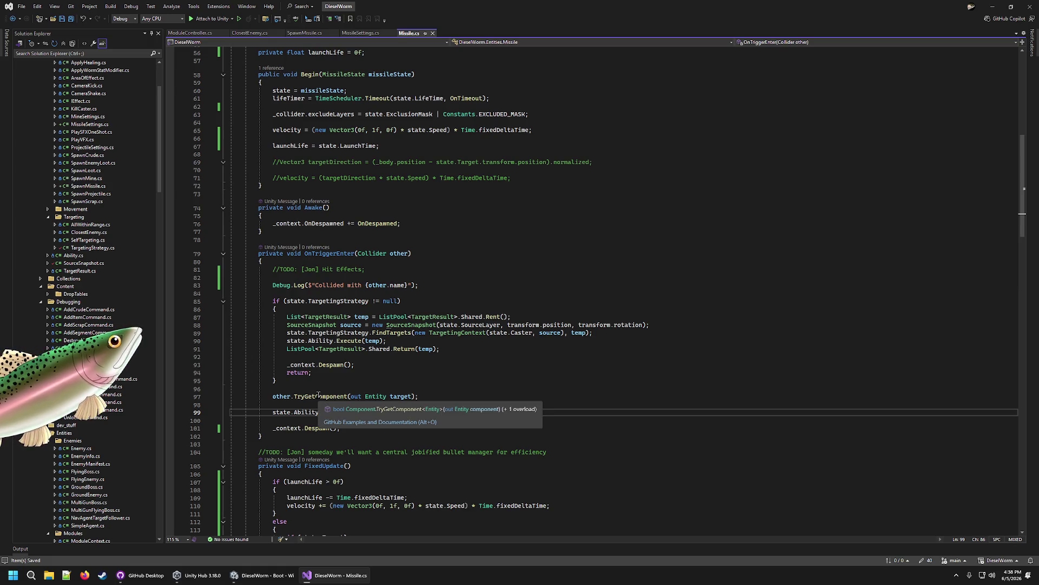
pyautogui.click(372, 395)
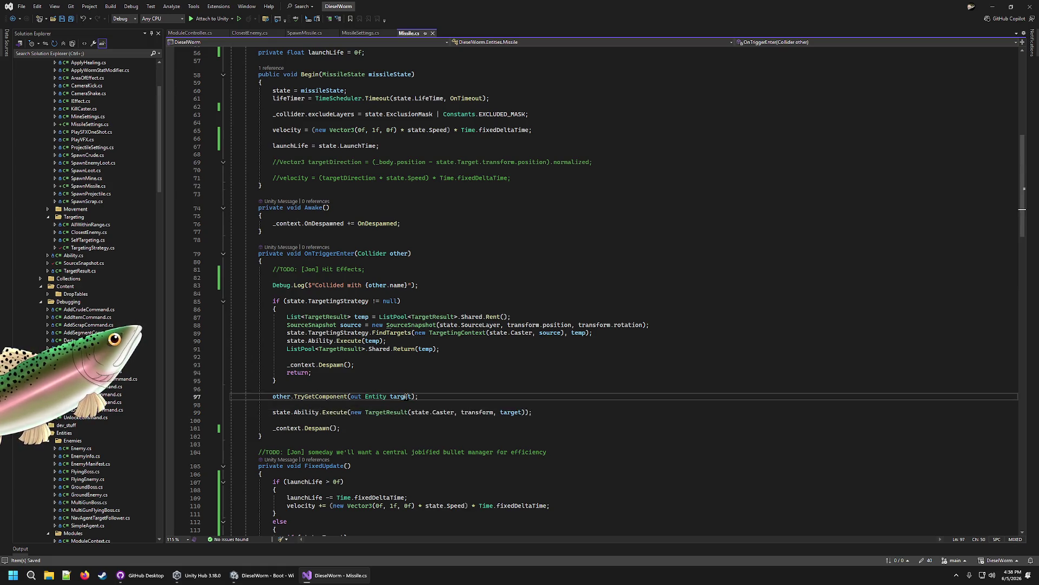
pyautogui.click(407, 398)
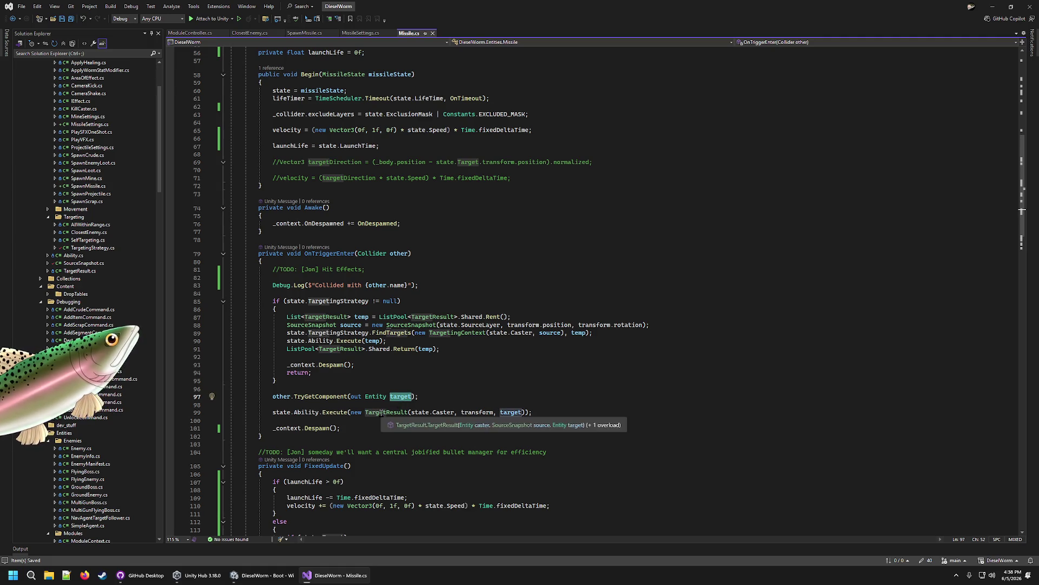
pyautogui.click(347, 380)
pyautogui.click(400, 310)
pyautogui.doubleClick(359, 301)
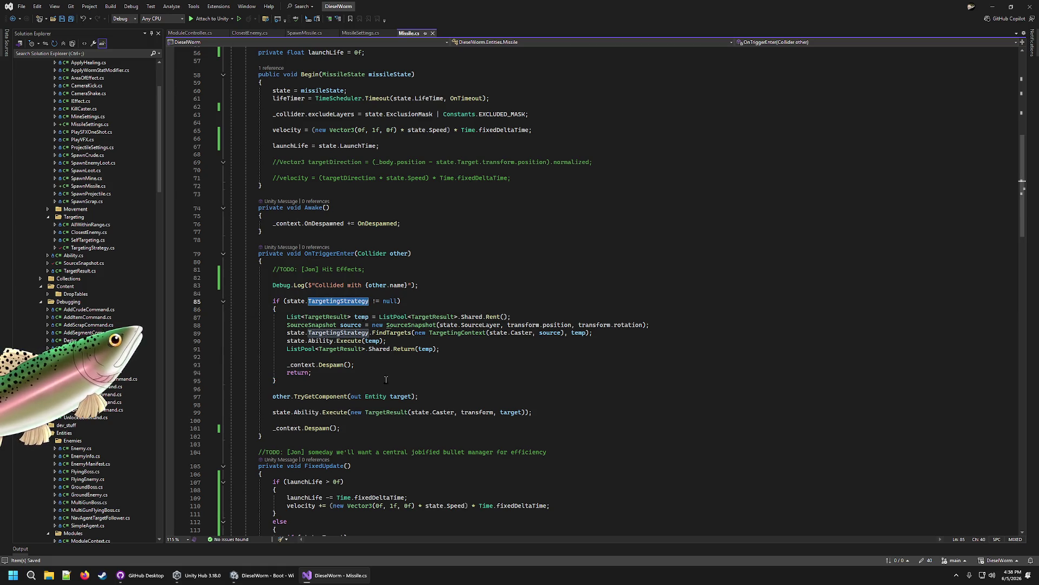
pyautogui.click(376, 365)
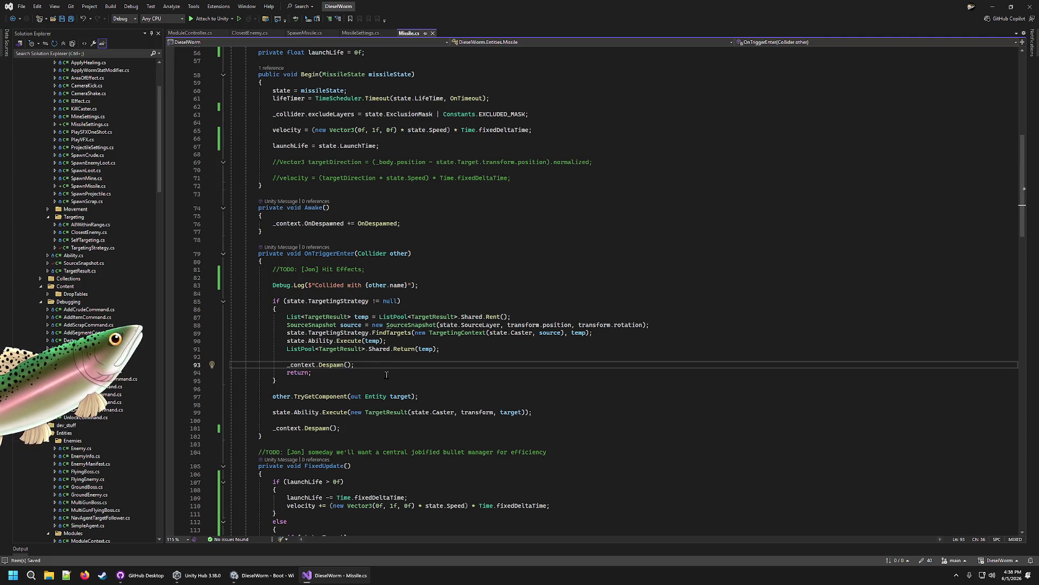
pyautogui.click(363, 308)
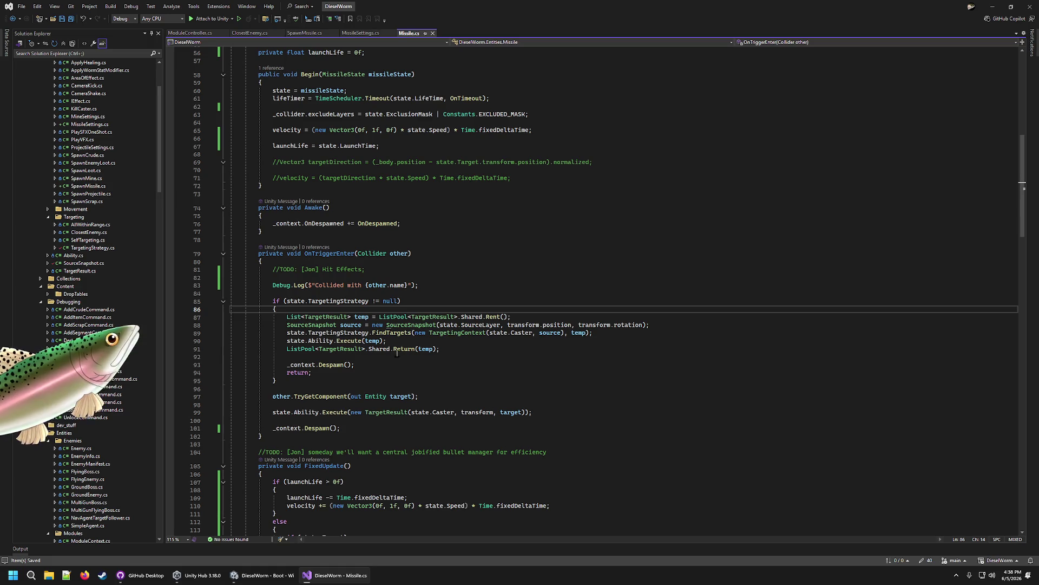
pyautogui.click(315, 432)
# Step: Insert Debug.Log("TargetingStrategy not null") at the start of the targeting branch and save
pyautogui.click(342, 355)
pyautogui.press('Up')
pyautogui.press('Up')
pyautogui.press('Up')
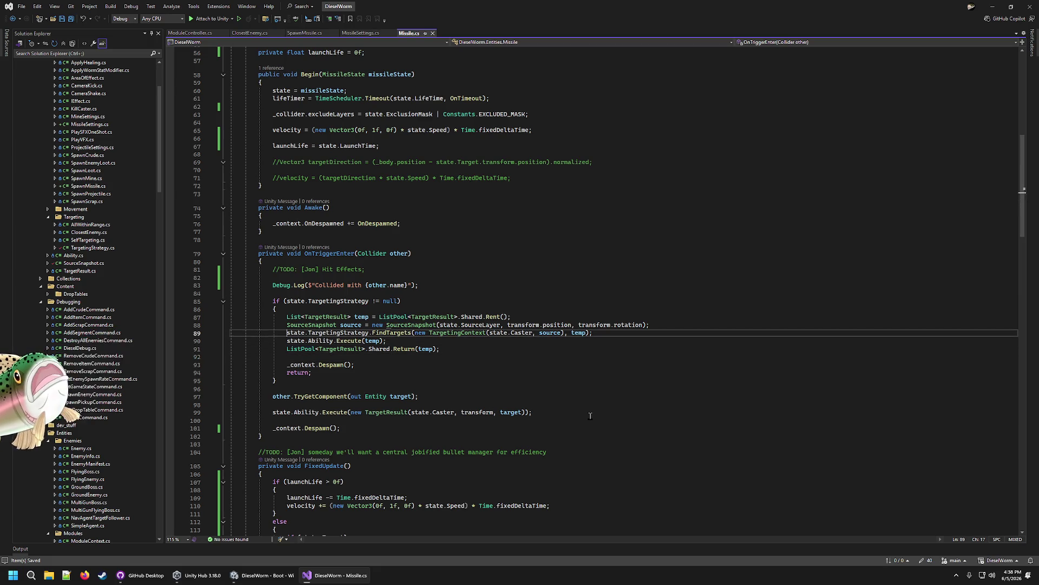
pyautogui.press('Return')
pyautogui.press('Return')
pyautogui.press('Up')
pyautogui.write('Debu')
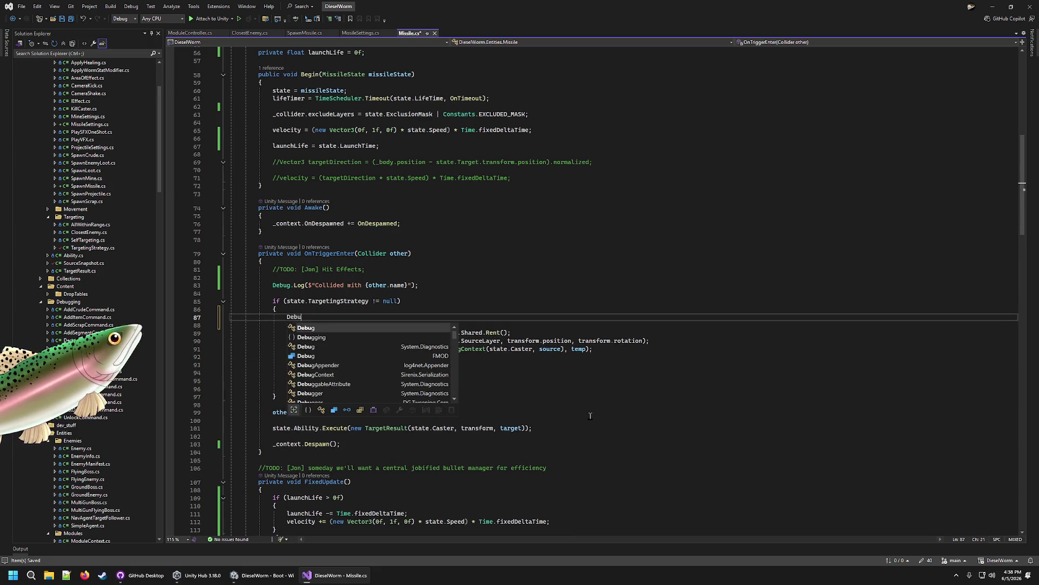
pyautogui.write('g.Log("TargetintStrategy not')
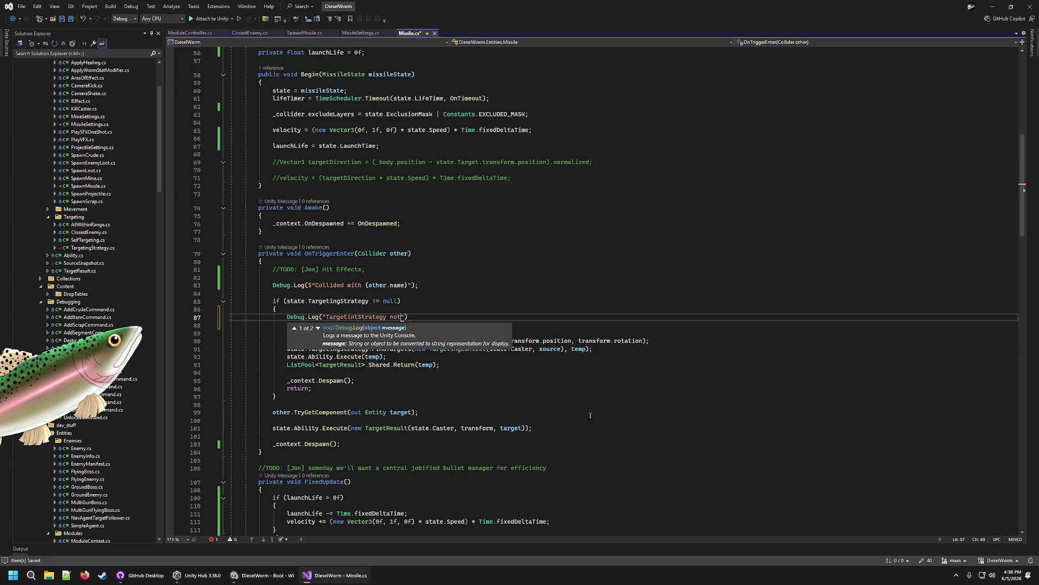
pyautogui.write(')')
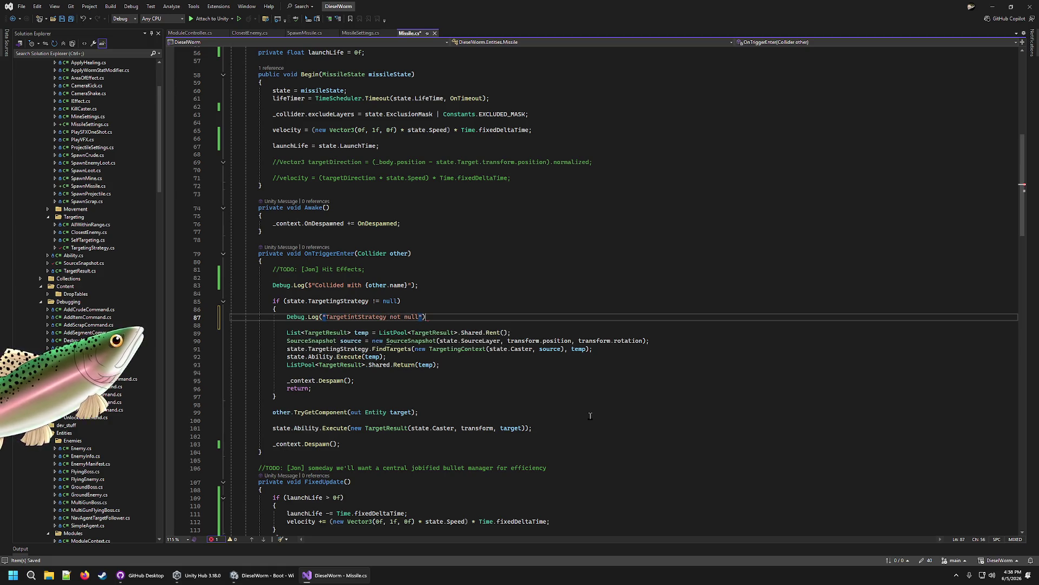
pyautogui.hotkey('ctrl', 's')
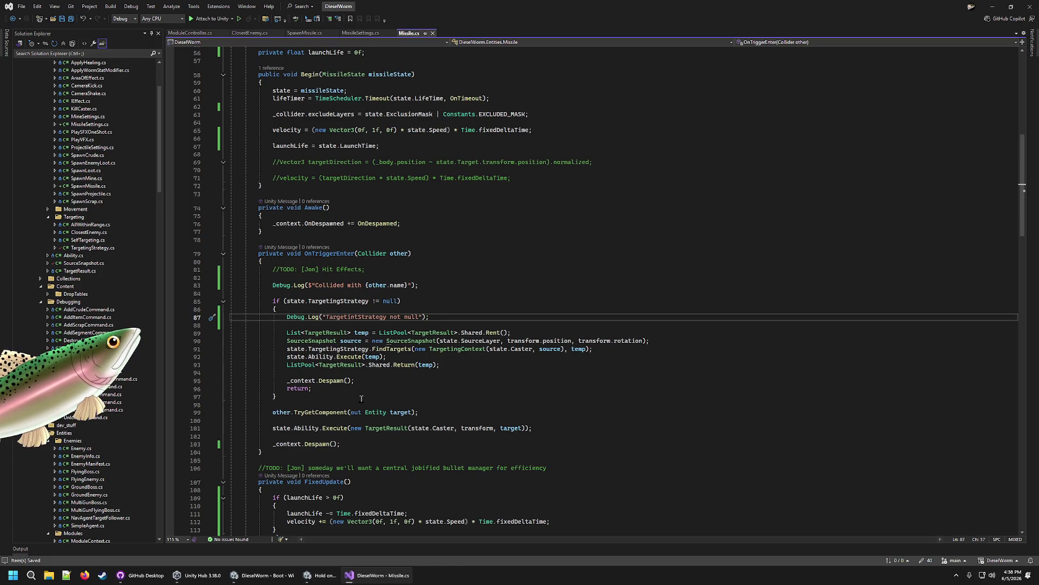
# Step: Playtest with extra crude and a MissileLauncher module until game over, then return to the menu and stop
pyautogui.click(266, 575)
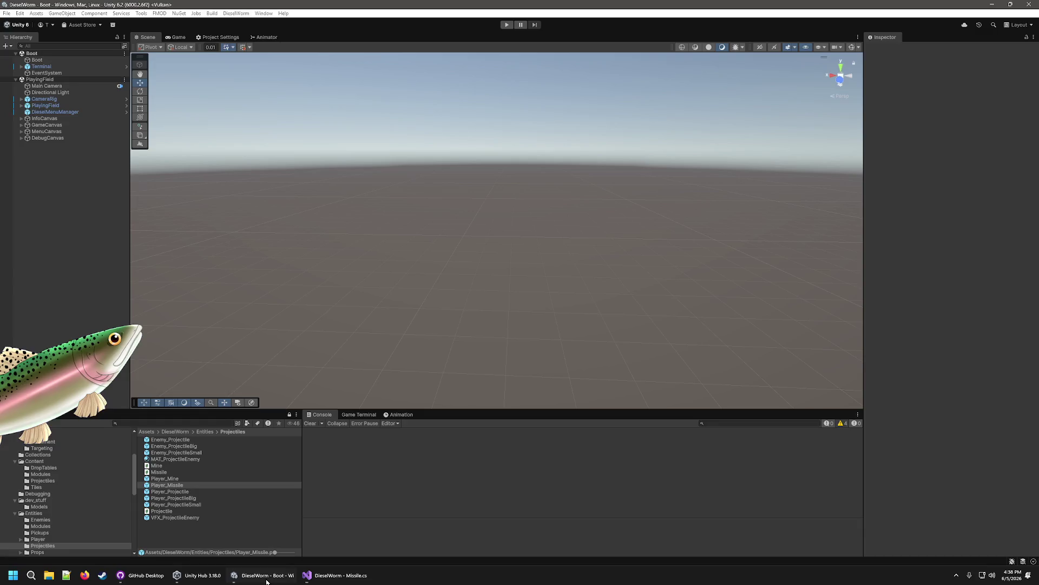
pyautogui.click(508, 25)
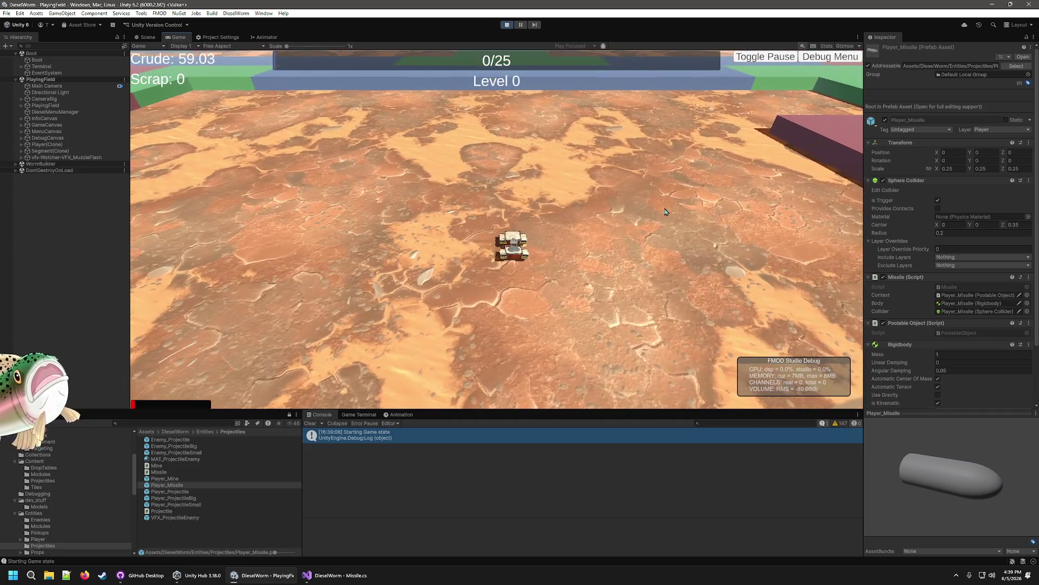
pyautogui.click(829, 57)
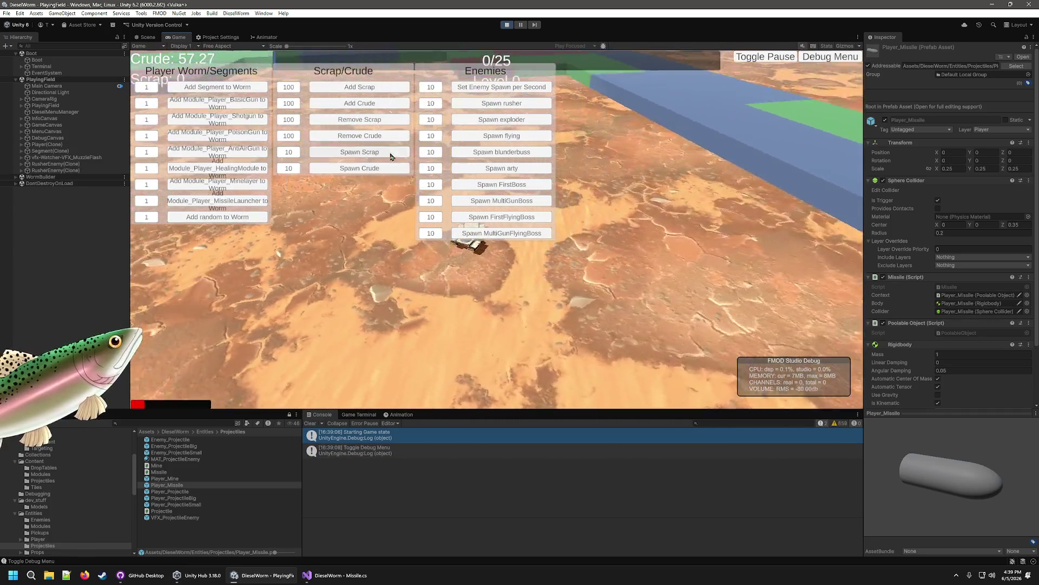
pyautogui.doubleClick(378, 103)
pyautogui.click(378, 104)
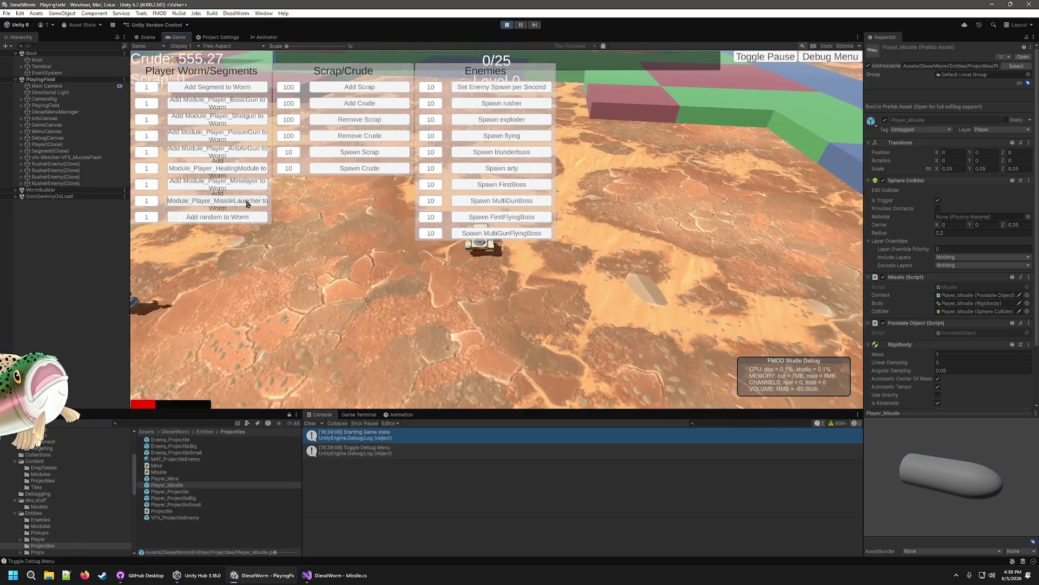
pyautogui.press('F1')
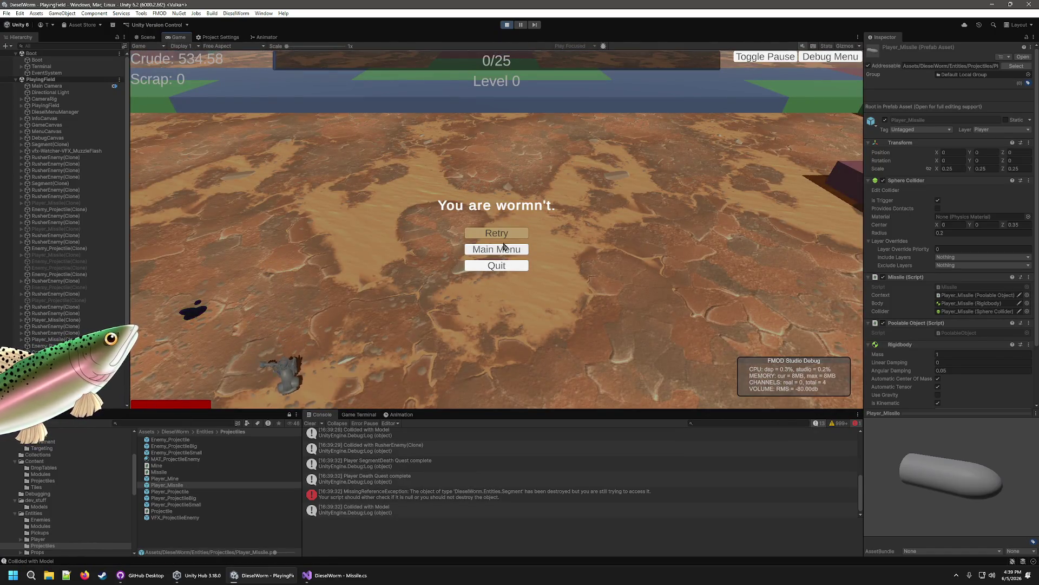
pyautogui.click(503, 247)
pyautogui.click(507, 25)
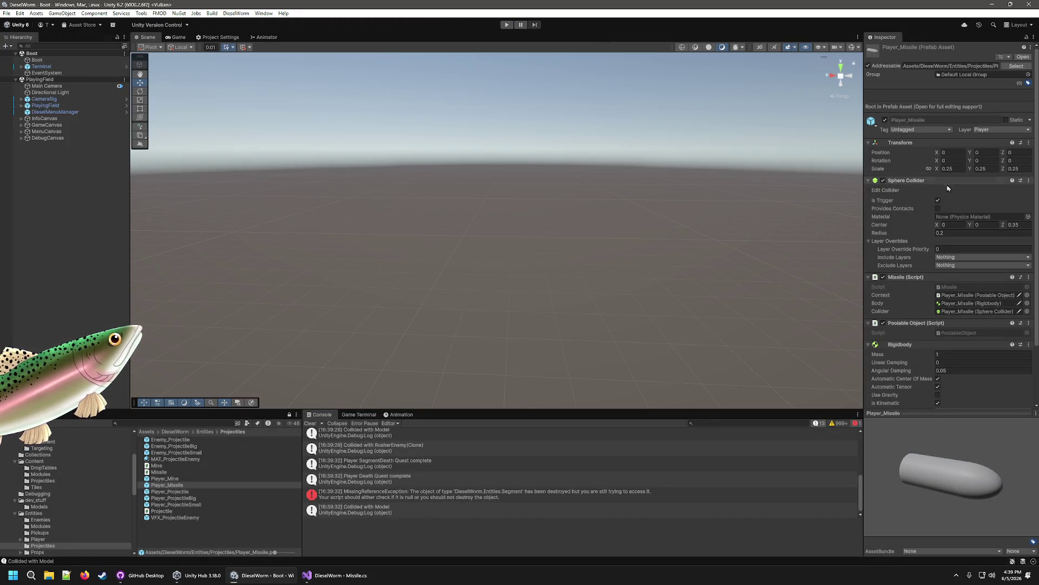
# Step: Compare the Player_Projectile, Player_ProjectileBig, VFX_ProjectileEnemy, Enemy_ProjectileSmall and Player_Mine prefab settings
pyautogui.scroll(-3, 931, 312)
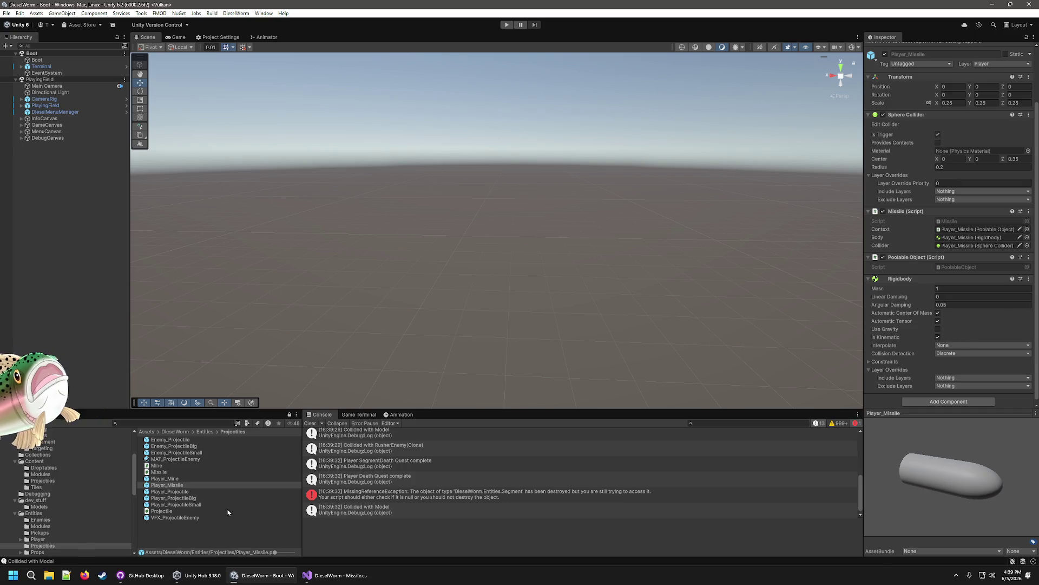
pyautogui.click(161, 493)
pyautogui.scroll(-5, 921, 325)
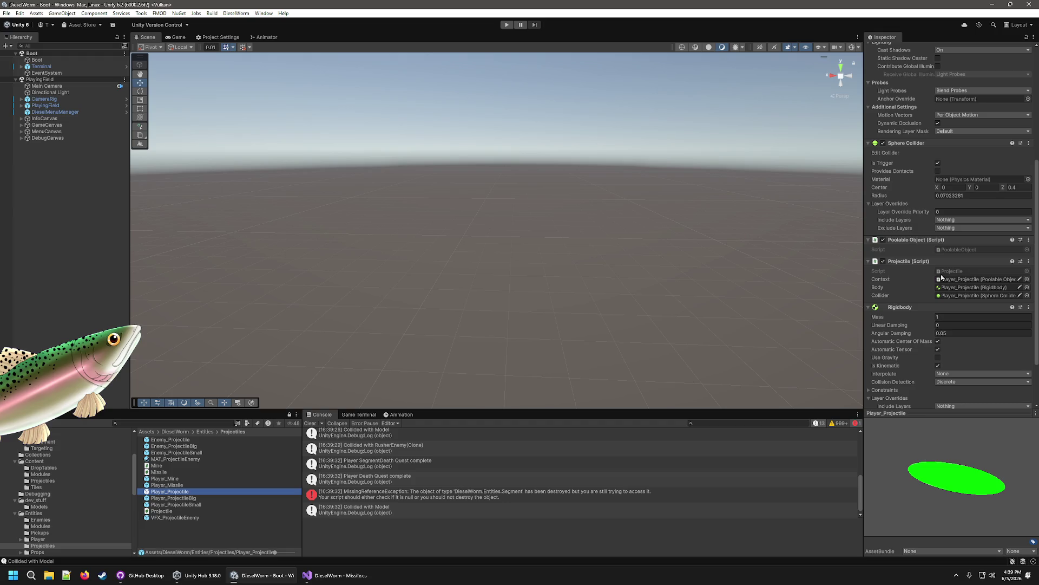
pyautogui.scroll(-4, 947, 344)
pyautogui.click(179, 498)
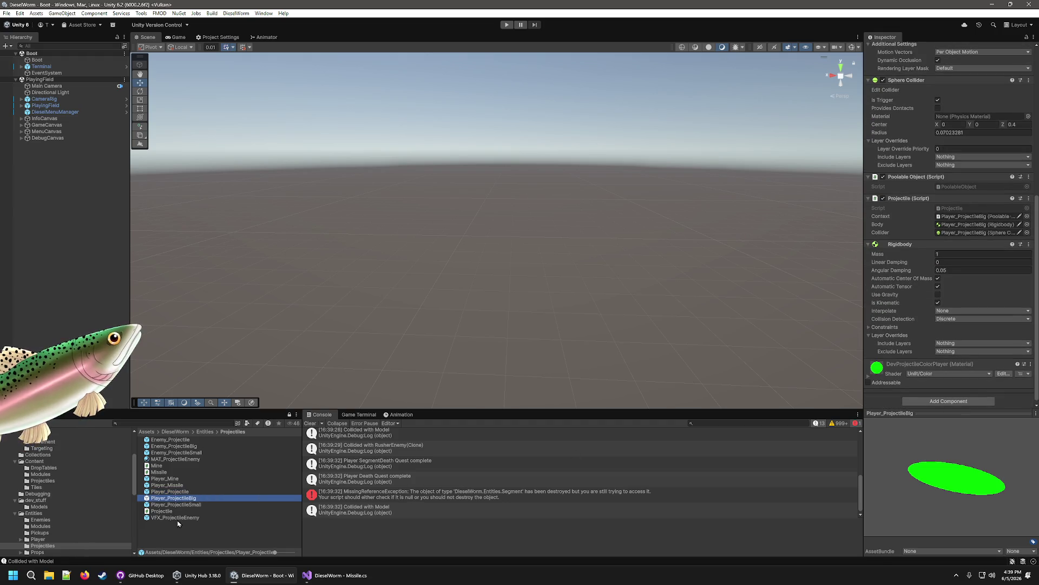
pyautogui.click(179, 518)
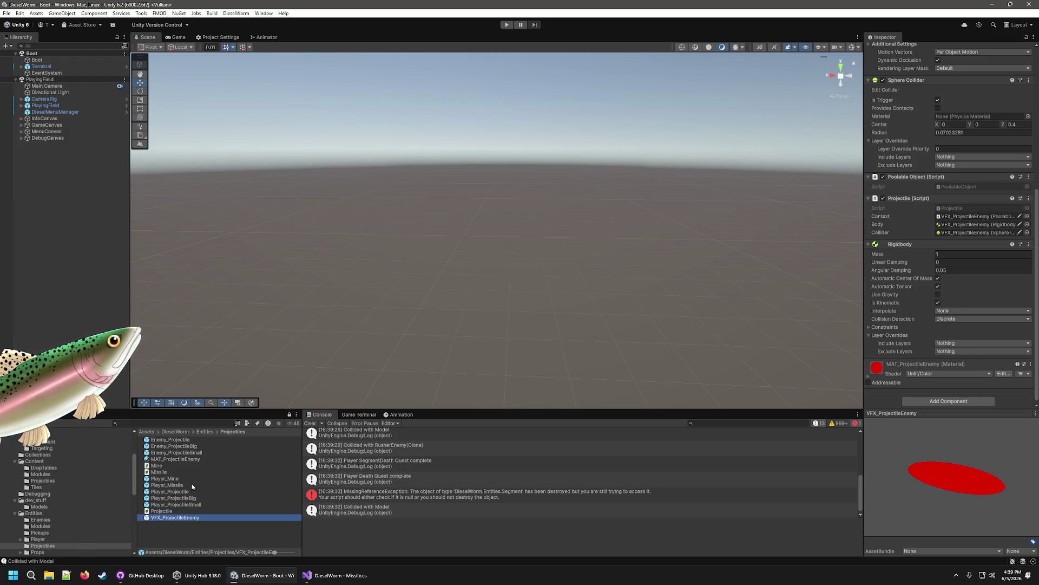
pyautogui.click(195, 453)
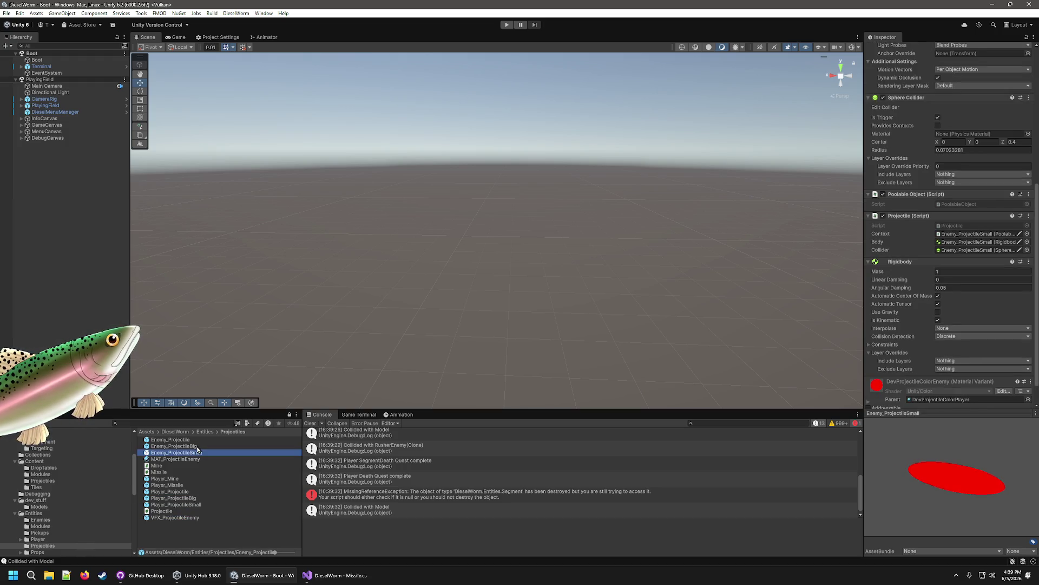
pyautogui.click(184, 479)
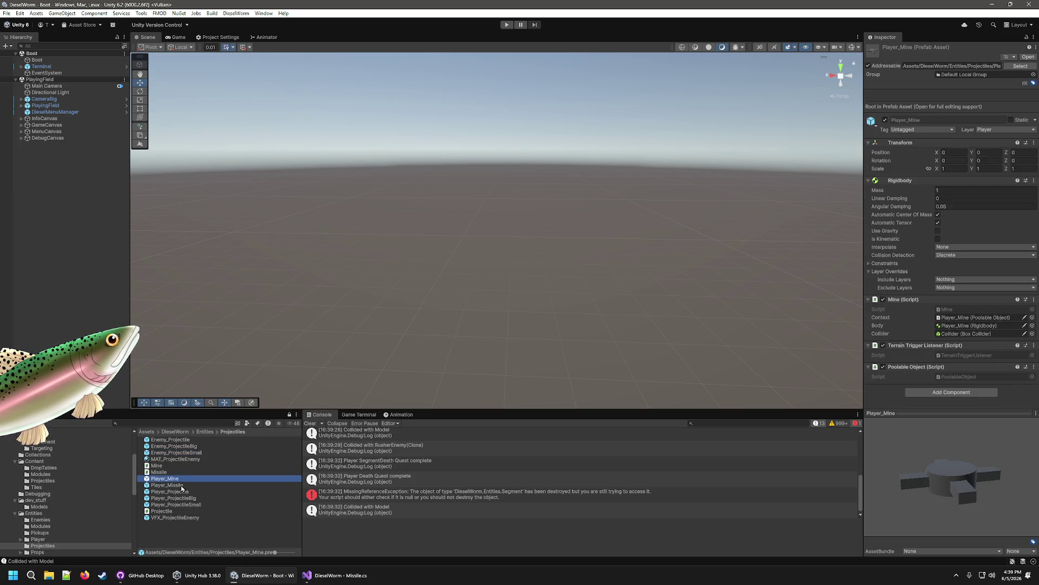
pyautogui.click(182, 486)
pyautogui.scroll(-3, 960, 352)
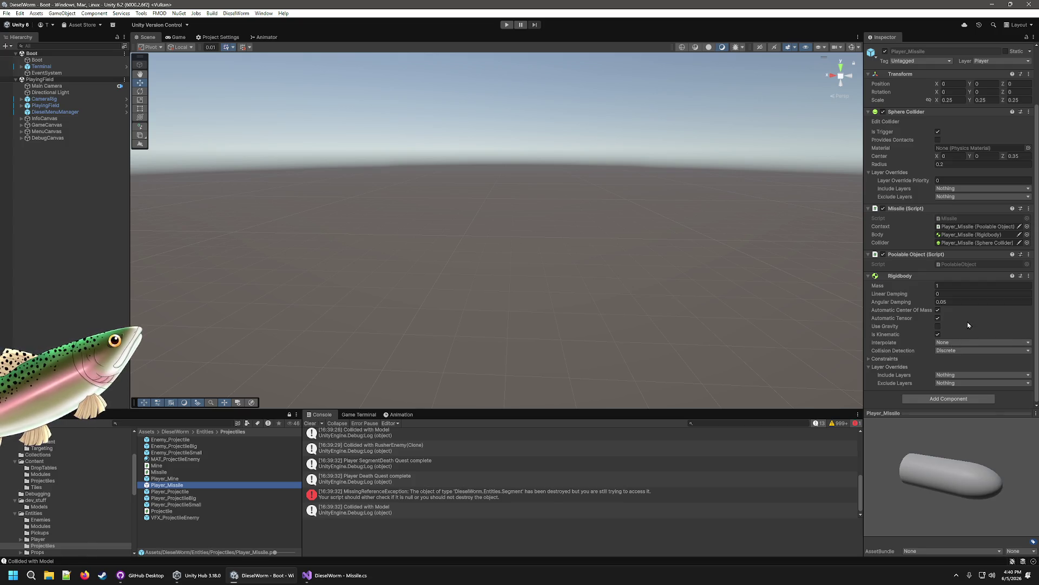
pyautogui.click(157, 479)
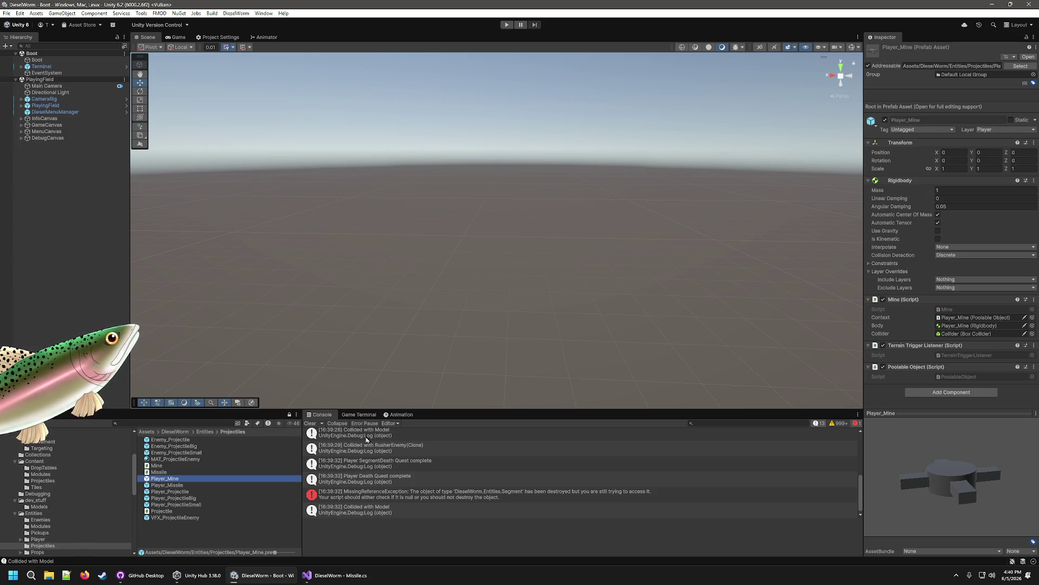
# Step: Turn off Is Kinematic on Player_Missile's Rigidbody and start a new playtest
pyautogui.click(165, 485)
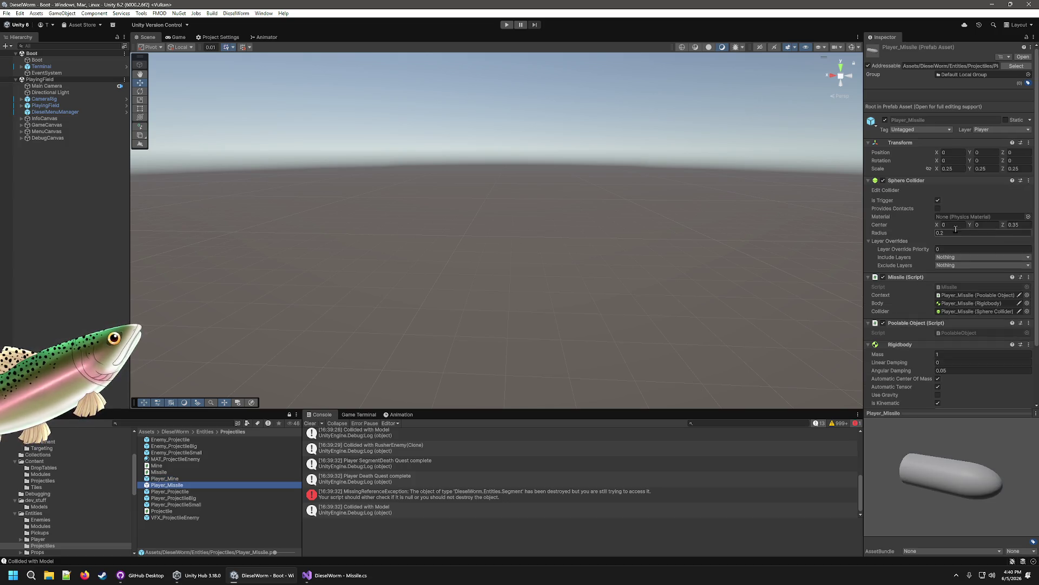
pyautogui.scroll(-2, 937, 381)
pyautogui.click(939, 360)
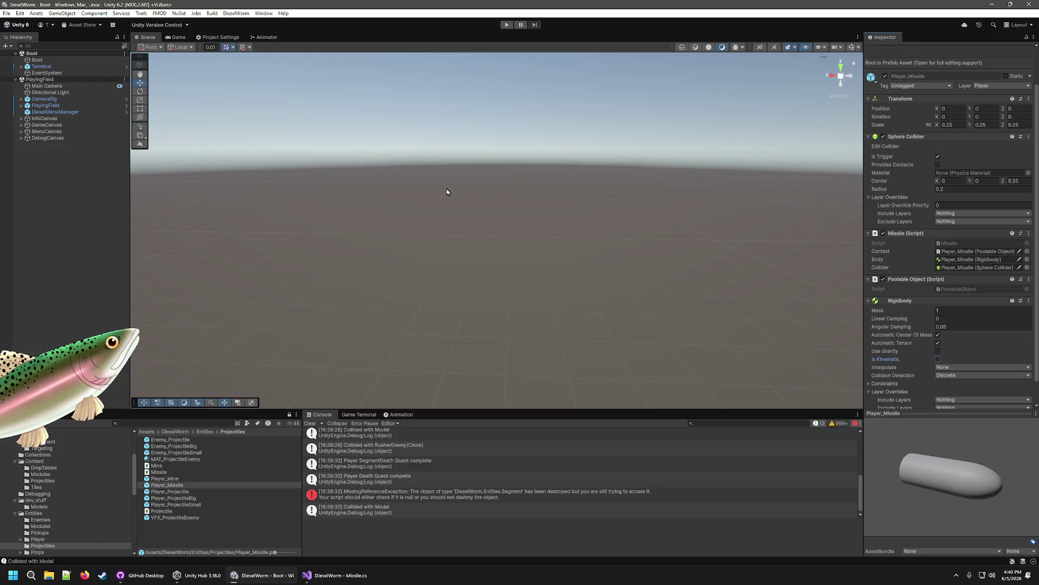
pyautogui.click(502, 499)
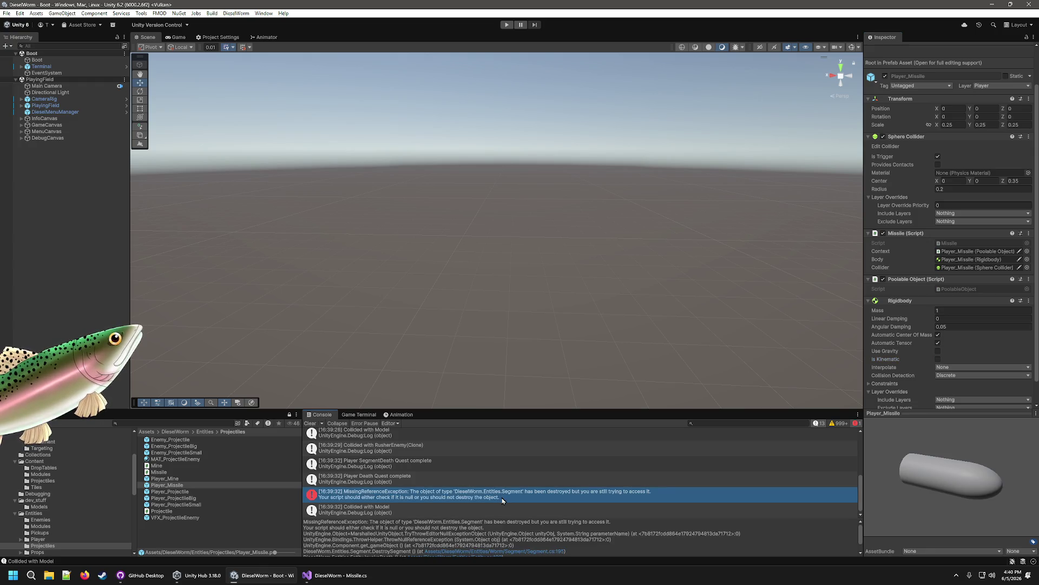
pyautogui.click(485, 196)
pyautogui.click(509, 27)
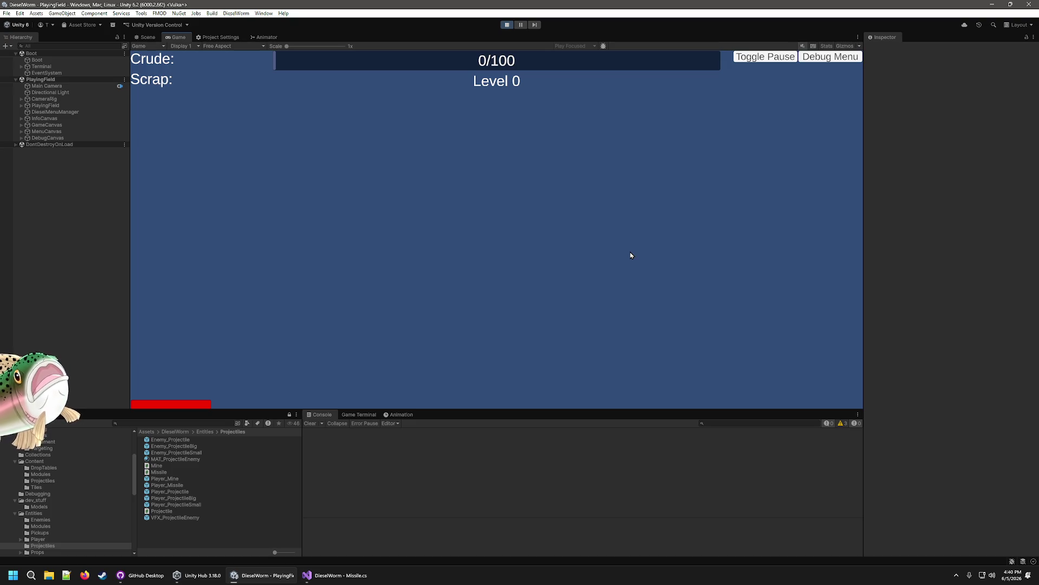
# Step: Use the debug menu to add crude three times and a missile launcher module to the worm, then keep playing
pyautogui.press('`')
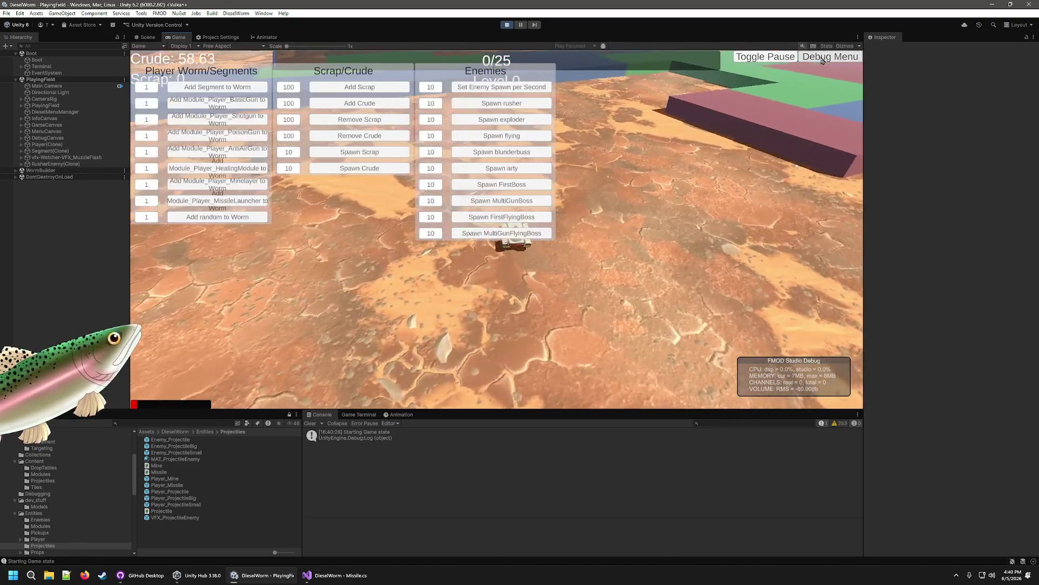
pyautogui.click(360, 103)
pyautogui.click(360, 103)
pyautogui.click(360, 103)
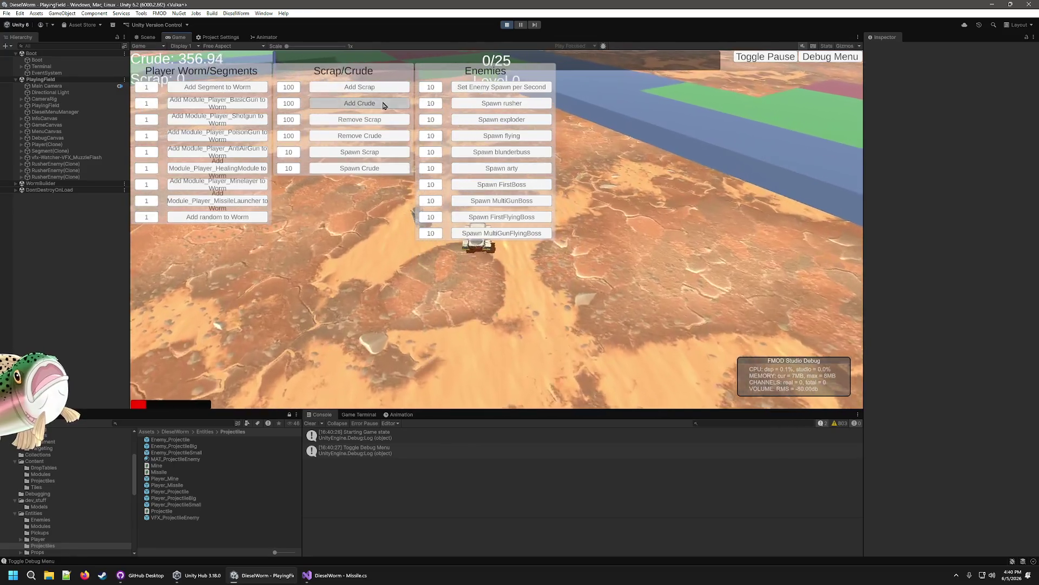
pyautogui.click(217, 204)
pyautogui.click(829, 57)
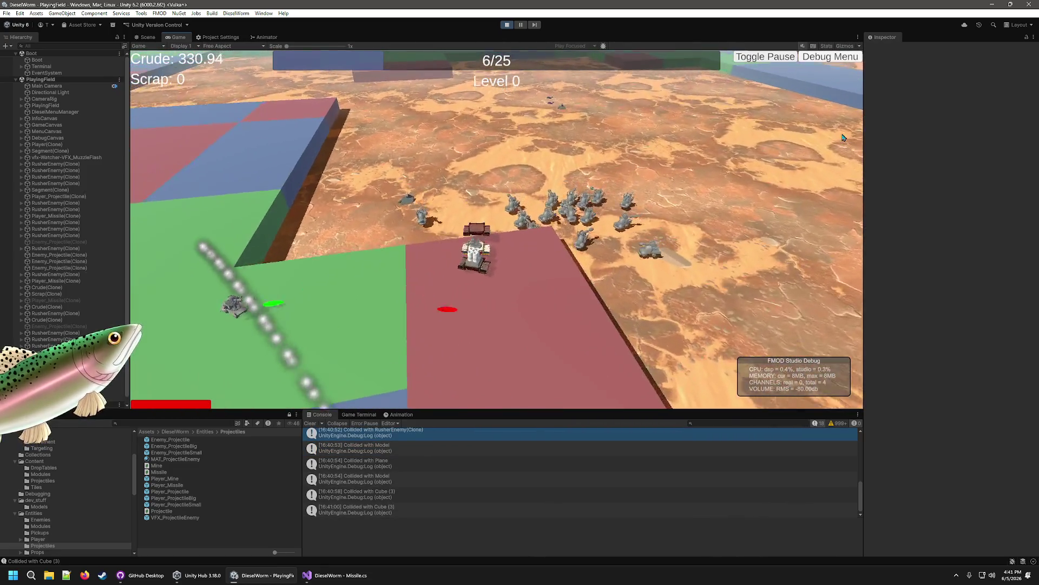
pyautogui.click(807, 60)
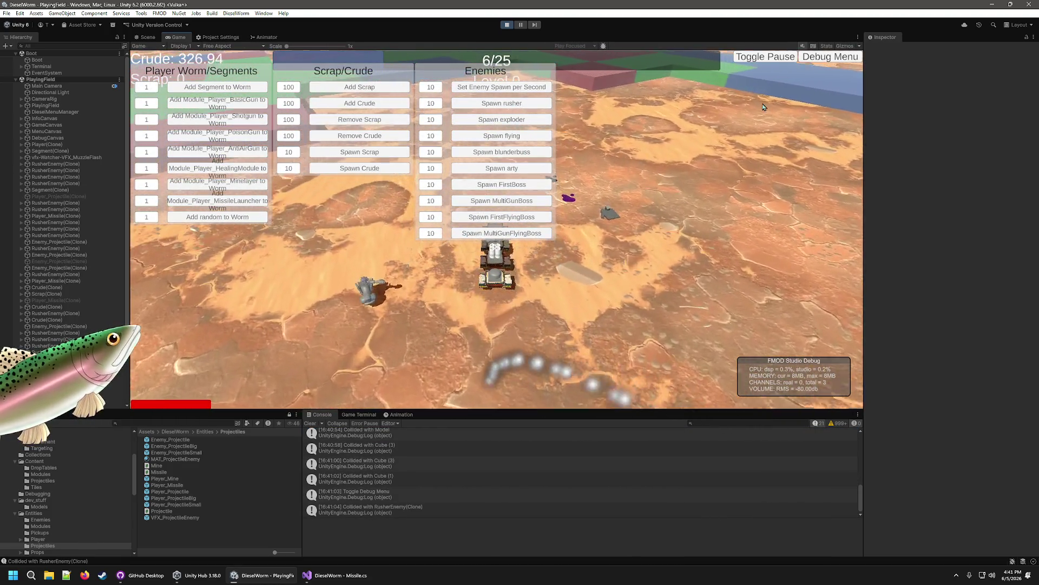
pyautogui.click(828, 57)
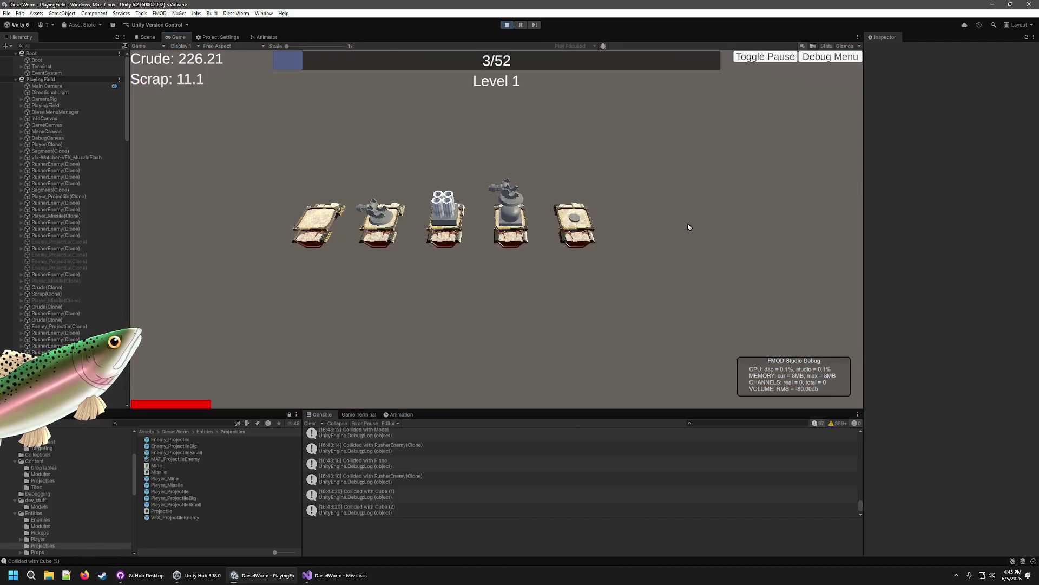
# Step: Resume the game into Level 1, then exit play mode
pyautogui.press('Tab')
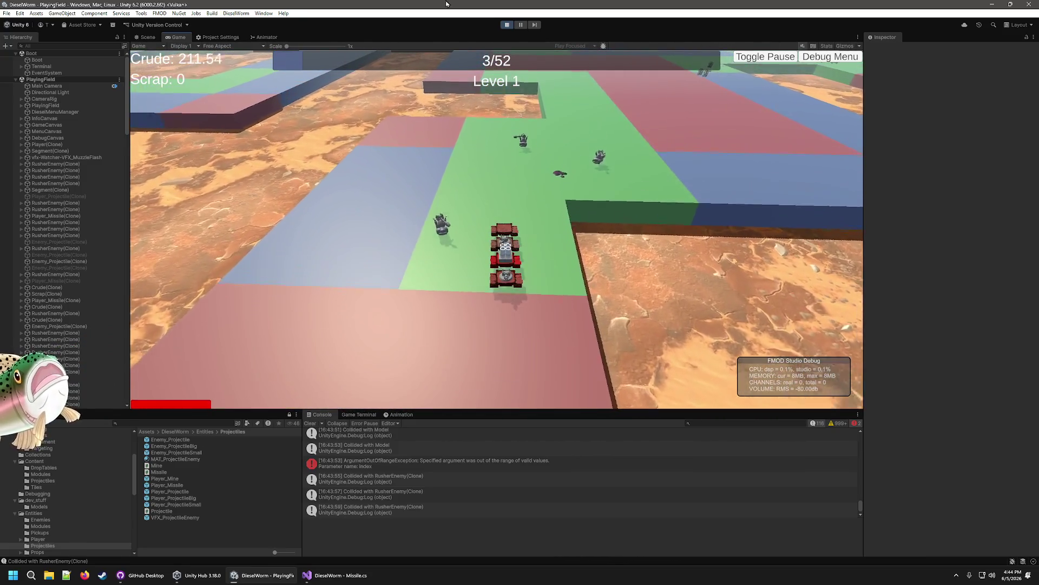
pyautogui.click(507, 26)
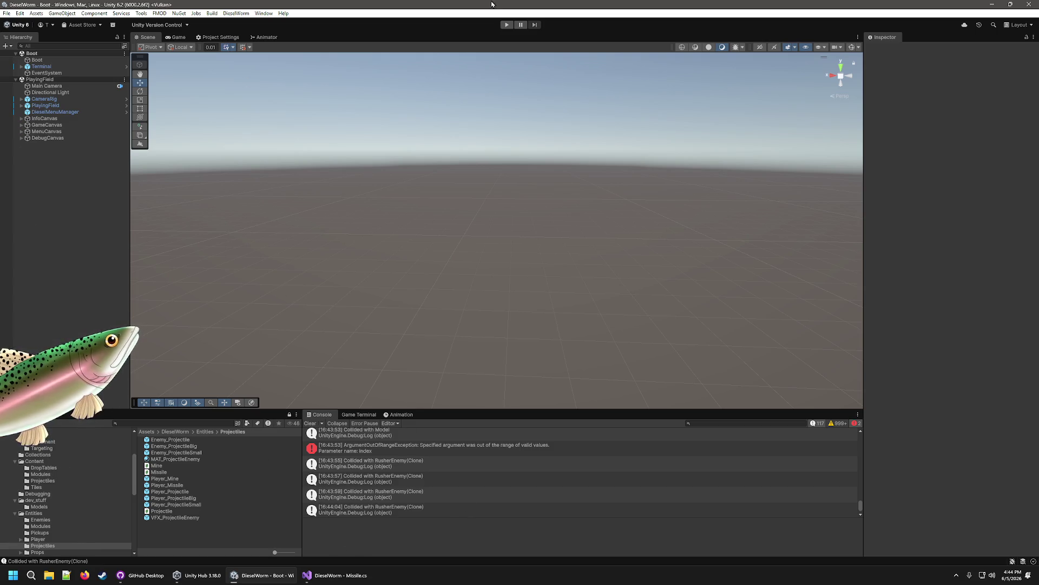
# Step: Restart the game and add extra crude twice through the debug menu
pyautogui.click(507, 25)
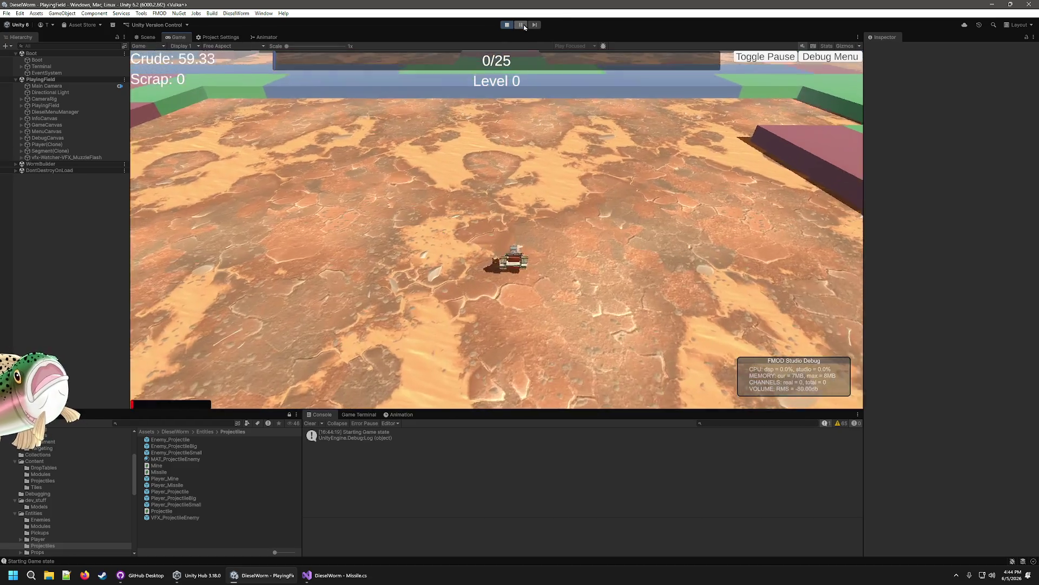
pyautogui.click(830, 56)
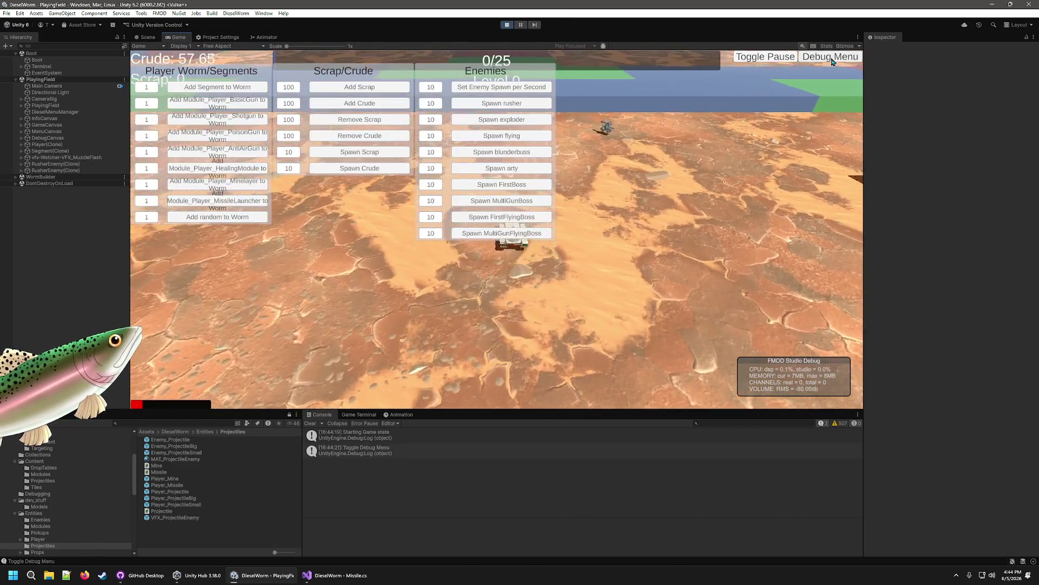
pyautogui.click(400, 103)
pyautogui.click(400, 103)
pyautogui.click(400, 104)
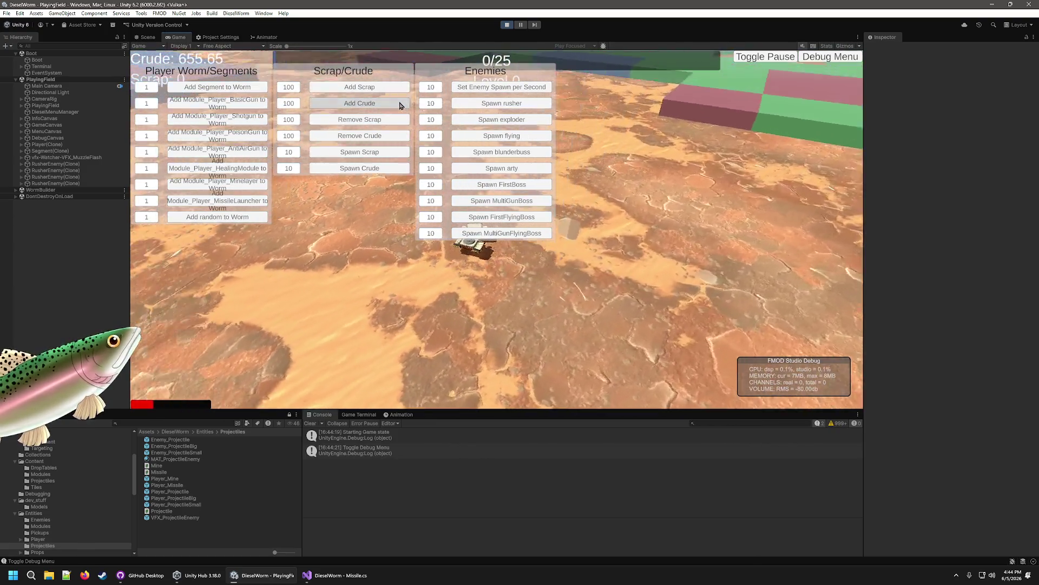
pyautogui.click(830, 57)
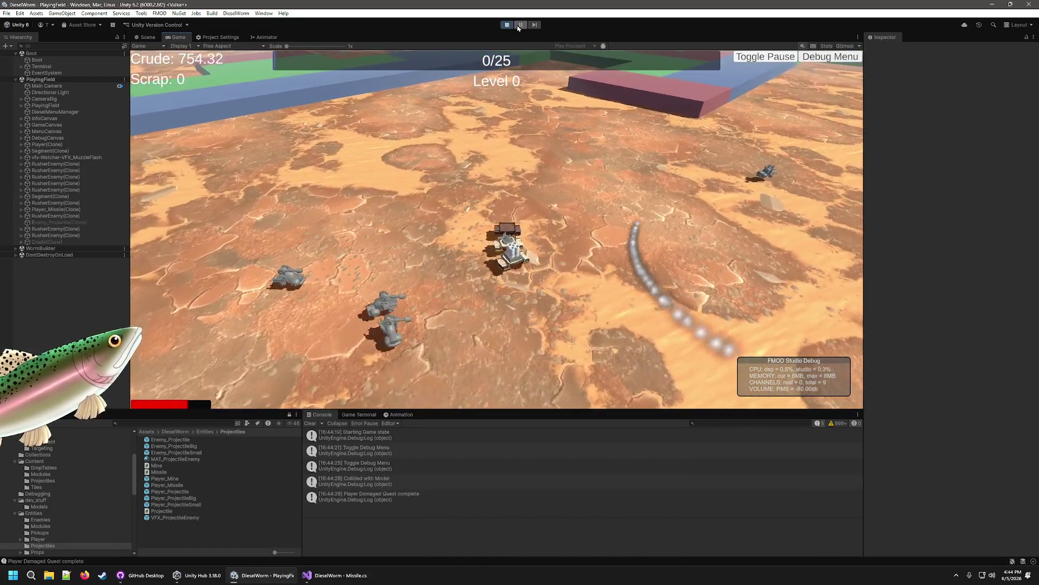
# Step: Pause the game, survey the desert level in the Scene view, and bring the Game view back
pyautogui.click(518, 27)
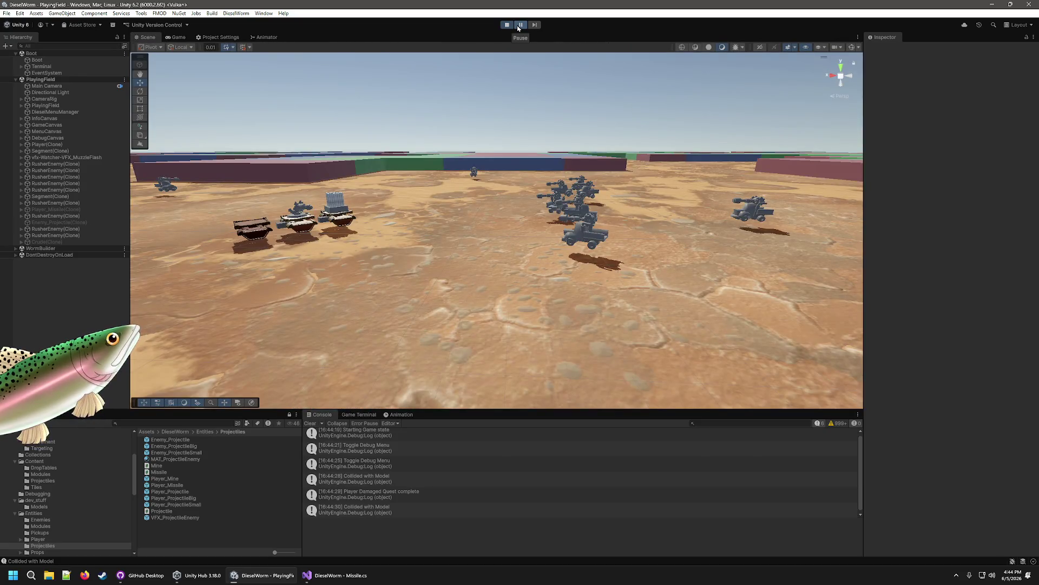
pyautogui.moveTo(530, 234)
pyautogui.mouseDown()
pyautogui.moveTo(714, 211)
pyautogui.moveTo(744, 115)
pyautogui.mouseUp()
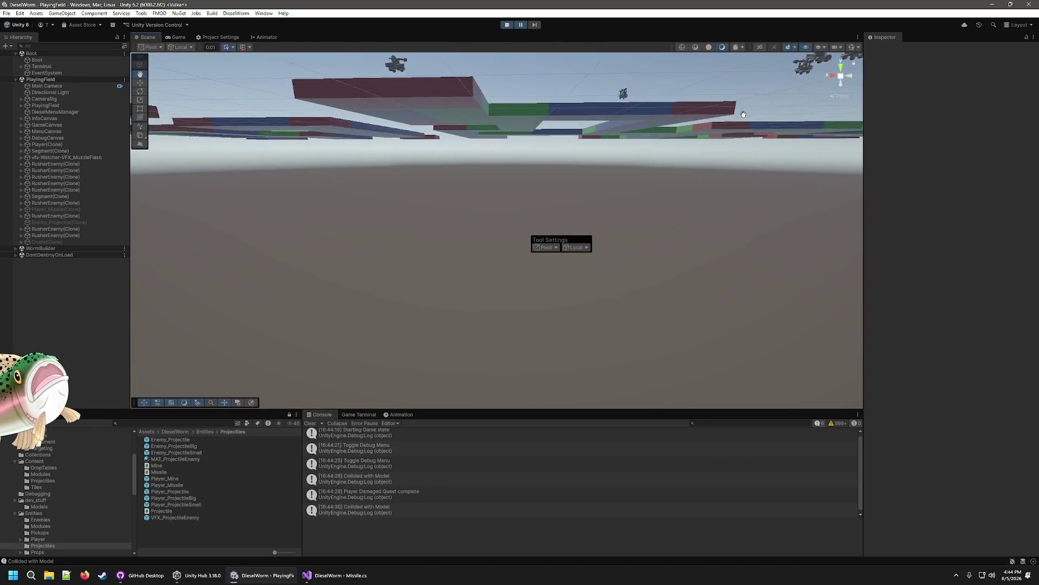
pyautogui.moveTo(706, 161)
pyautogui.mouseDown()
pyautogui.moveTo(639, 244)
pyautogui.moveTo(622, 301)
pyautogui.moveTo(657, 155)
pyautogui.moveTo(509, 178)
pyautogui.moveTo(507, 145)
pyautogui.moveTo(601, 176)
pyautogui.mouseUp()
pyautogui.press('w')
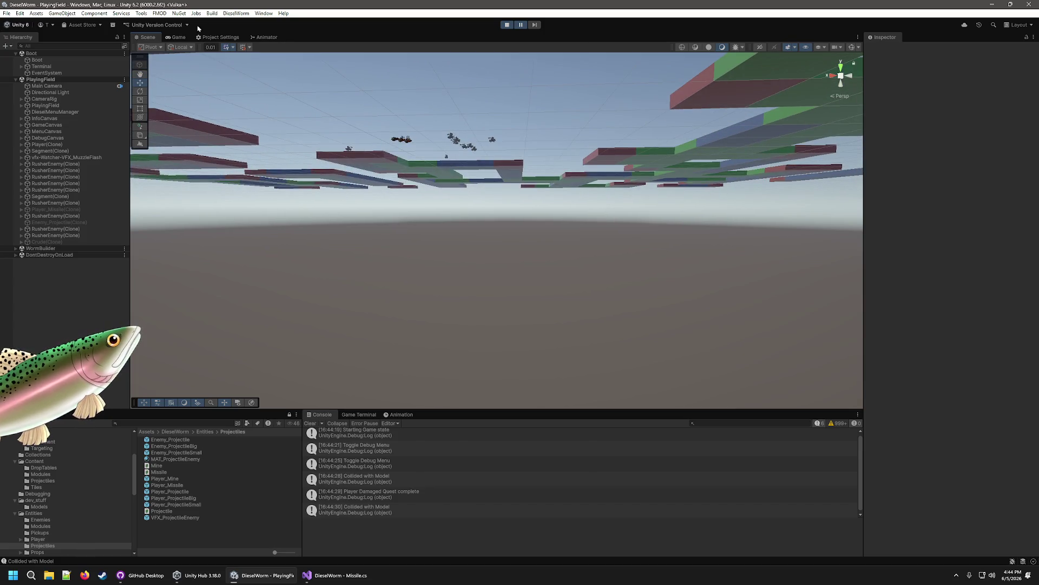
pyautogui.hotkey('ctrl', '2')
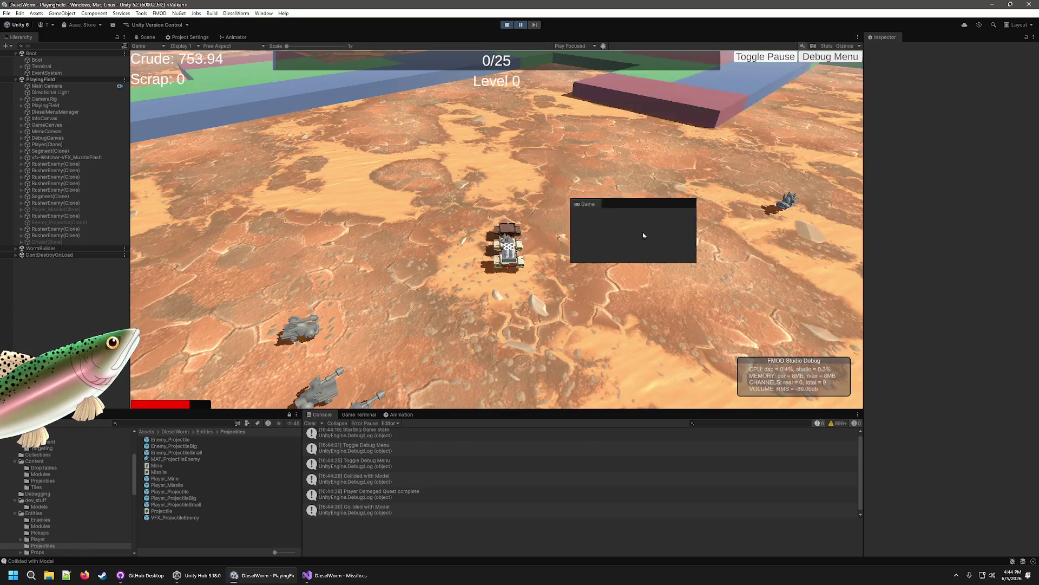
pyautogui.moveTo(851, 241); pyautogui.dragTo(851, 242)
# Step: Dock the Game view beside the Scene view, narrowing the Hierarchy and widening the Game panel
pyautogui.moveTo(618, 259)
pyautogui.mouseDown()
pyautogui.moveTo(417, 258)
pyautogui.moveTo(425, 258)
pyautogui.mouseUp()
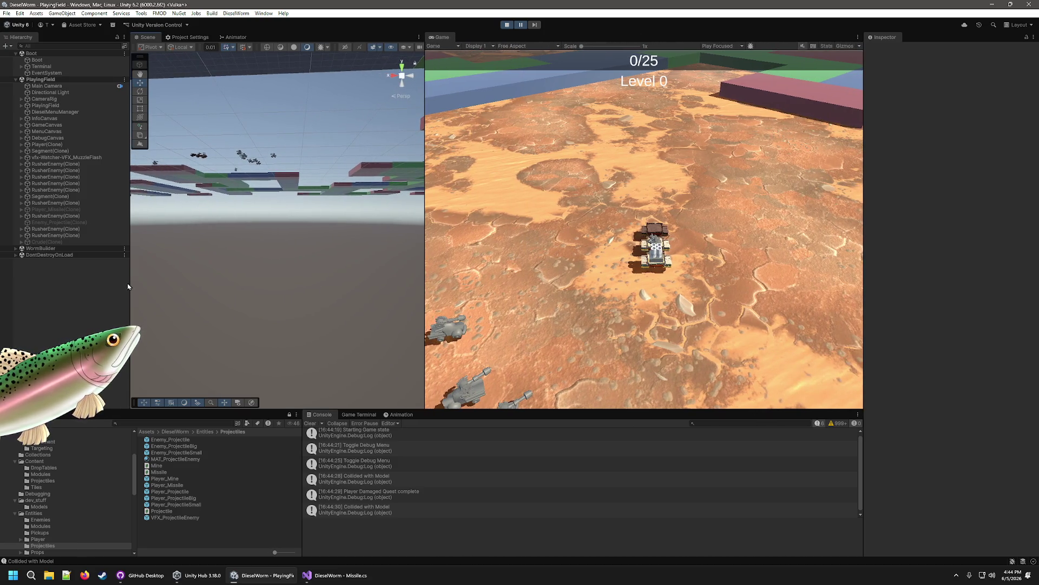
pyautogui.moveTo(130, 284); pyautogui.dragTo(101, 284)
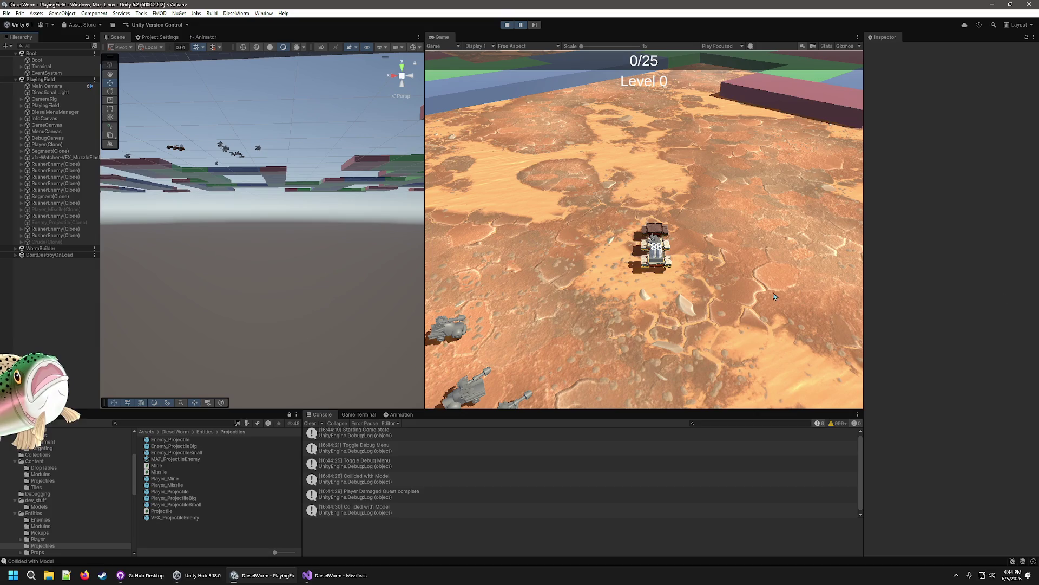
pyautogui.moveTo(863, 316); pyautogui.dragTo(906, 317)
pyautogui.moveTo(446, 274); pyautogui.dragTo(474, 275)
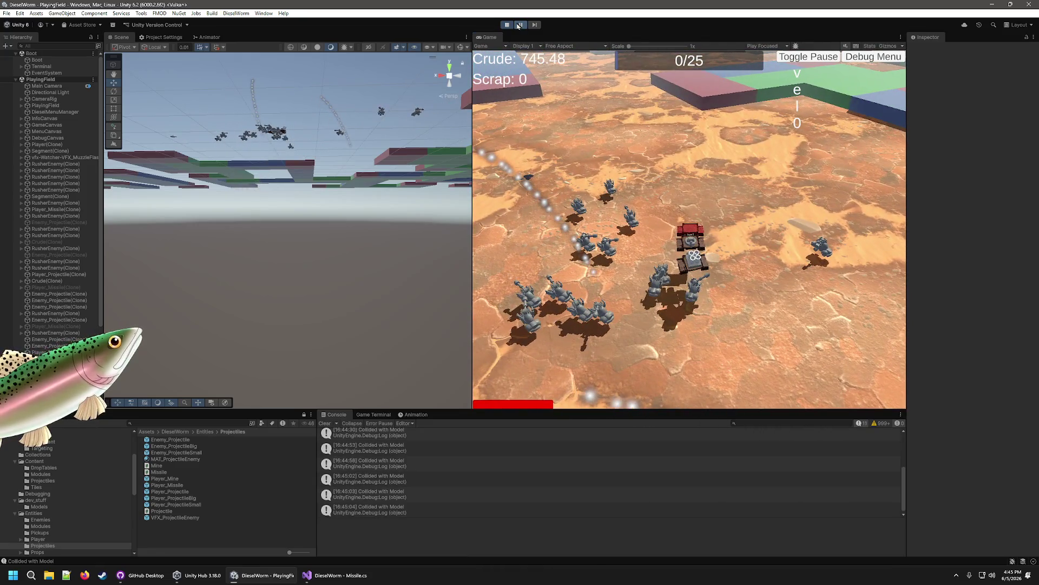
# Step: Select the missile trail's particle system and the ground plane it hits, then stop play mode
pyautogui.moveTo(195, 183)
pyautogui.mouseDown()
pyautogui.moveTo(302, 138)
pyautogui.moveTo(316, 182)
pyautogui.mouseUp()
pyautogui.click(315, 182)
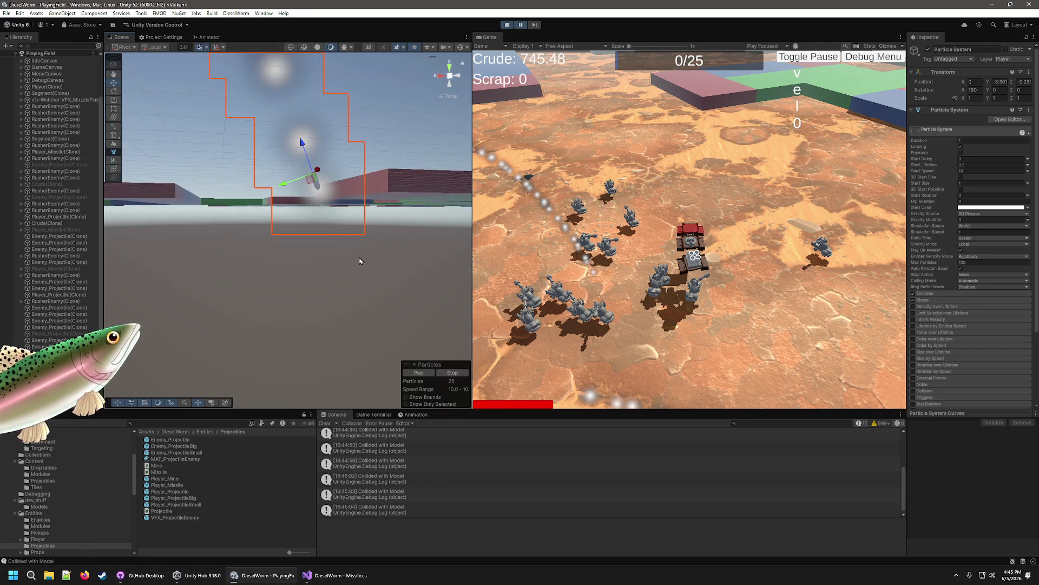
pyautogui.press('f')
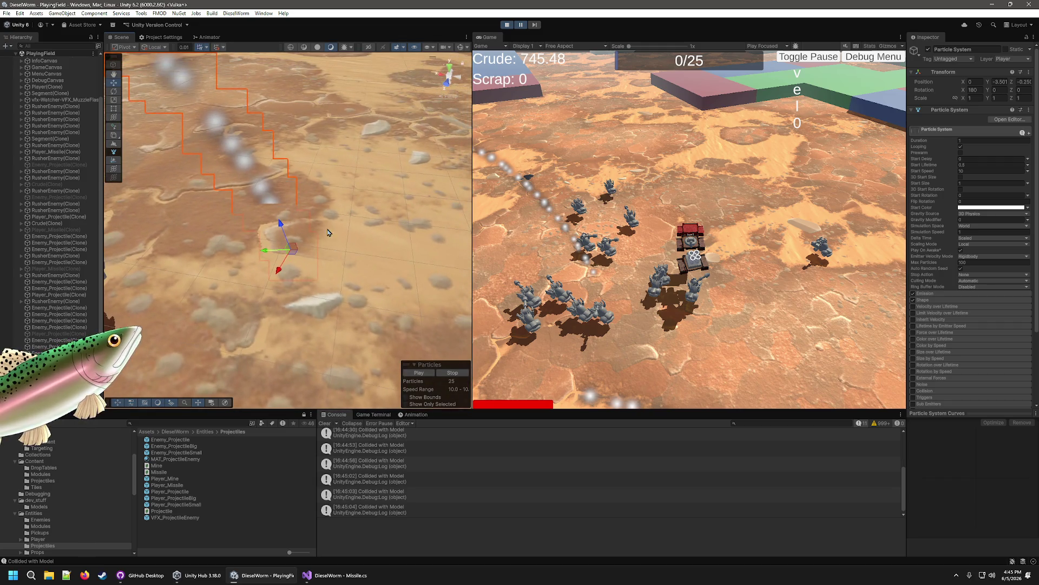
pyautogui.click(322, 214)
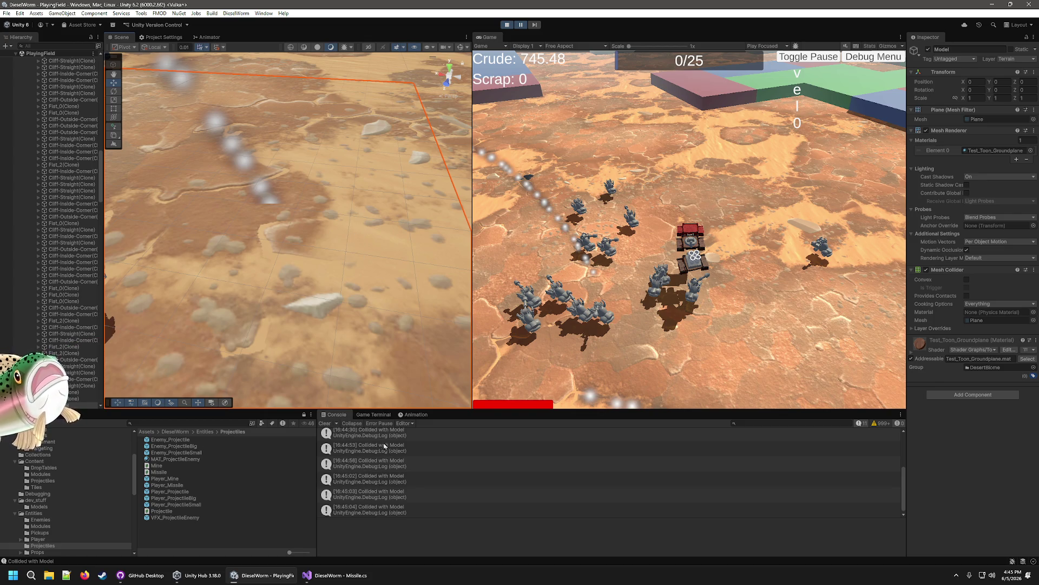
pyautogui.click(506, 26)
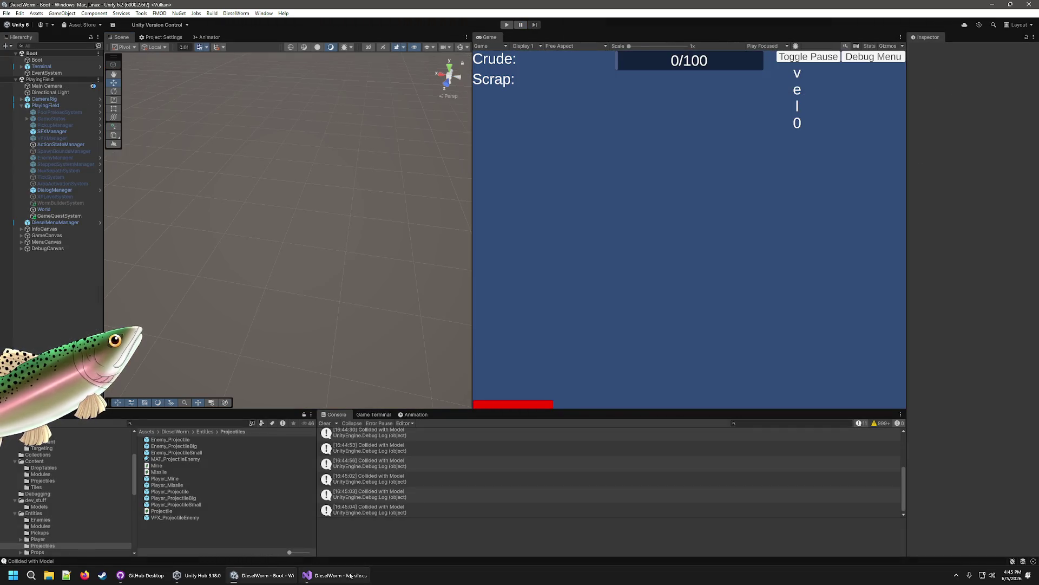
pyautogui.click(334, 575)
# Step: Review Missile.cs's collision handler and fix the TargetintStrategy typo to TargetingStrategy, then save
pyautogui.click(439, 411)
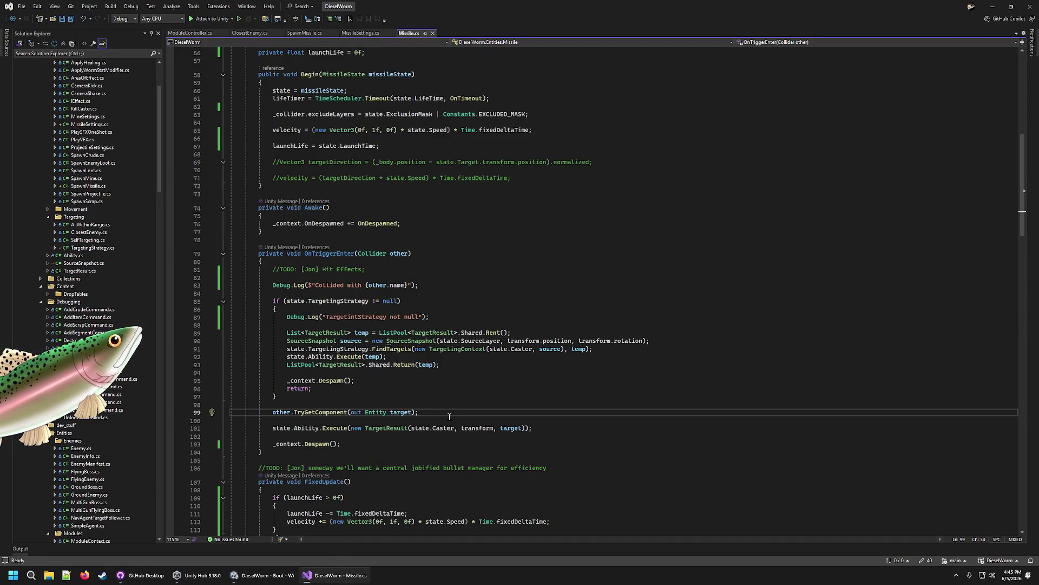
pyautogui.click(288, 444)
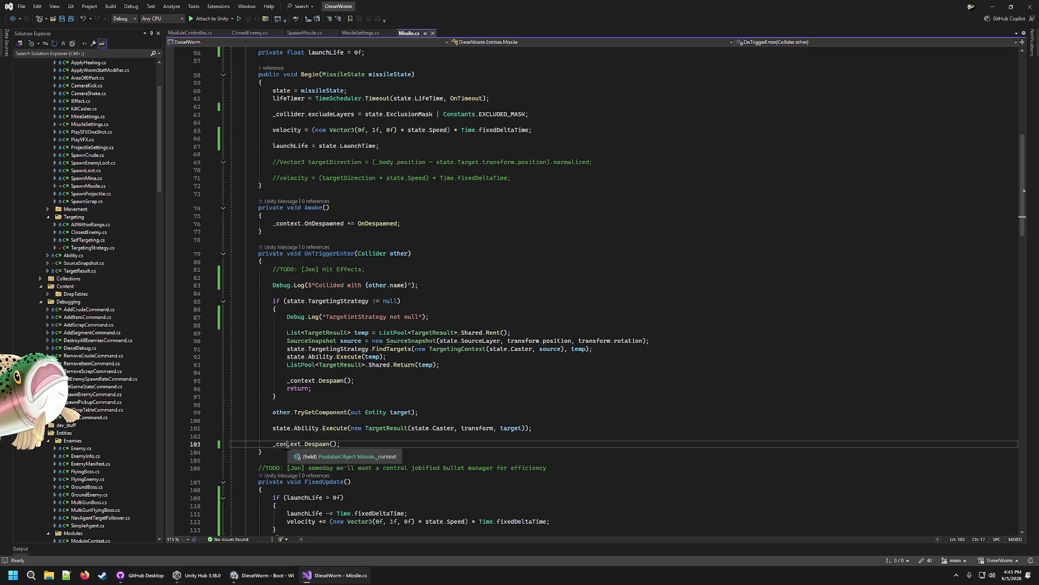
pyautogui.click(436, 359)
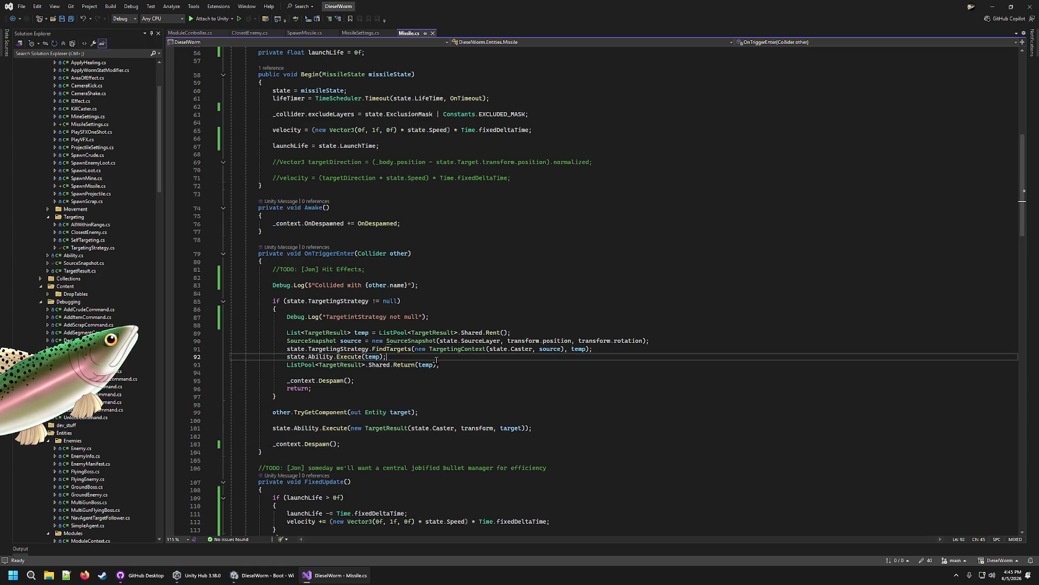
pyautogui.click(341, 427)
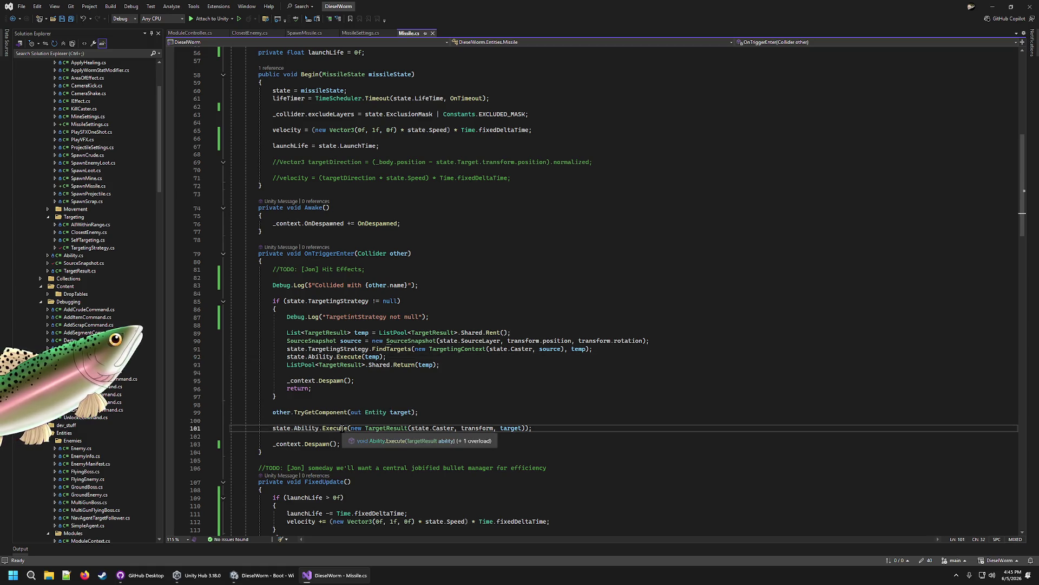
pyautogui.click(552, 428)
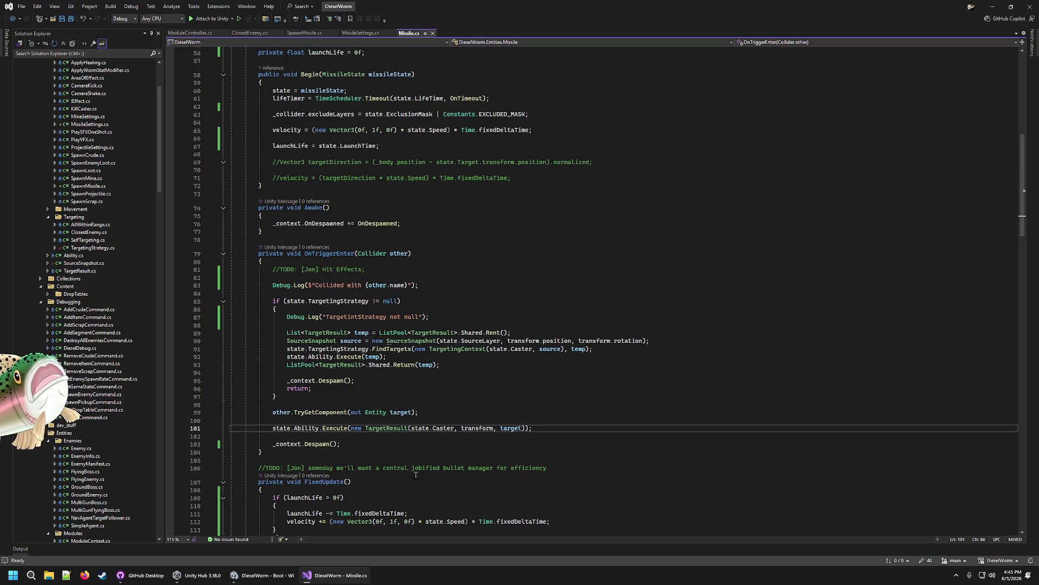
pyautogui.click(361, 445)
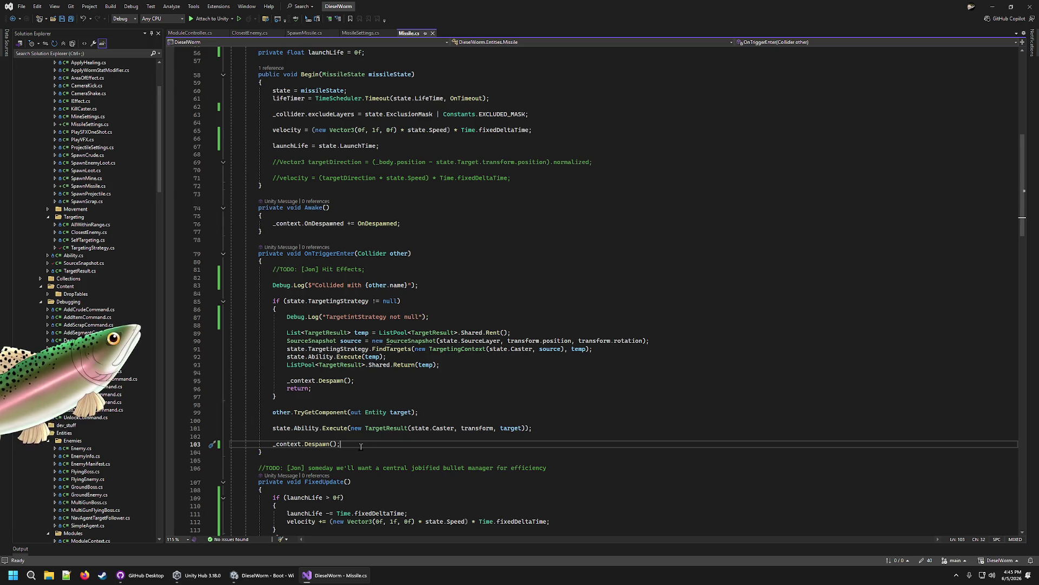
pyautogui.click(361, 318)
pyautogui.press('BackSpace')
pyautogui.write('g')
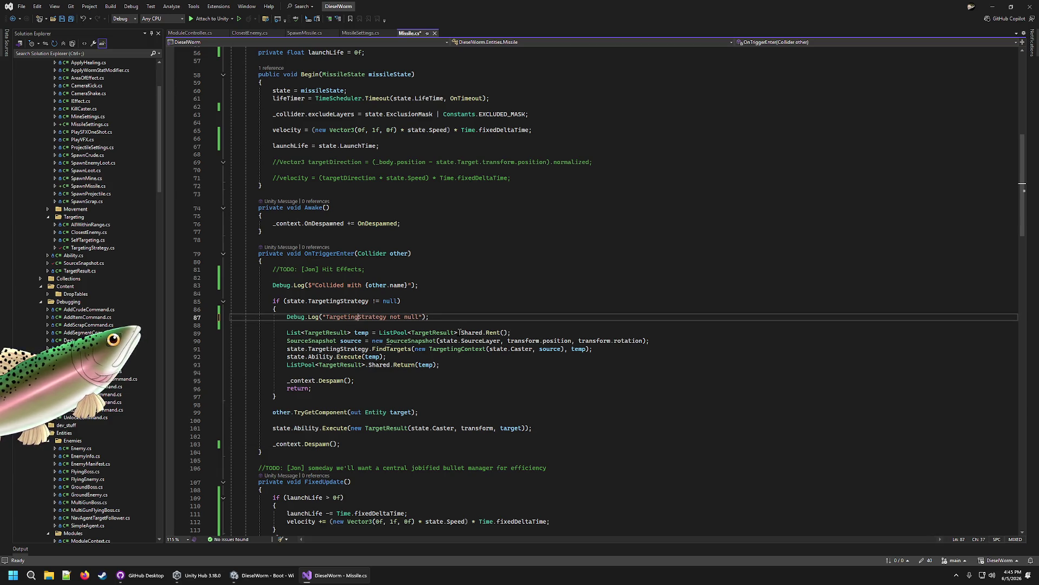
pyautogui.hotkey('ctrl', 's')
# Step: Delete the Debug.Log line in the targeting branch and bring up Mine.cs for comparison
pyautogui.click(467, 301)
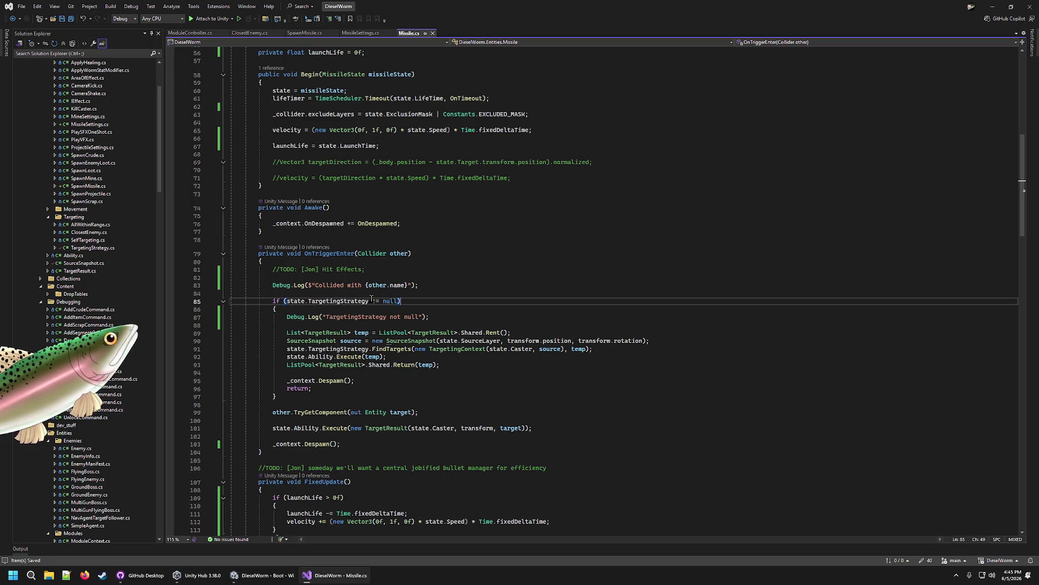
pyautogui.moveTo(414, 324)
pyautogui.mouseDown()
pyautogui.moveTo(401, 326)
pyautogui.moveTo(423, 305)
pyautogui.mouseUp()
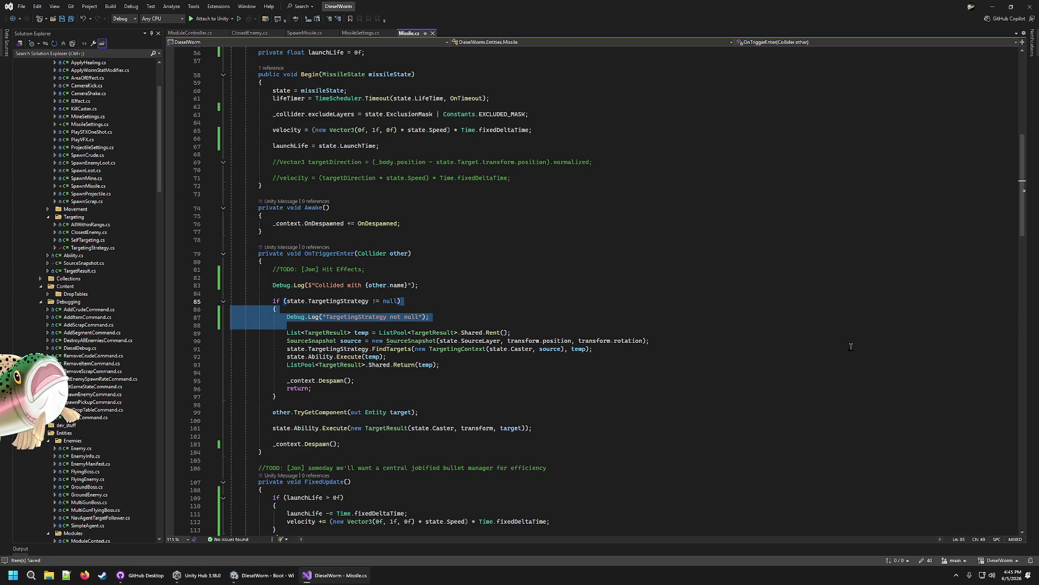
pyautogui.hotkey('shift', 'Down')
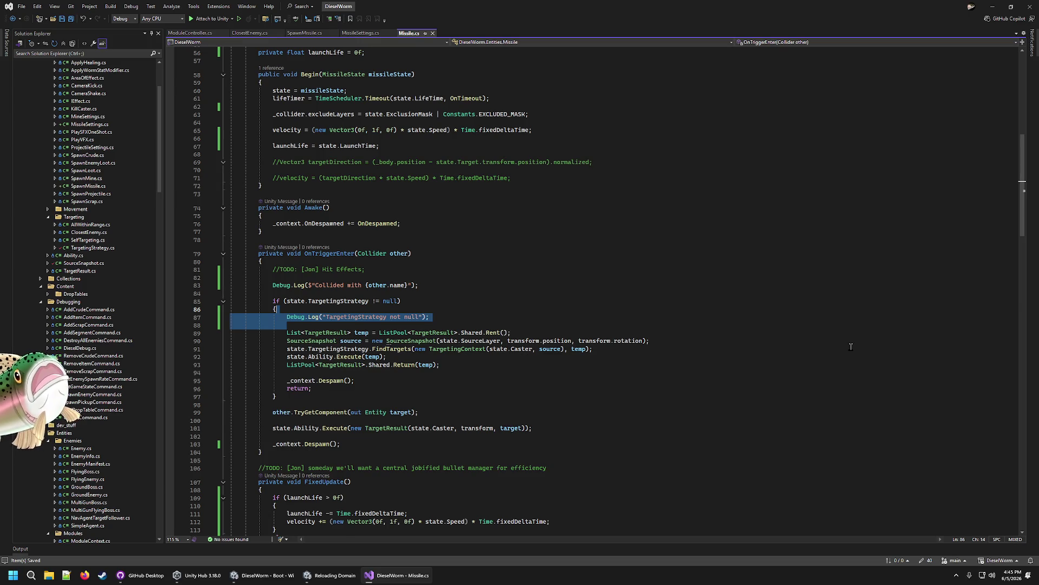
pyautogui.press('Delete')
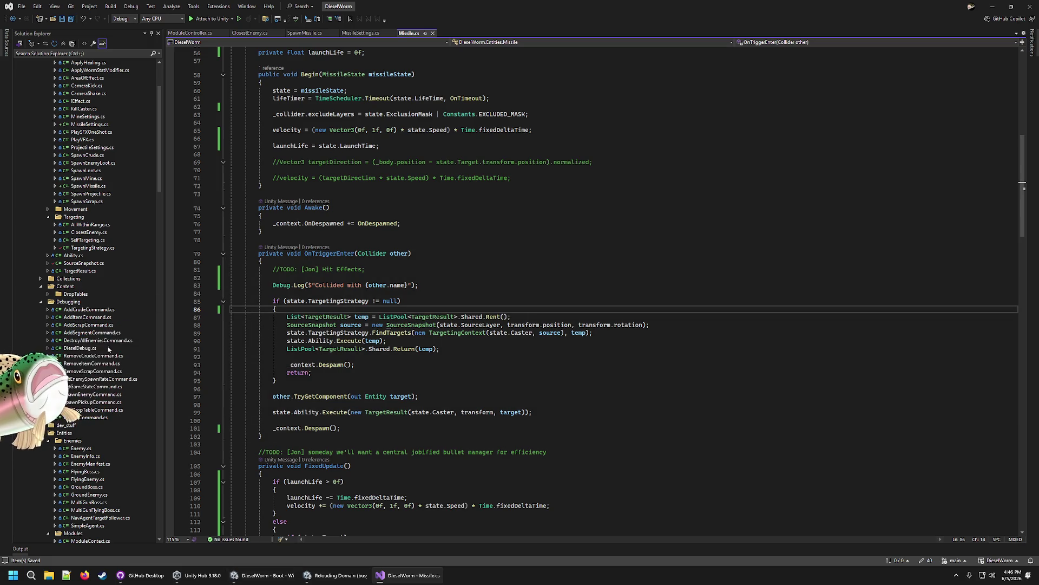
pyautogui.scroll(-10, 108, 348)
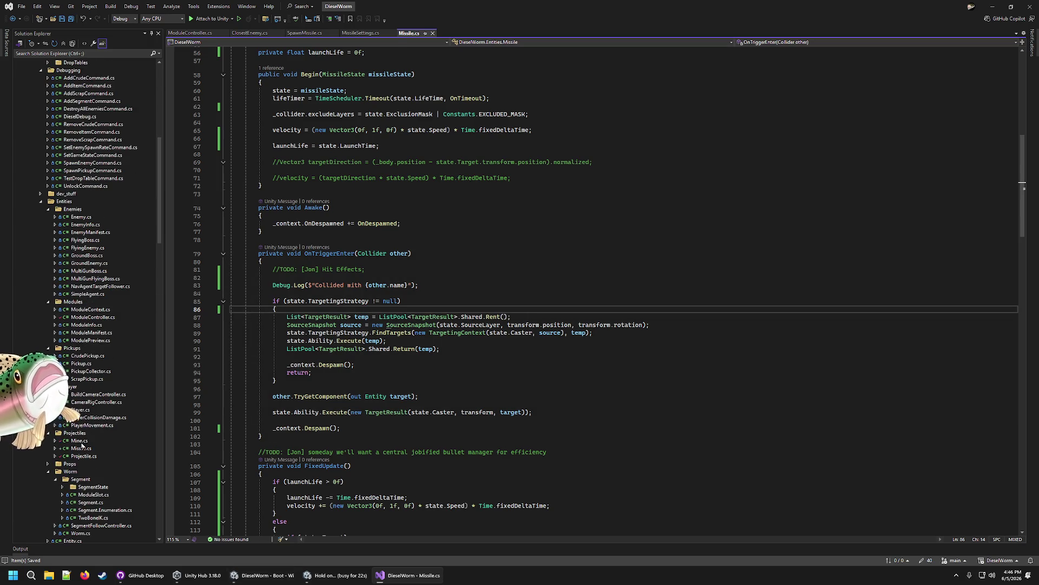
pyautogui.click(80, 442)
# Step: Copy Mine.cs's terrain/obstacle layer check into Missile.cs's OnTriggerEnter
pyautogui.scroll(-17, 513, 248)
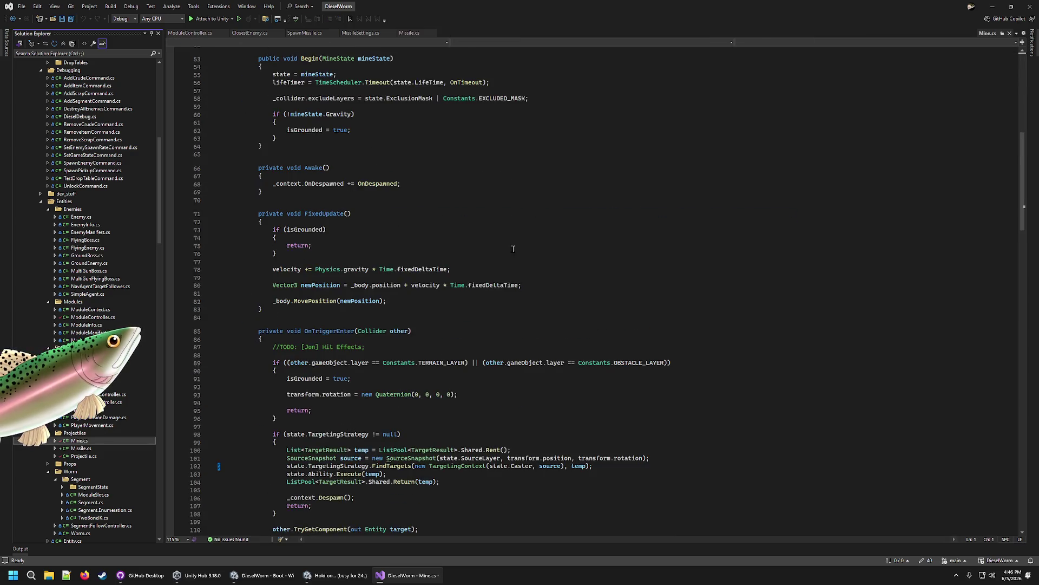
pyautogui.scroll(-4, 513, 248)
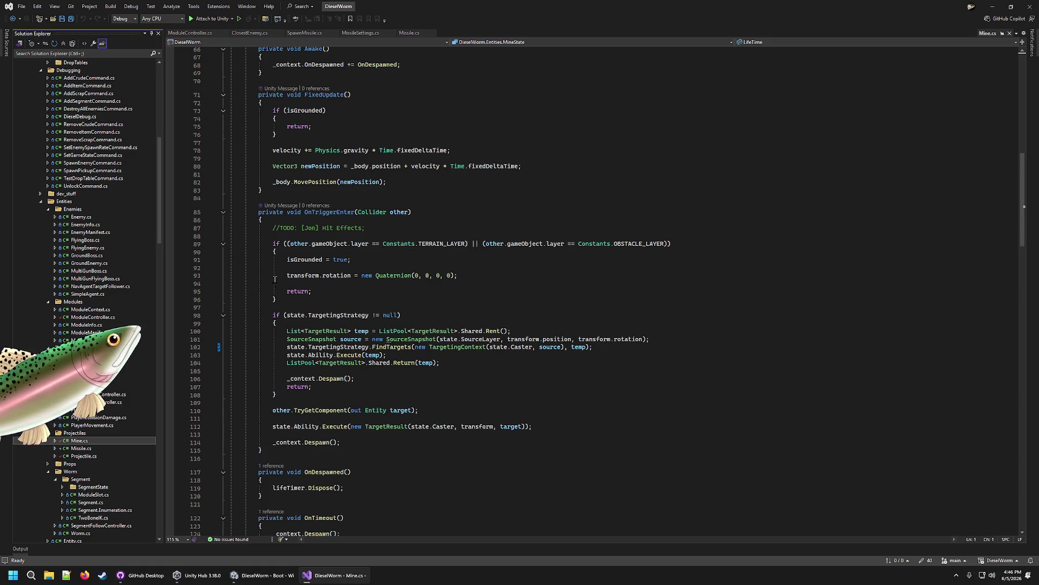
pyautogui.moveTo(274, 244); pyautogui.dragTo(696, 246)
pyautogui.hotkey('ctrl', 'c')
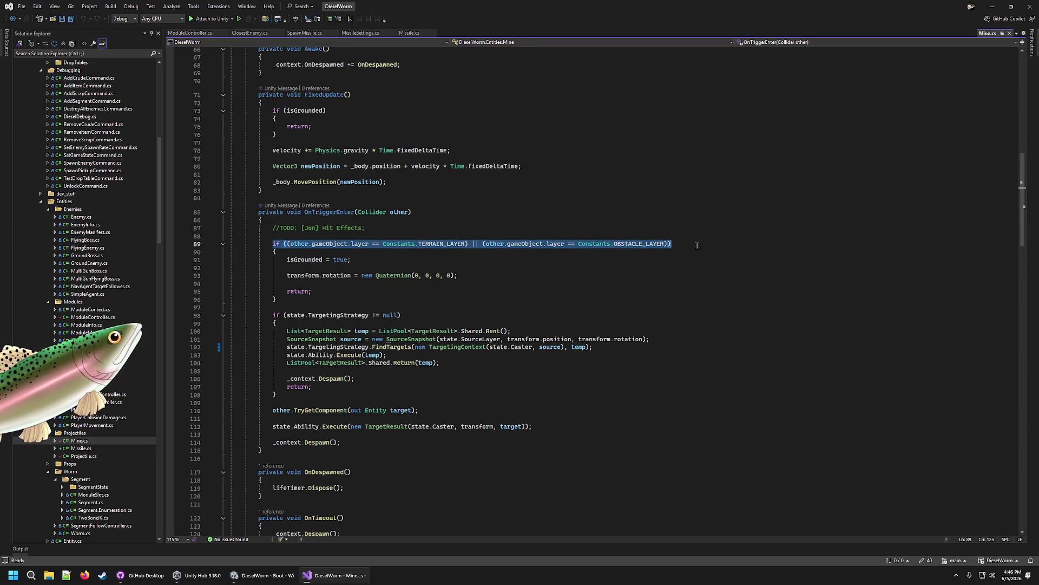
pyautogui.click(409, 34)
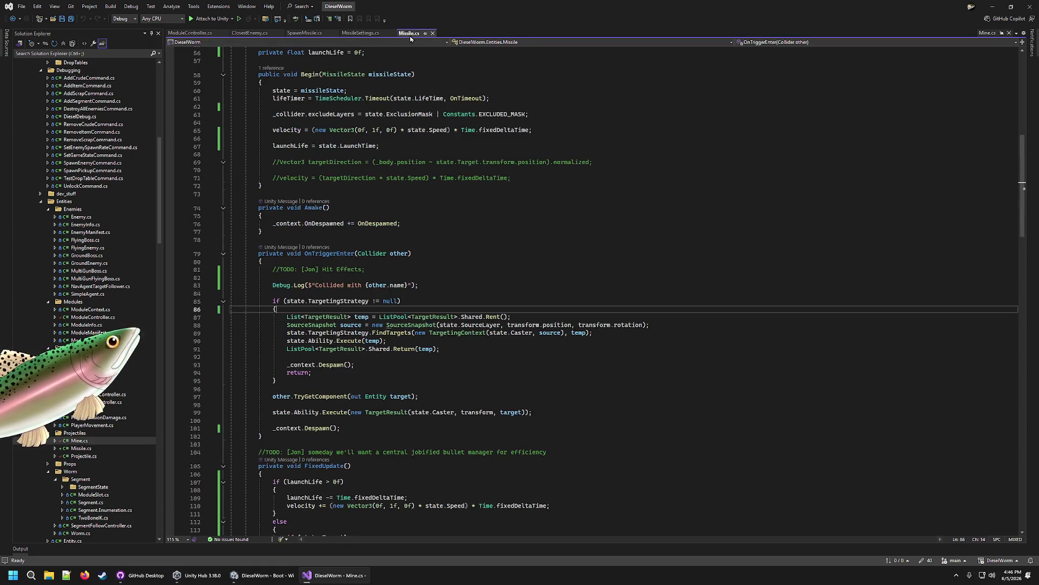
pyautogui.click(454, 284)
pyautogui.press('Return')
pyautogui.hotkey('ctrl', 'v')
pyautogui.hotkey('shift', 'Tab')
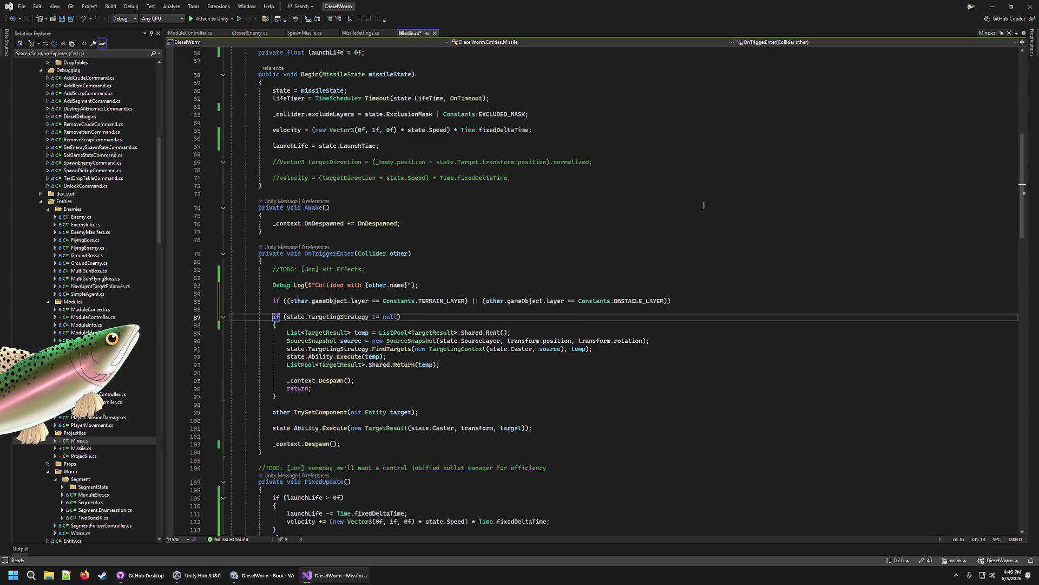
pyautogui.press('Up')
pyautogui.press('Return')
pyautogui.press('Up')
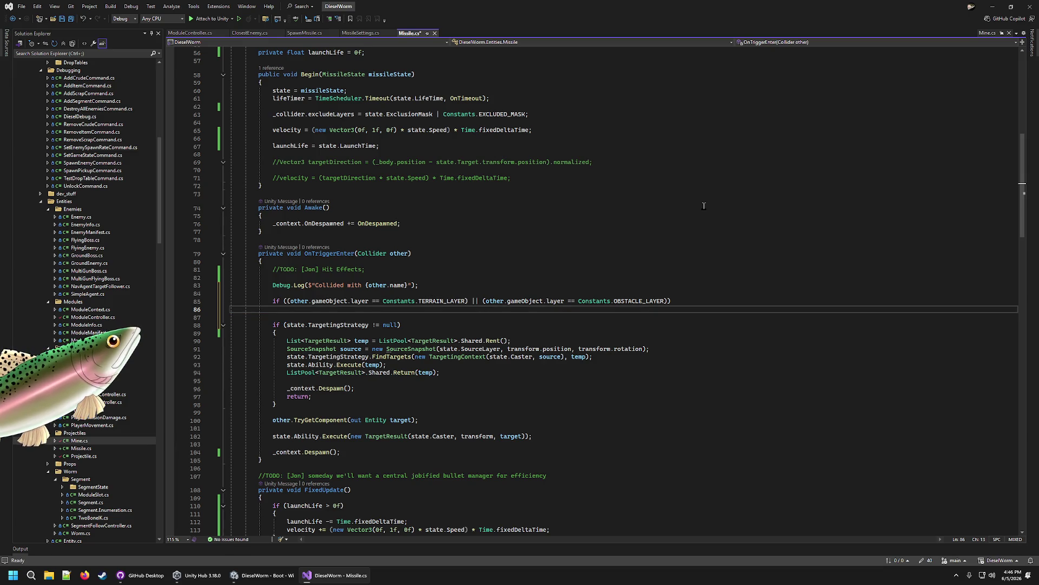
# Step: Give the layer check a braced block logging "Collided with terrain", save Missile.cs, and return to Unity
pyautogui.press('Return')
pyautogui.write('{')
pyautogui.press('Return')
pyautogui.press('Up')
pyautogui.press('Up')
pyautogui.hotkey('shift', 'Up')
pyautogui.hotkey('shift', 'End')
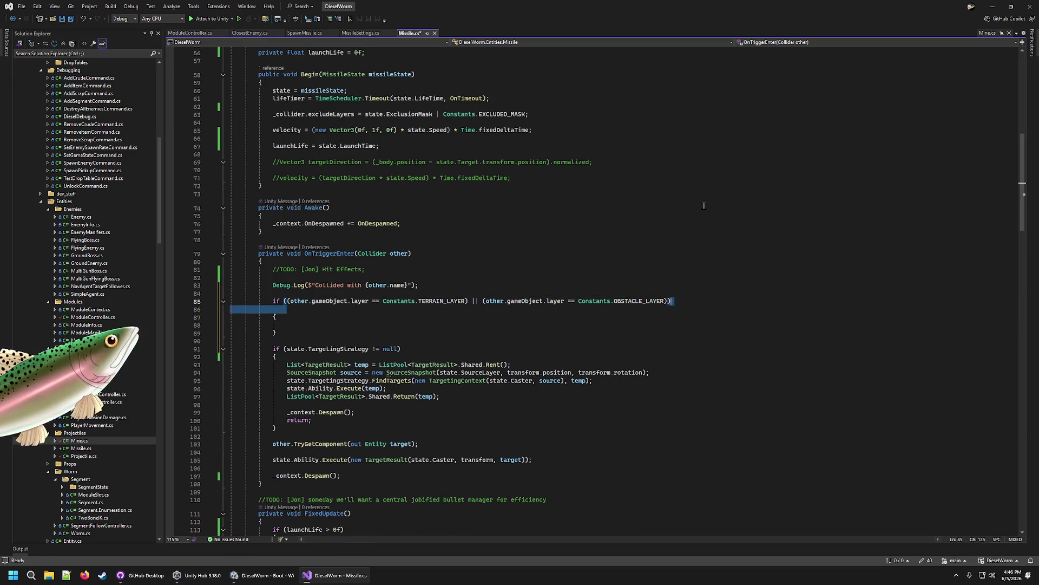
pyautogui.press('Delete')
pyautogui.press('Down')
pyautogui.press('Down')
pyautogui.write('Debu')
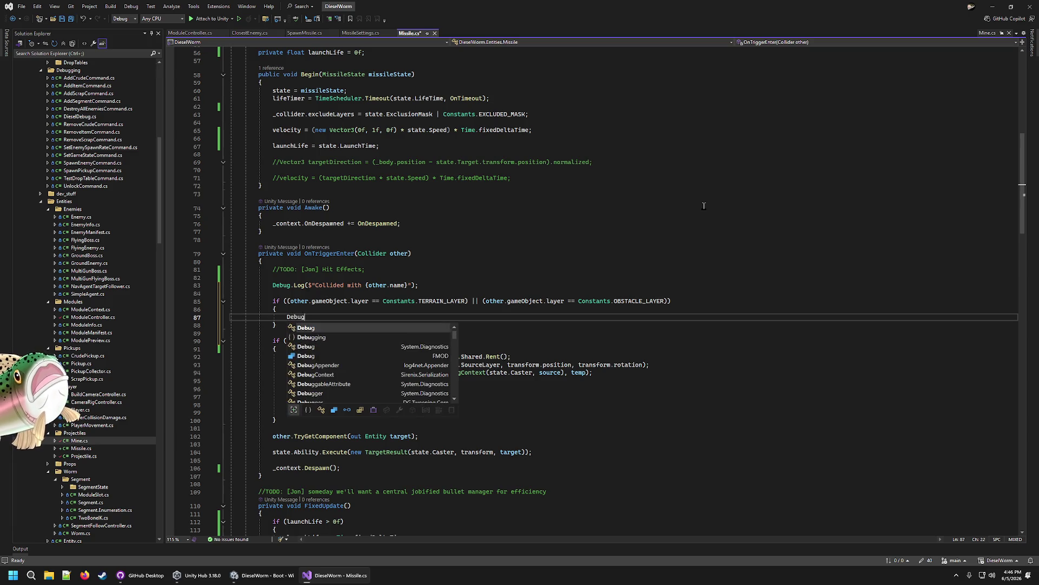
pyautogui.write('g.Log("')
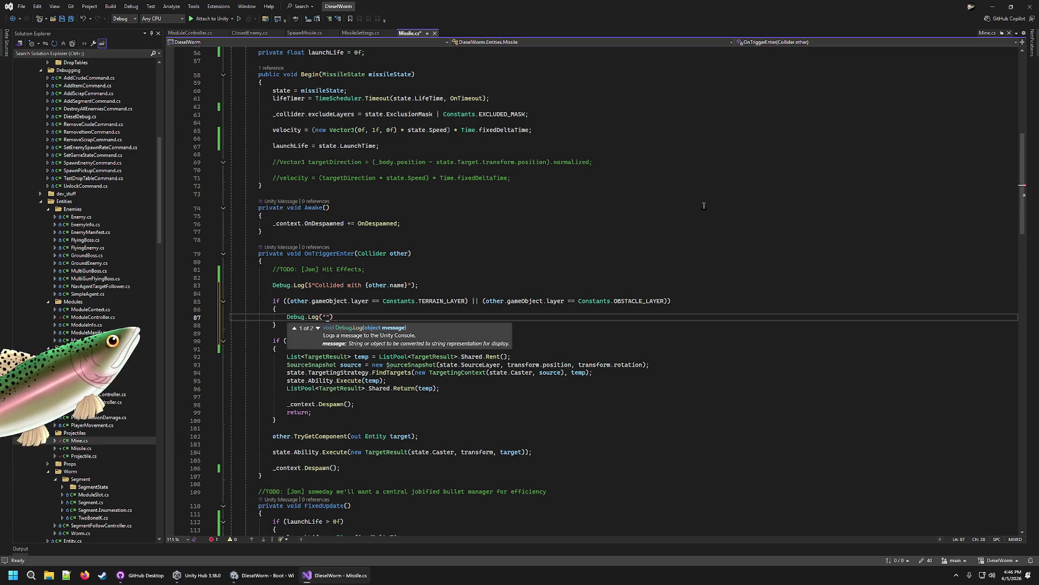
pyautogui.write('Collided with terrain')
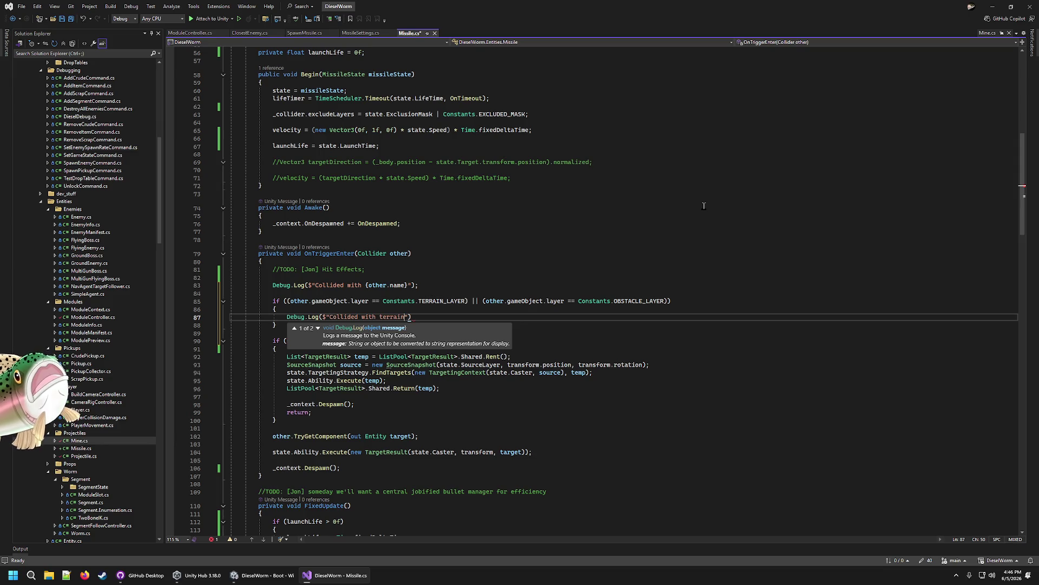
pyautogui.write(');')
pyautogui.press('Return')
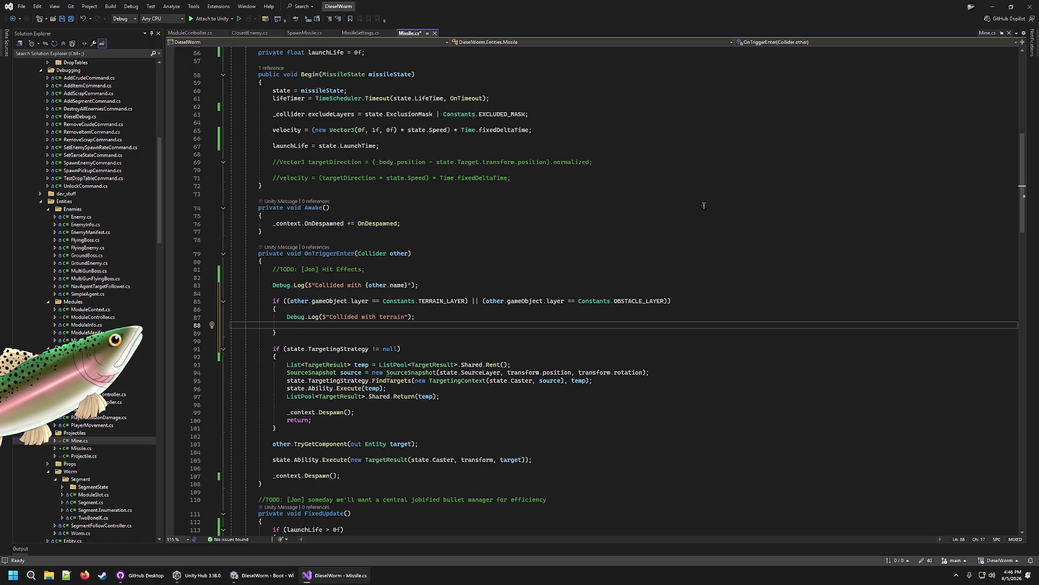
pyautogui.hotkey('ctrl', 'z')
pyautogui.hotkey('ctrl', 's')
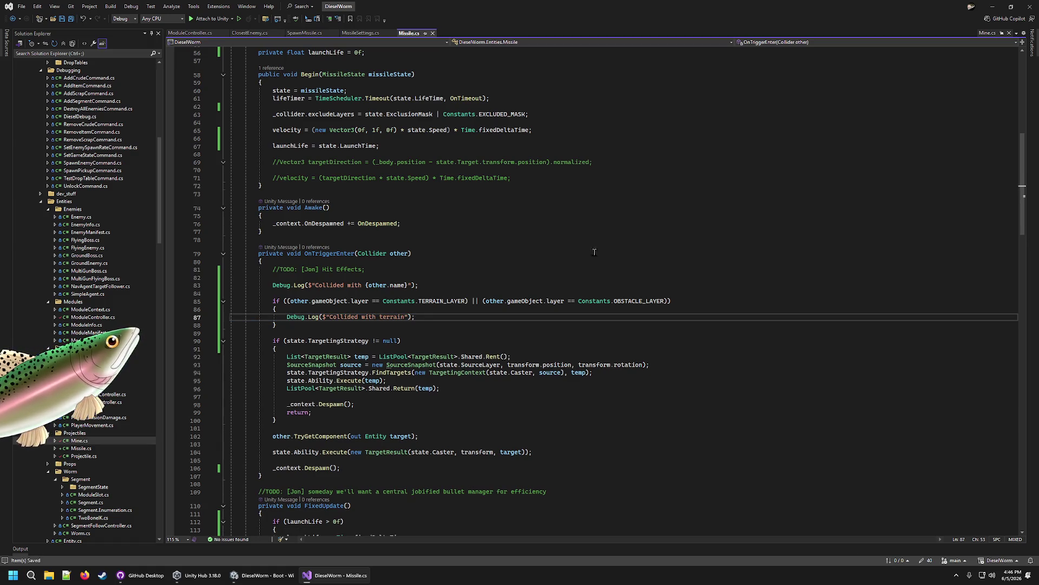
pyautogui.click(264, 575)
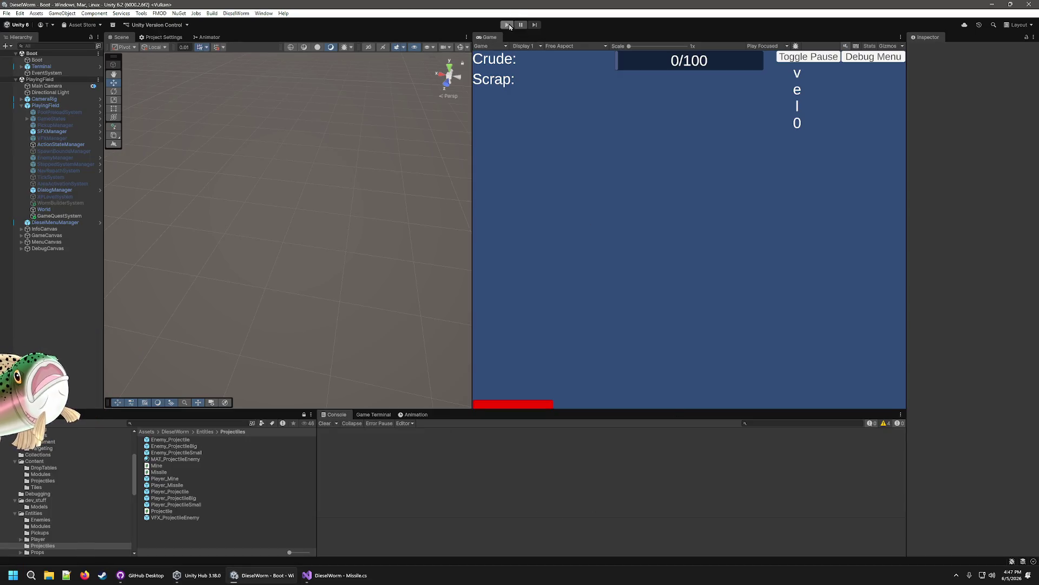
# Step: Start a playtest and move the Game view into the main panel, slightly narrowed
pyautogui.click(508, 26)
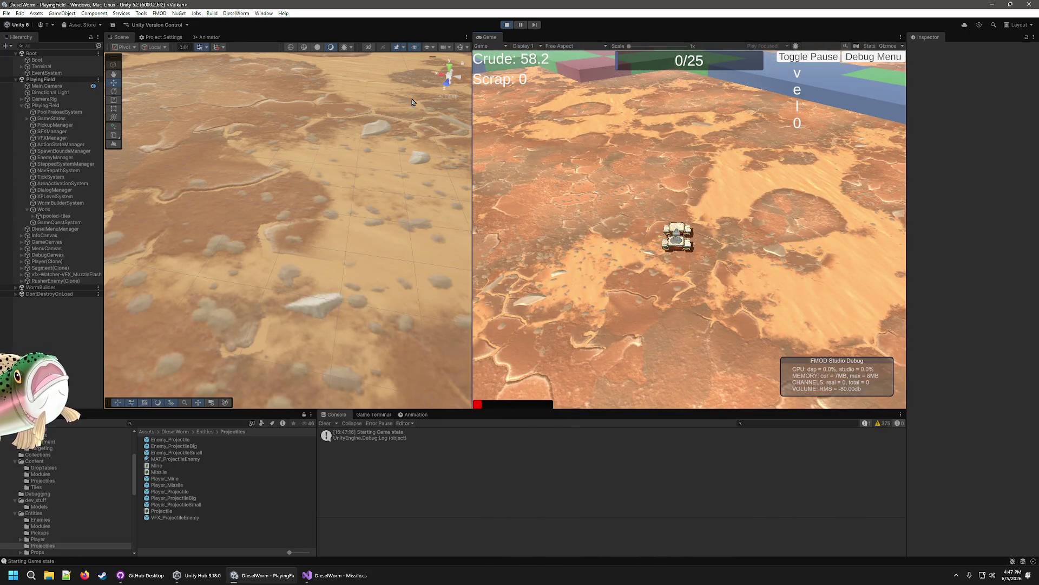
pyautogui.scroll(-5, 412, 102)
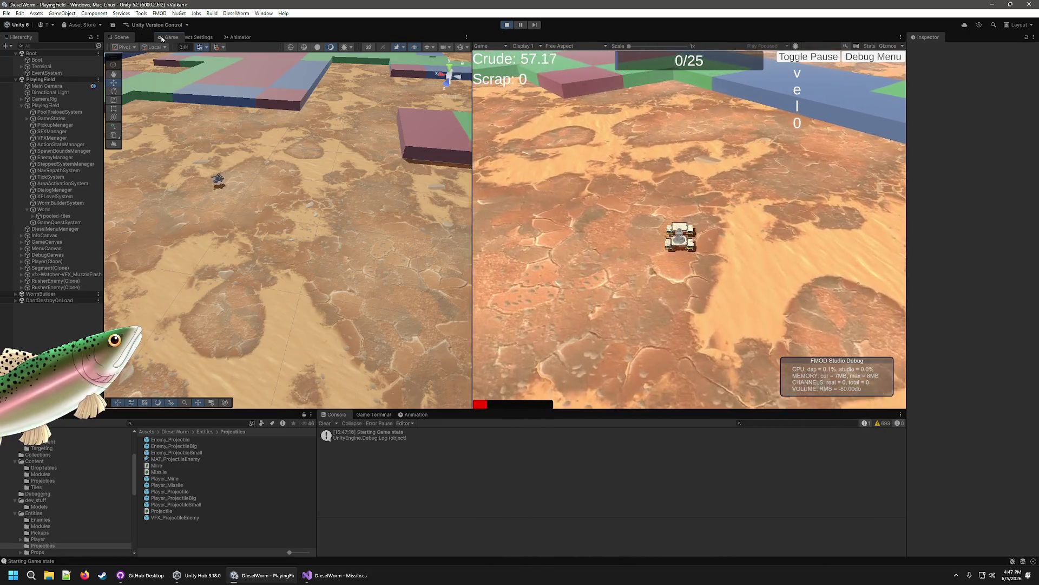
pyautogui.moveTo(490, 37); pyautogui.dragTo(309, 201)
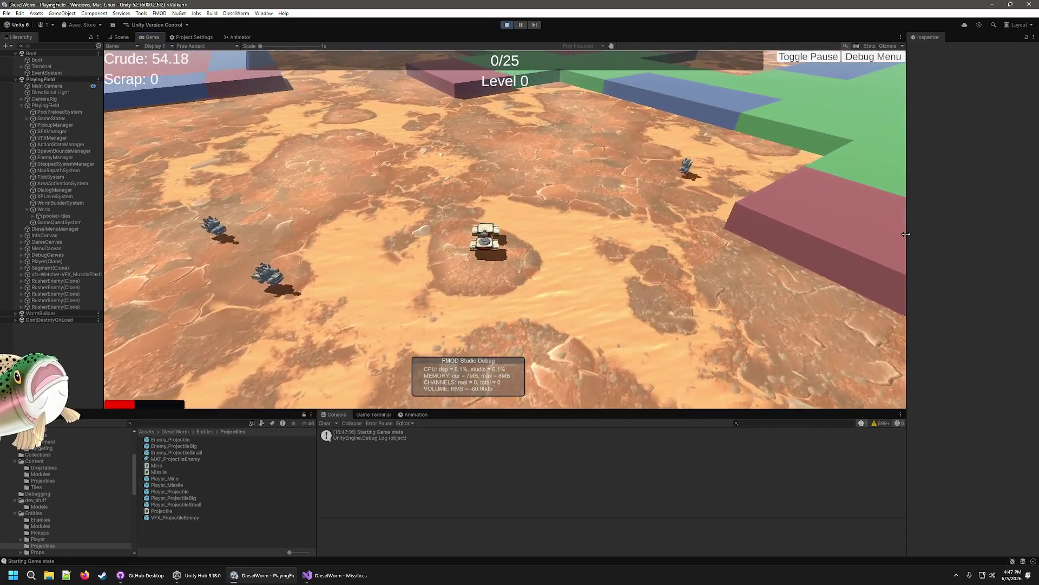
pyautogui.moveTo(906, 234); pyautogui.dragTo(893, 232)
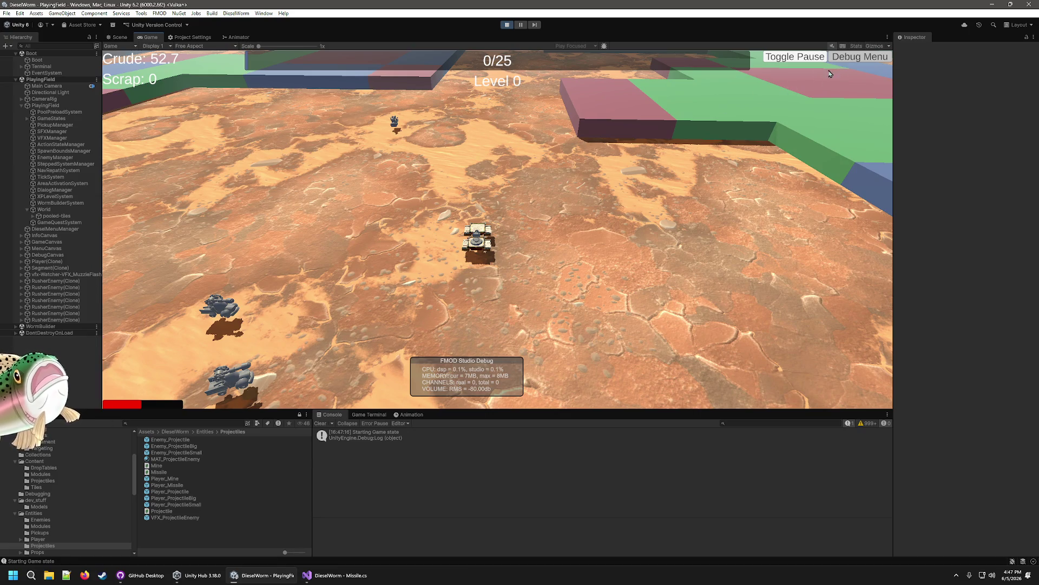
# Step: Add crude three times via the debug menu, let missiles fire, then stop the game
pyautogui.click(860, 56)
pyautogui.click(331, 103)
pyautogui.click(332, 103)
pyautogui.click(331, 103)
pyautogui.click(331, 103)
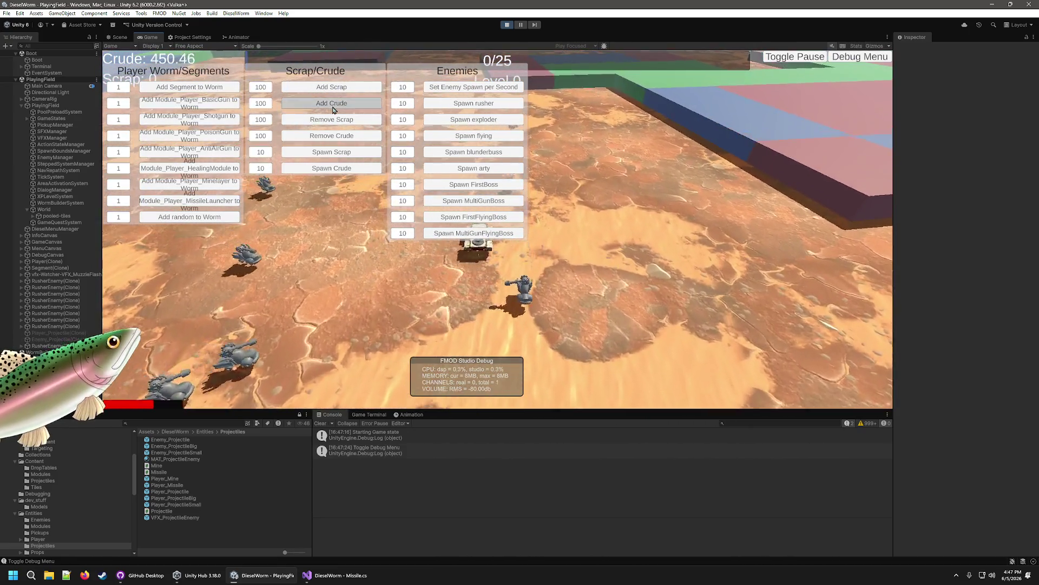
pyautogui.click(332, 103)
pyautogui.click(861, 57)
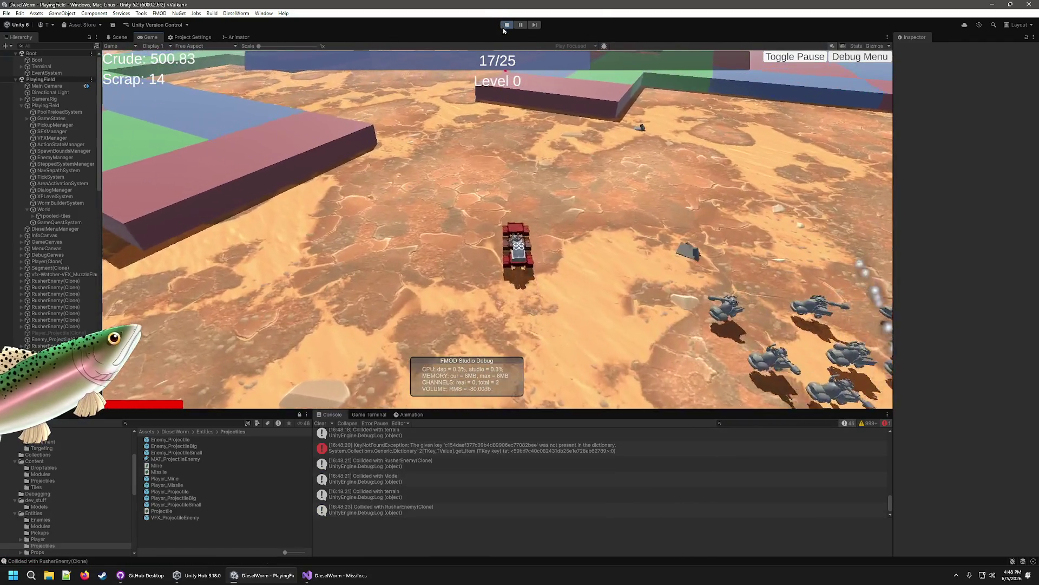
pyautogui.click(509, 26)
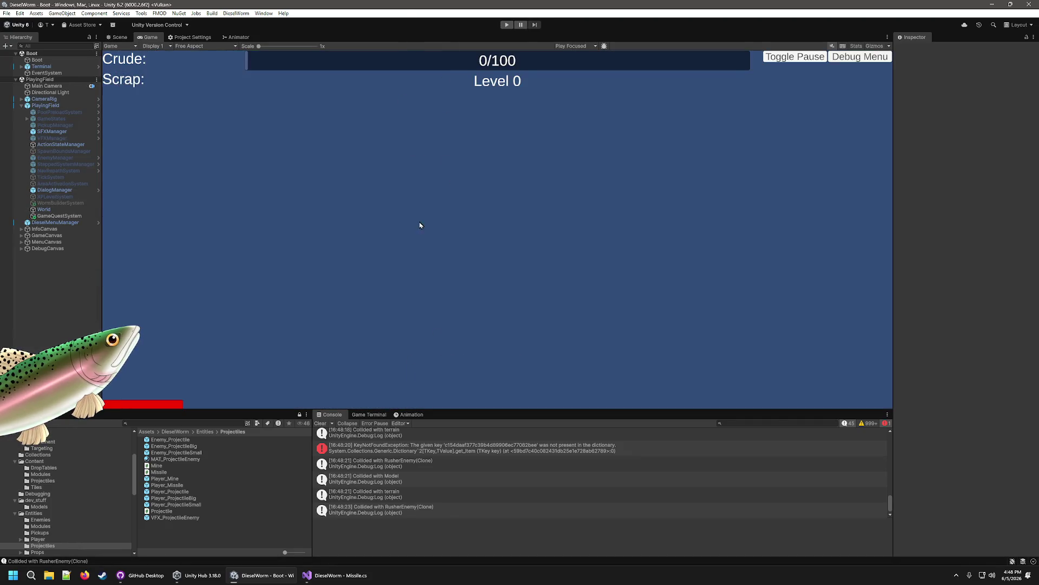
# Step: Glance at Missile.cs in Visual Studio, then select the Flat_0 prefab in Content > Tiles
pyautogui.click(331, 574)
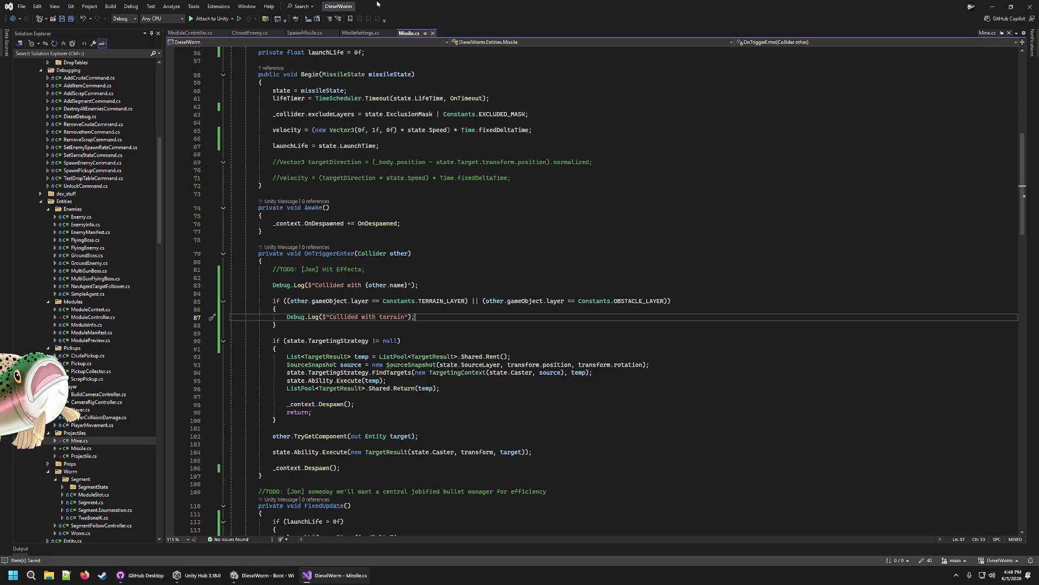
pyautogui.click(246, 576)
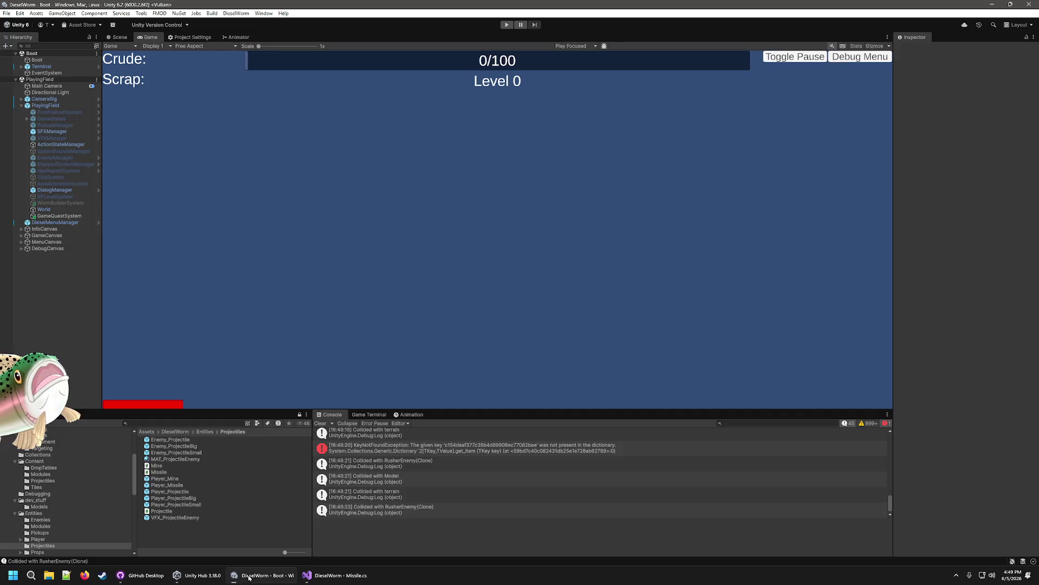
pyautogui.click(50, 476)
pyautogui.scroll(3, 52, 471)
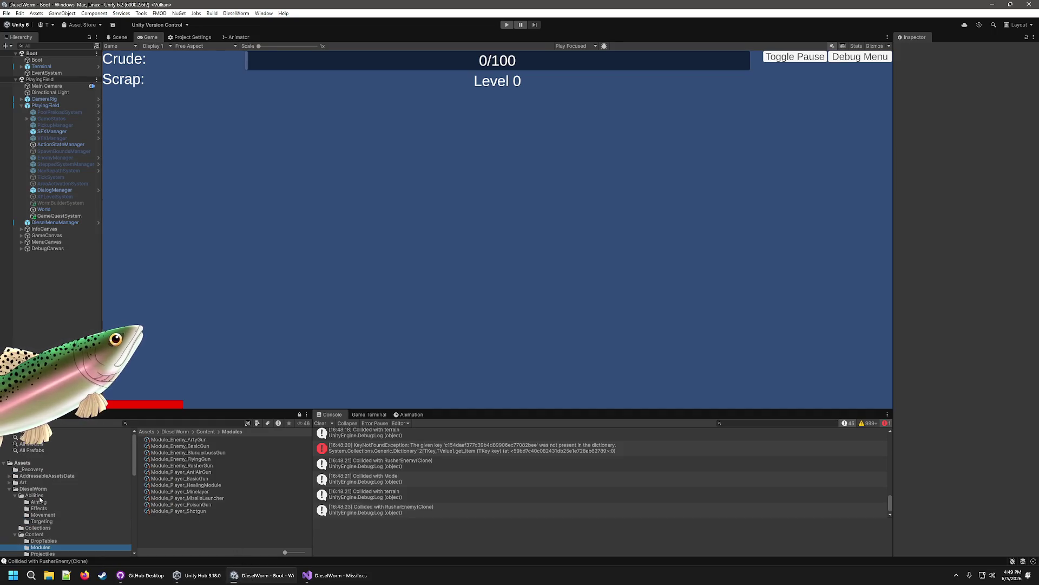
pyautogui.scroll(-3, 41, 501)
pyautogui.click(35, 461)
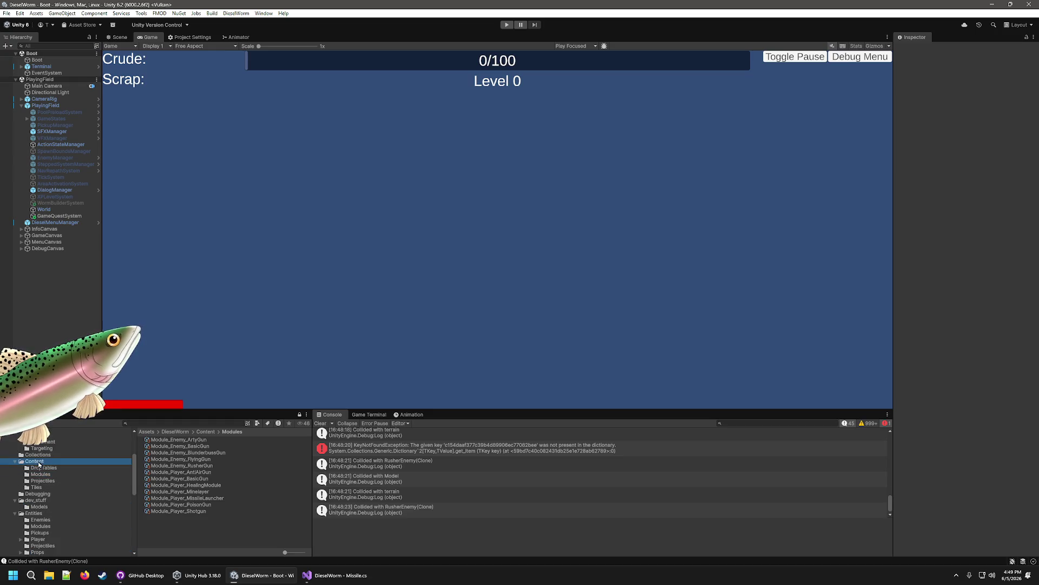
pyautogui.click(54, 487)
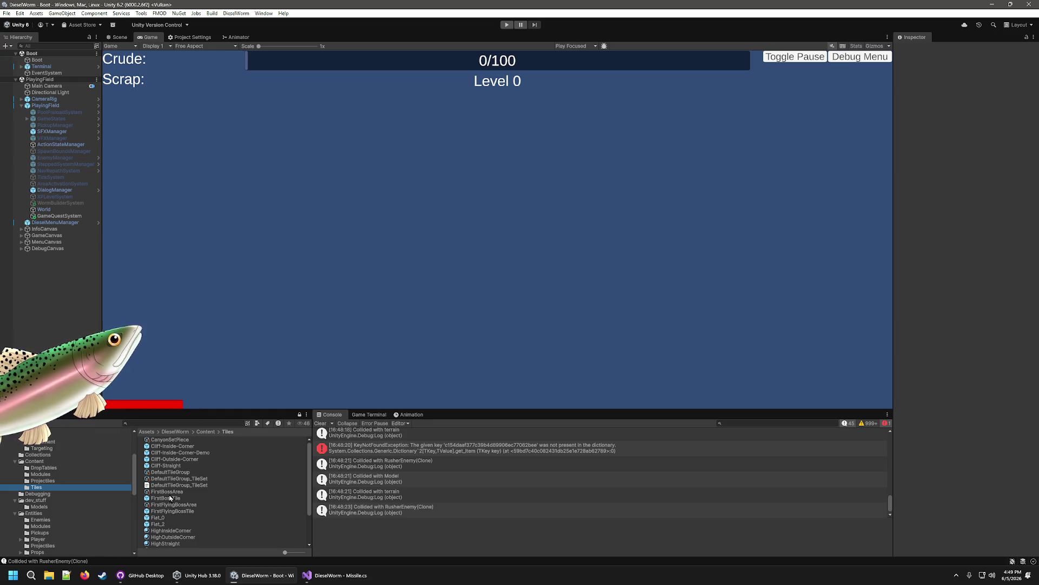
pyautogui.click(160, 518)
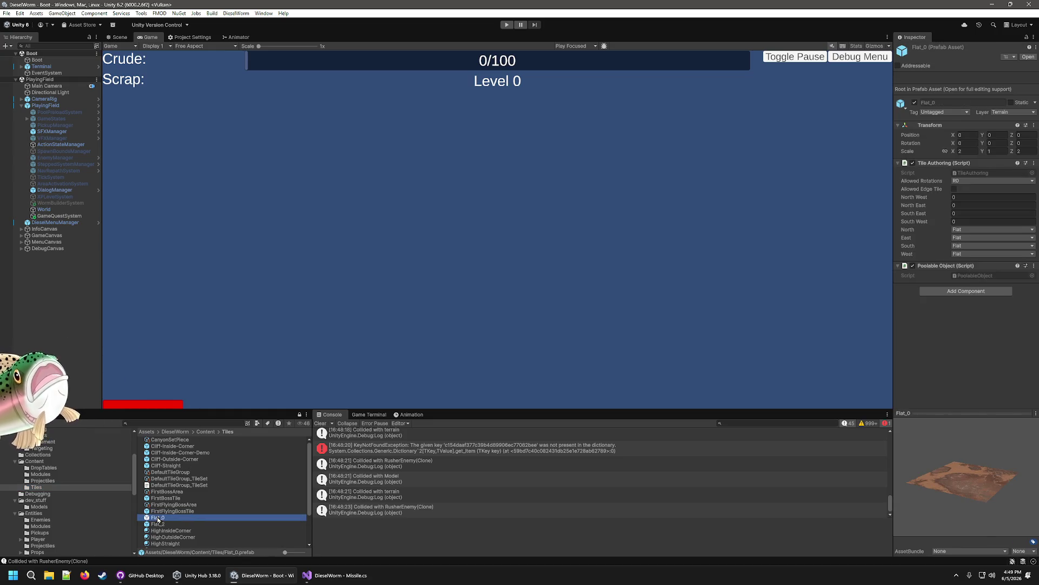
# Step: Open Flat_0 in Prefab Mode, select its Model plane and expand its Mesh Collider, framed in Scene view
pyautogui.doubleClick(158, 518)
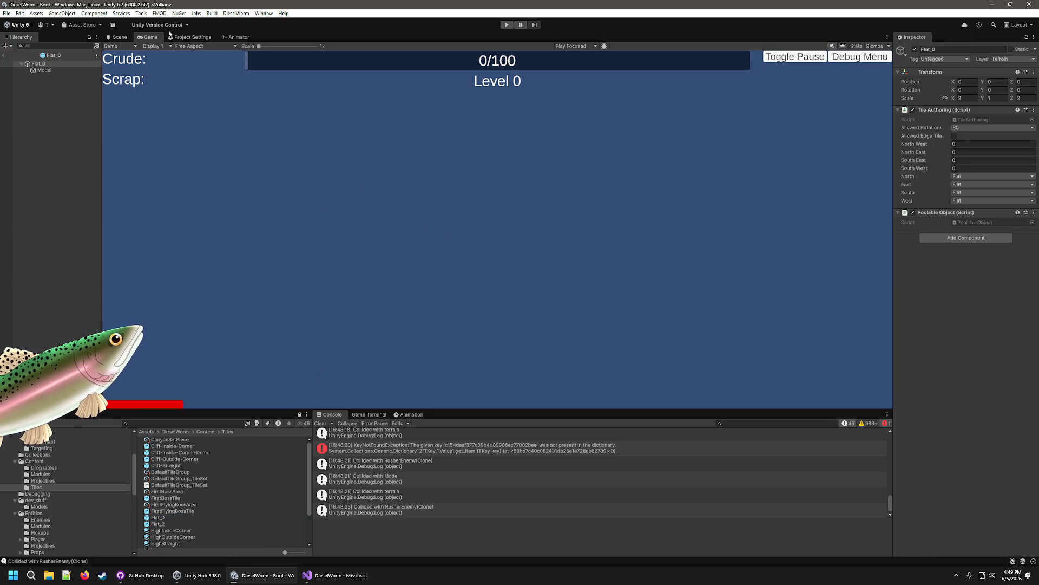
pyautogui.click(133, 35)
pyautogui.scroll(2, 604, 314)
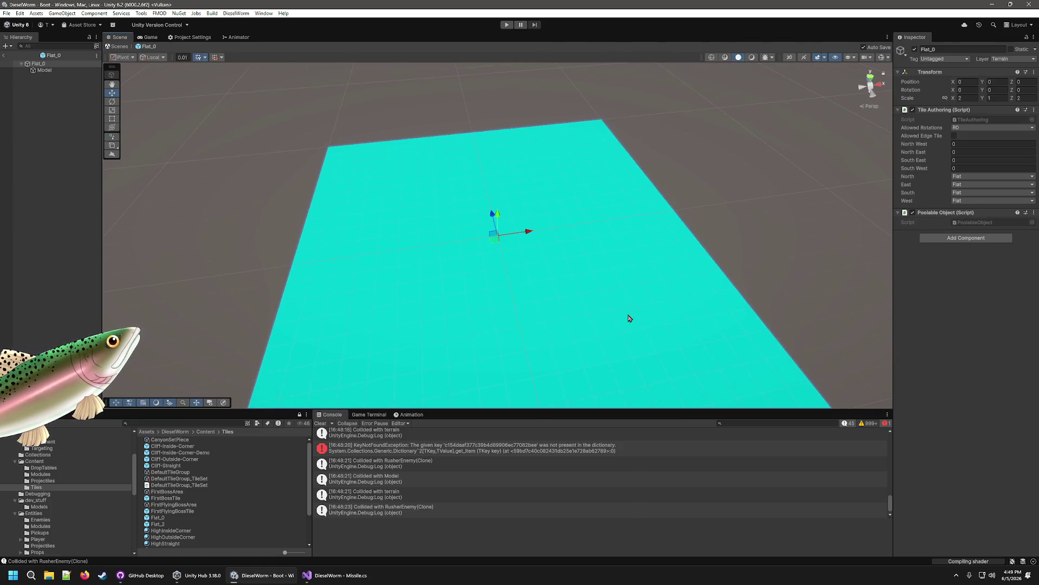
pyautogui.moveTo(739, 168)
pyautogui.mouseDown()
pyautogui.moveTo(801, 213)
pyautogui.moveTo(795, 195)
pyautogui.moveTo(744, 186)
pyautogui.moveTo(752, 157)
pyautogui.moveTo(755, 211)
pyautogui.mouseUp()
pyautogui.click(46, 71)
pyautogui.moveTo(710, 282)
pyautogui.mouseDown()
pyautogui.moveTo(697, 281)
pyautogui.moveTo(673, 232)
pyautogui.mouseUp()
pyautogui.click(983, 271)
pyautogui.click(983, 272)
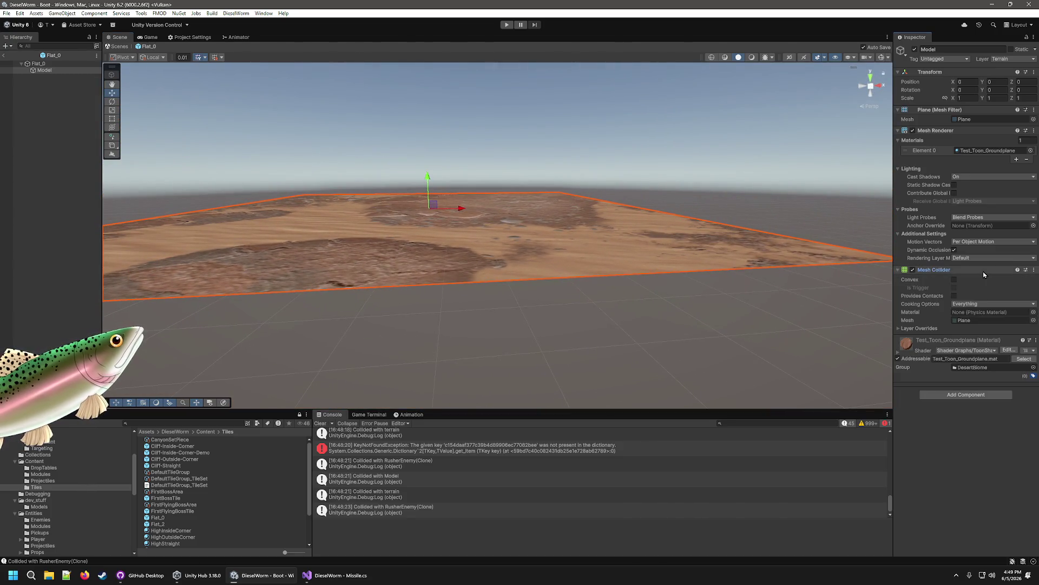
pyautogui.moveTo(711, 383)
pyautogui.mouseDown()
pyautogui.moveTo(677, 344)
pyautogui.moveTo(645, 214)
pyautogui.moveTo(661, 267)
pyautogui.moveTo(679, 481)
pyautogui.mouseUp()
pyautogui.press('f')
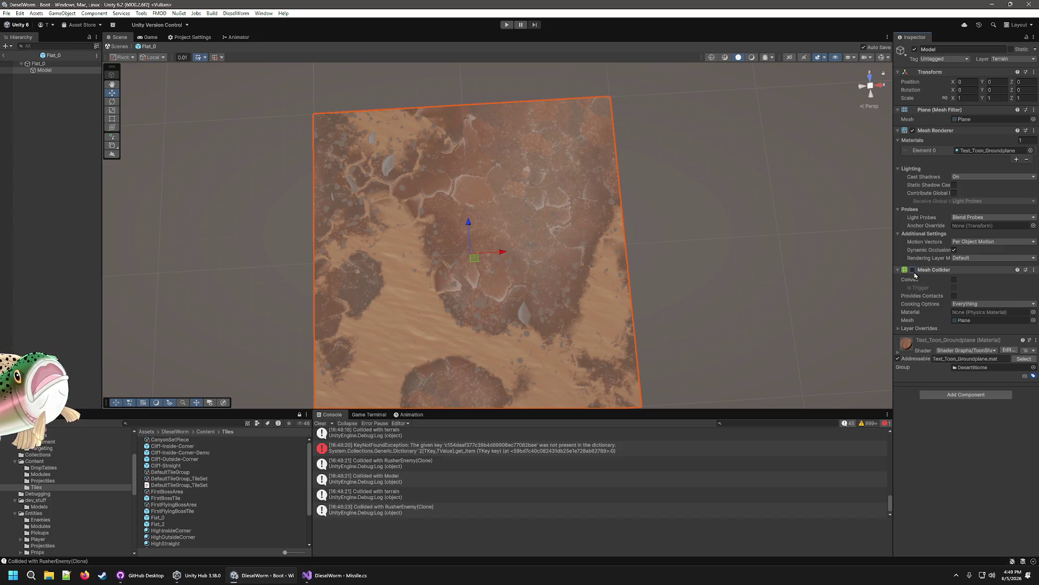
pyautogui.click(954, 394)
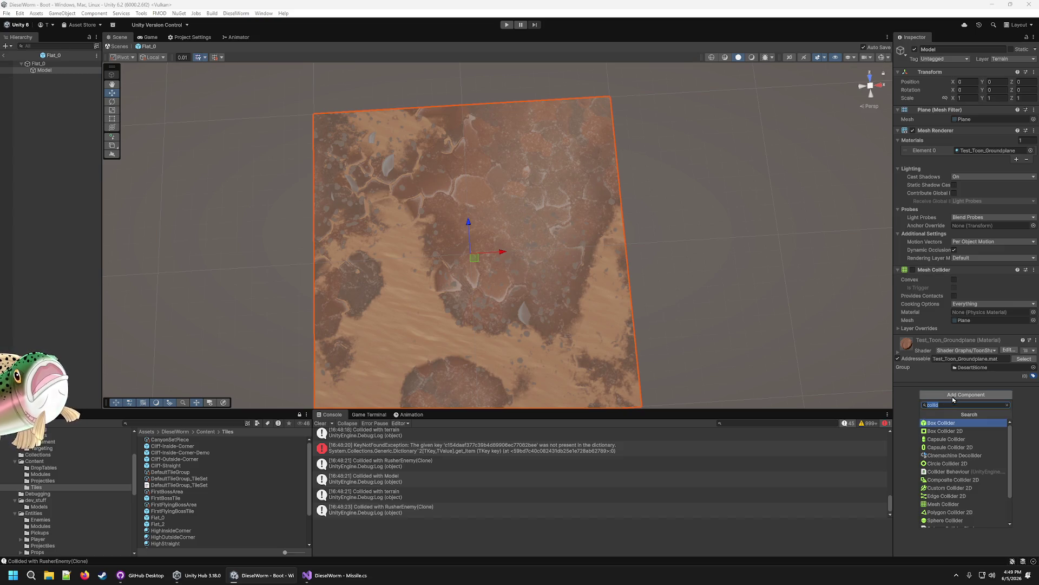
# Step: Add a Box Collider to the Model plane, set its Size Y to 1, and save the Flat_0 prefab
pyautogui.click(940, 423)
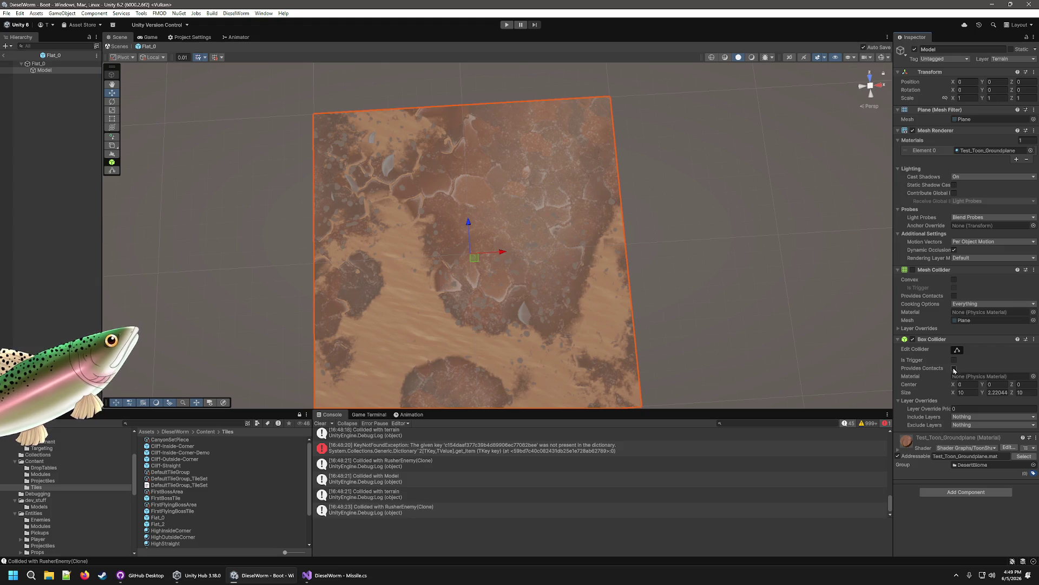
pyautogui.click(957, 350)
pyautogui.moveTo(703, 275)
pyautogui.mouseDown()
pyautogui.moveTo(631, 137)
pyautogui.moveTo(696, 200)
pyautogui.moveTo(726, 281)
pyautogui.moveTo(733, 214)
pyautogui.moveTo(698, 56)
pyautogui.moveTo(686, 83)
pyautogui.mouseUp()
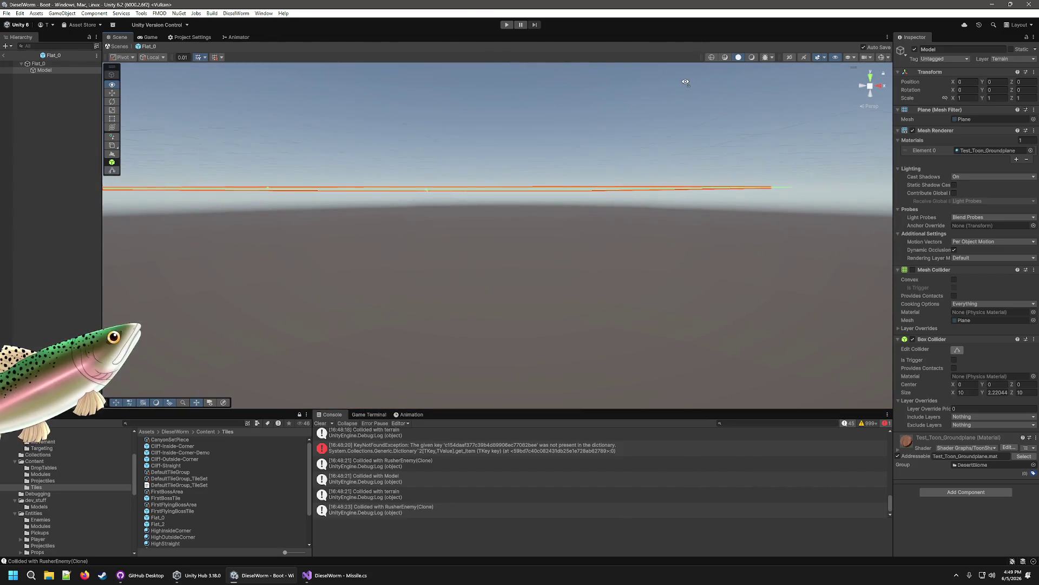
pyautogui.click(1030, 394)
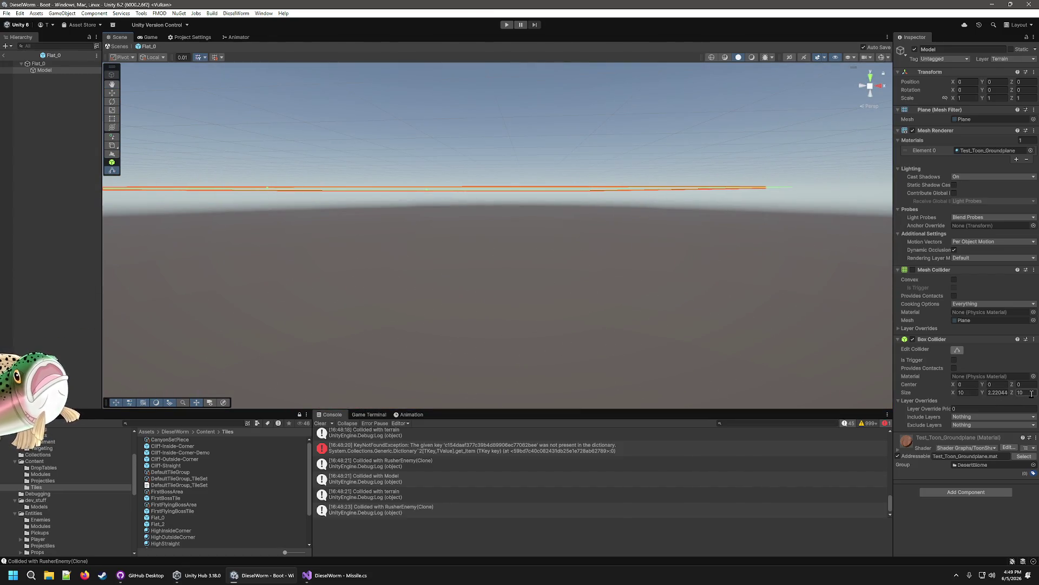
pyautogui.click(1005, 393)
pyautogui.write('1')
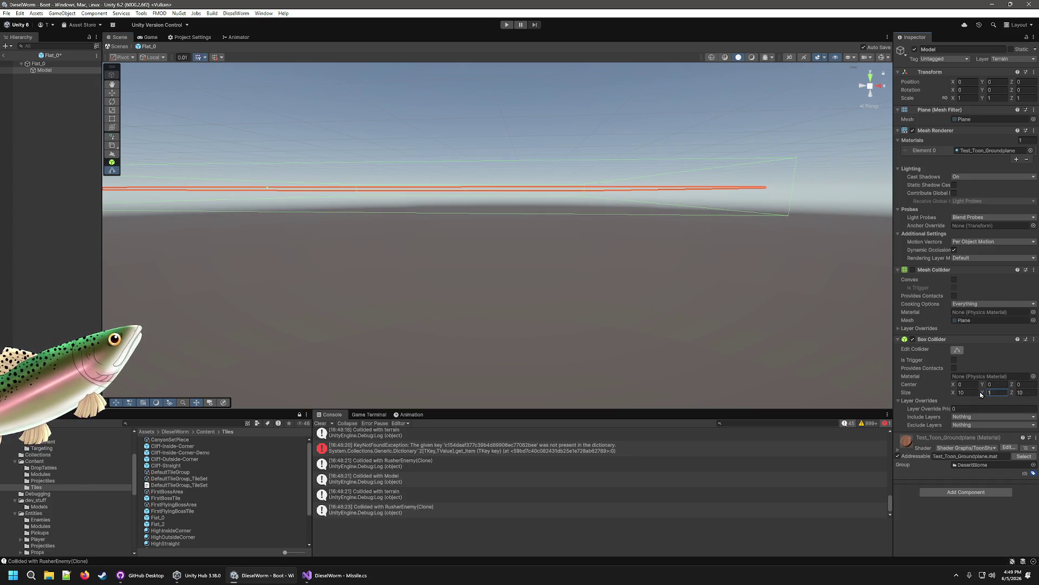
pyautogui.moveTo(706, 104)
pyautogui.mouseDown()
pyautogui.moveTo(673, 99)
pyautogui.moveTo(696, 222)
pyautogui.moveTo(697, 163)
pyautogui.moveTo(661, 146)
pyautogui.moveTo(689, 142)
pyautogui.mouseUp()
pyautogui.hotkey('ctrl', 's')
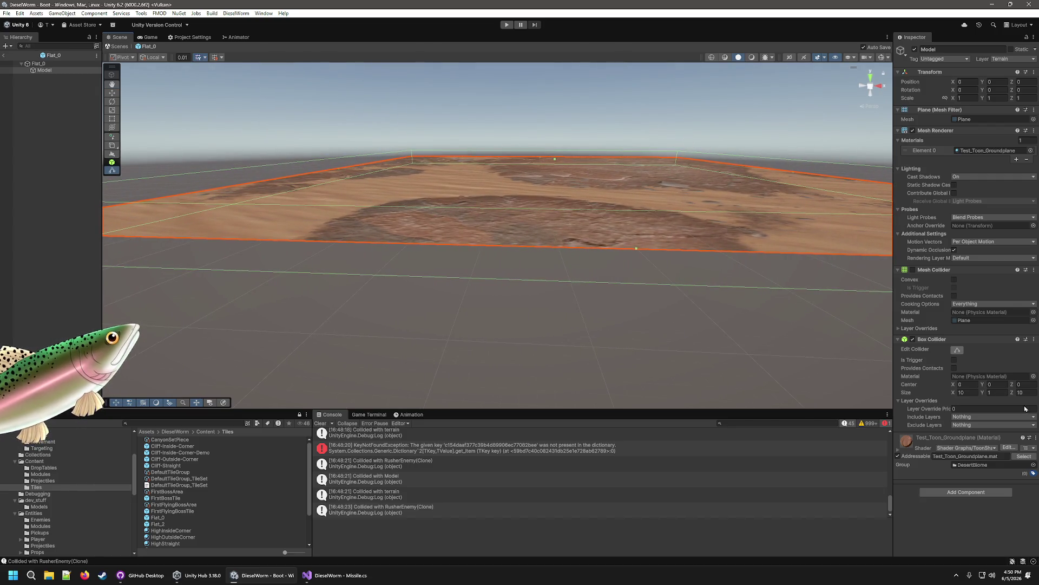
# Step: Set the collider's Center Y to -0.5, check its outline, and exit back to the Boot scene
pyautogui.click(999, 384)
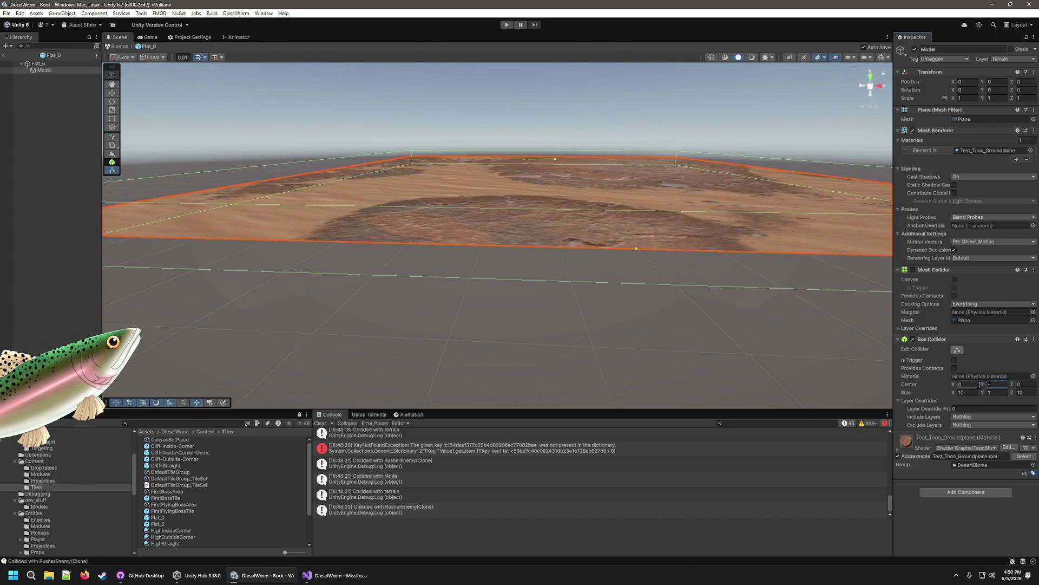
pyautogui.write('.5')
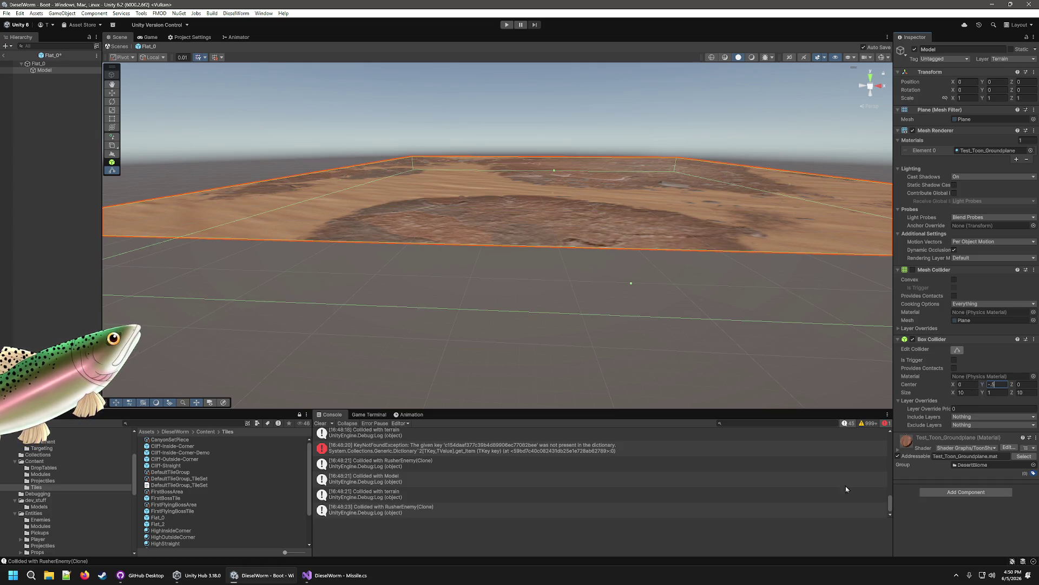
pyautogui.scroll(-5, 505, 313)
pyautogui.click(504, 305)
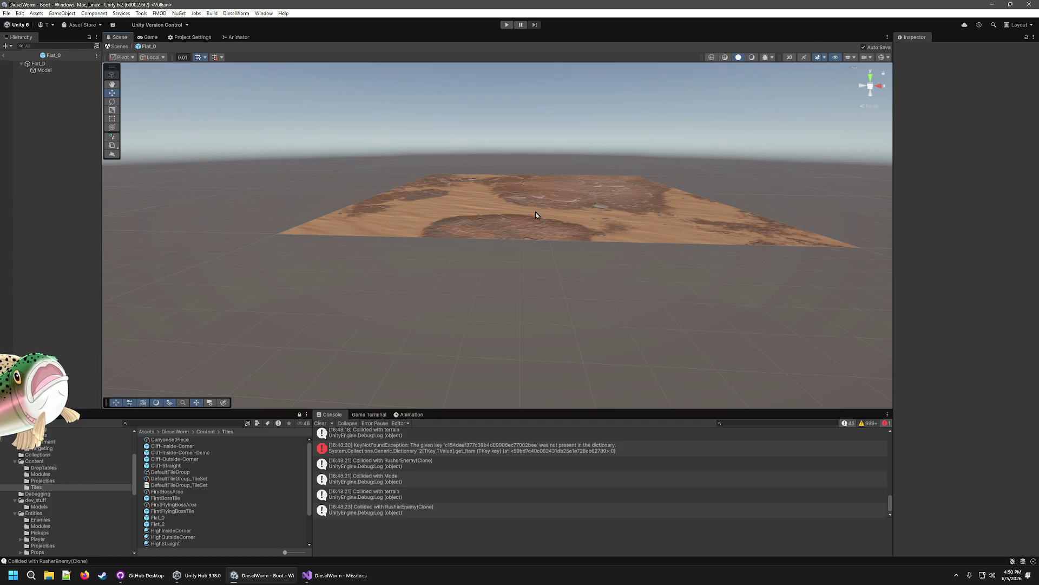
pyautogui.click(522, 229)
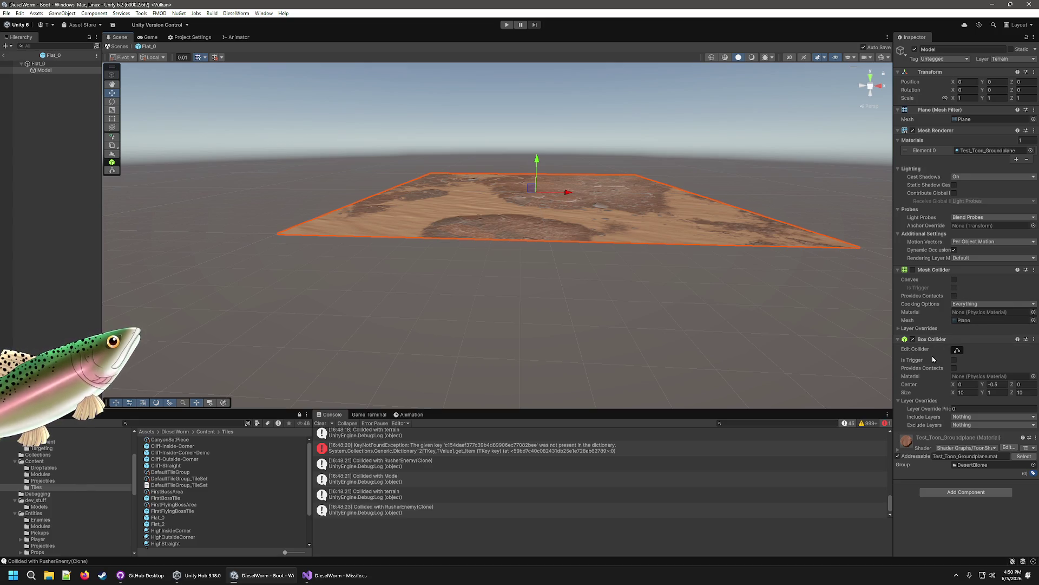
pyautogui.click(957, 349)
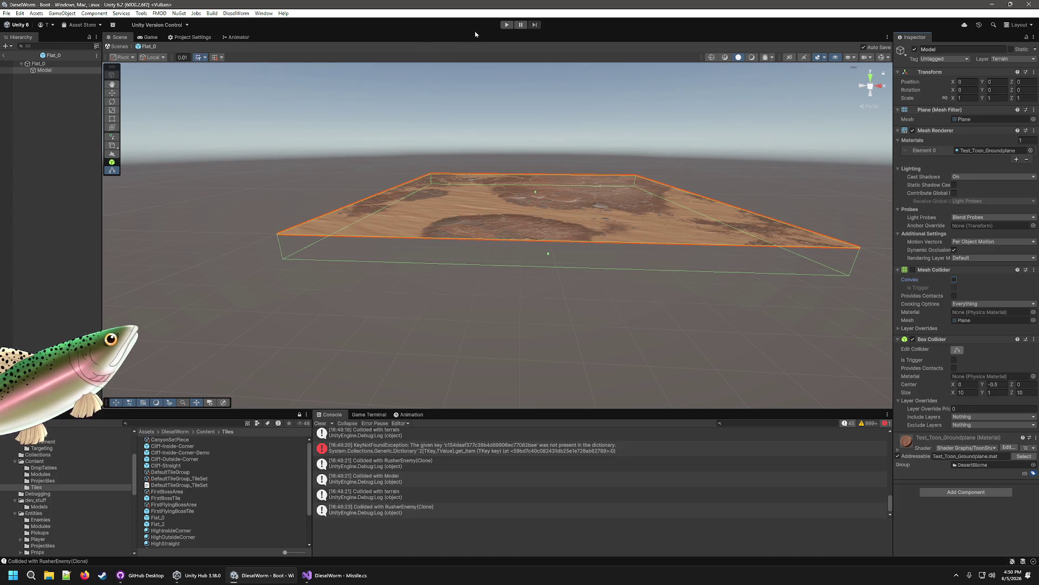
pyautogui.click(4, 55)
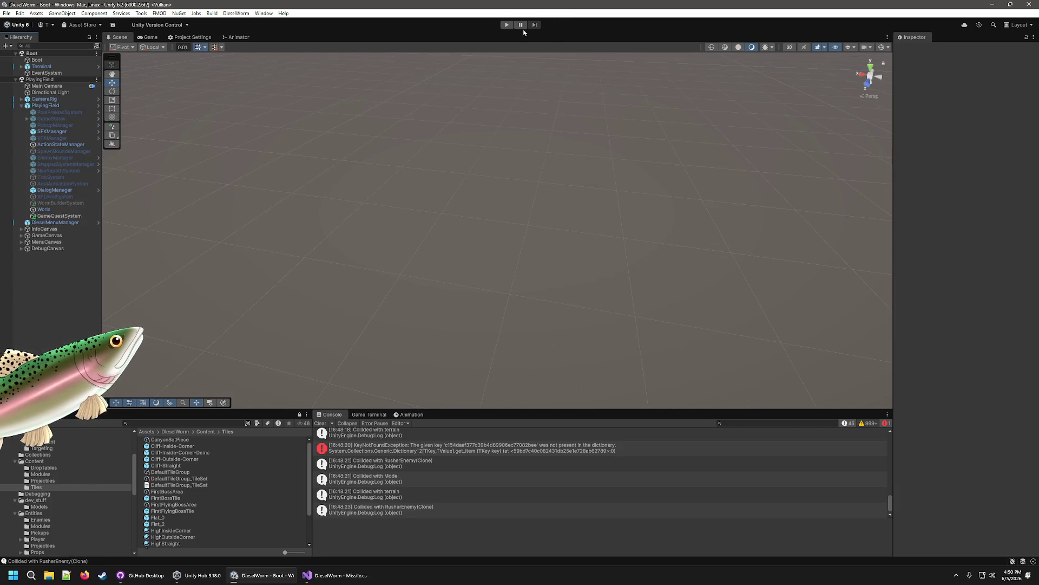
# Step: Start a playtest and use the Debug Menu to add crude three times and give the Worm Module_Player_MissileLauncher
pyautogui.click(506, 24)
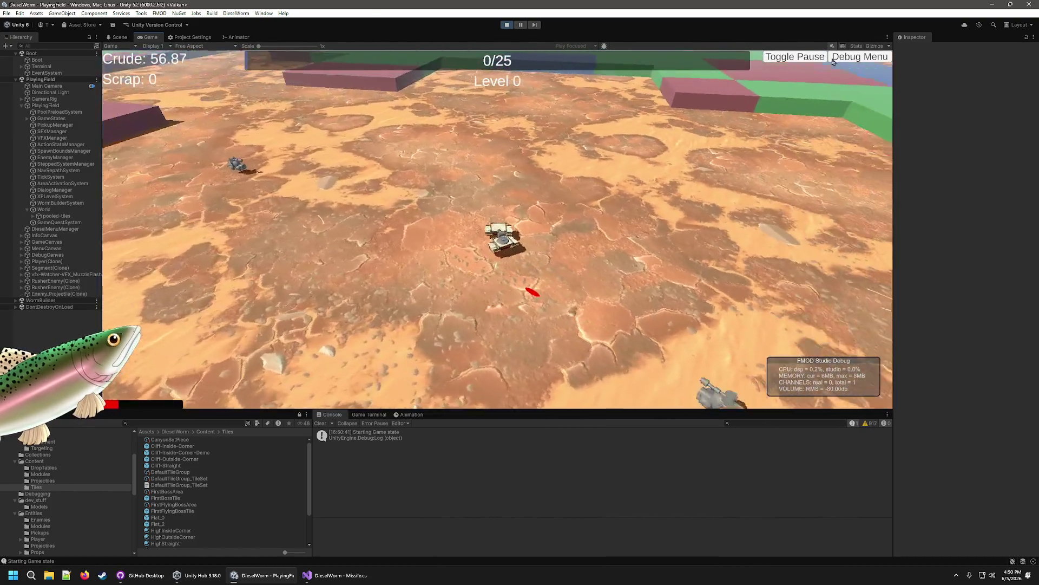
pyautogui.click(856, 59)
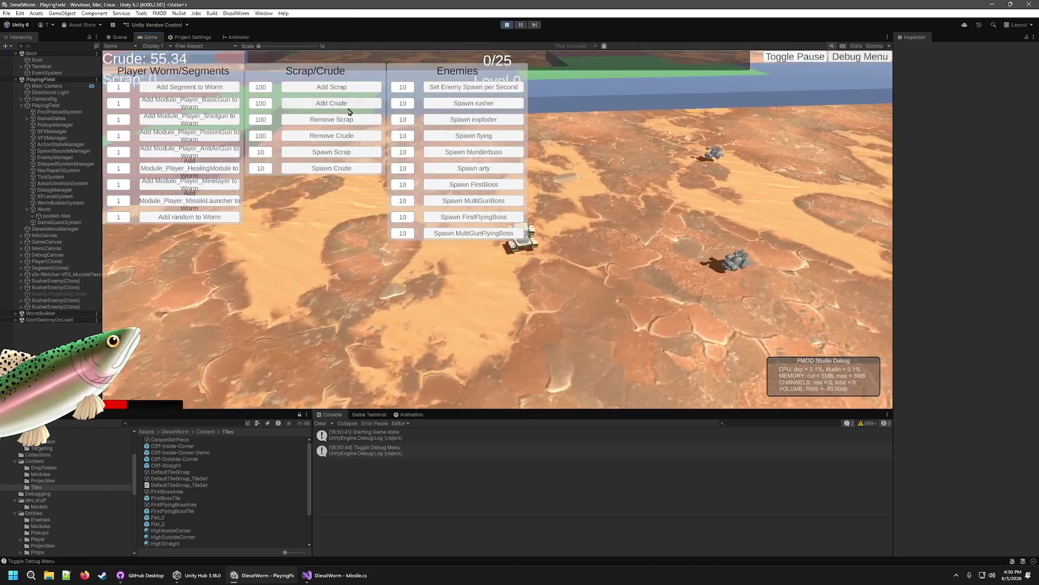
pyautogui.click(348, 105)
pyautogui.click(348, 105)
pyautogui.click(349, 105)
pyautogui.click(348, 105)
pyautogui.click(347, 106)
pyautogui.click(347, 106)
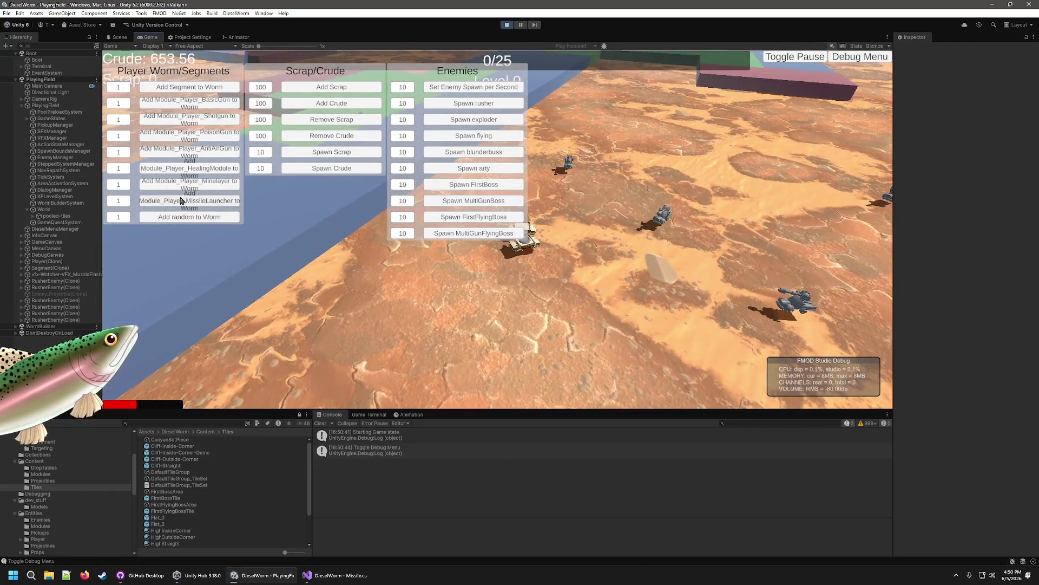
pyautogui.click(179, 203)
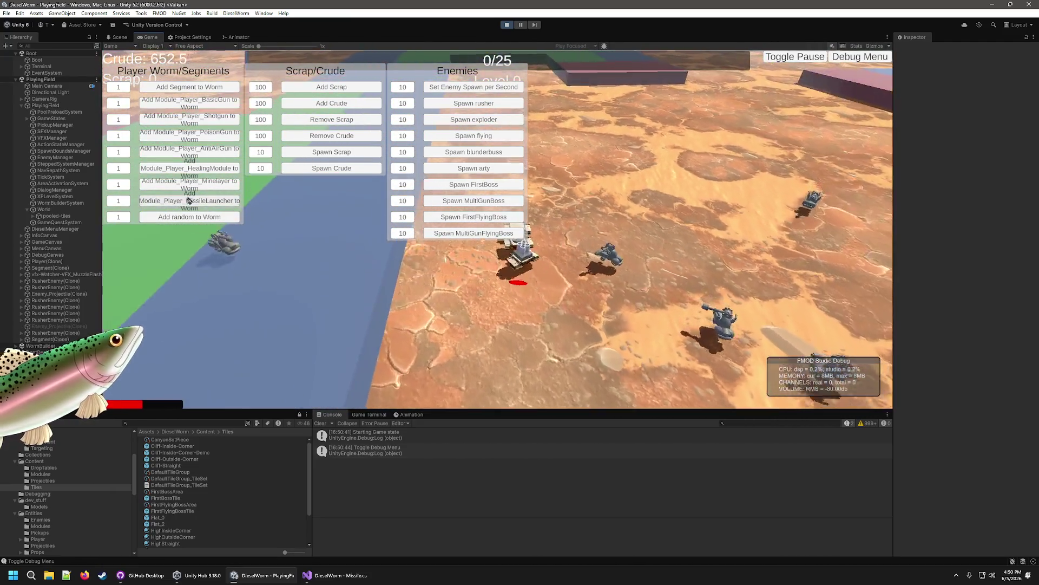
pyautogui.click(855, 54)
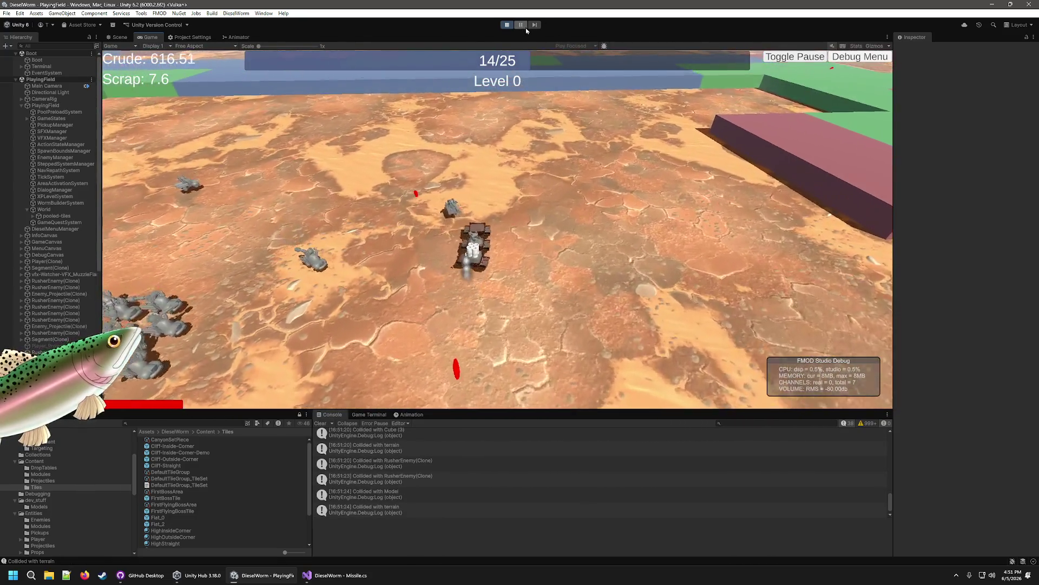
# Step: Pause the playtest, dock the Game view beside the Scene view to watch the missiles, then resume and stop
pyautogui.hotkey('ctrl', 'shift', 'p')
pyautogui.hotkey('ctrl', '1')
pyautogui.moveTo(139, 38)
pyautogui.mouseDown()
pyautogui.moveTo(814, 267)
pyautogui.moveTo(760, 265)
pyautogui.mouseUp()
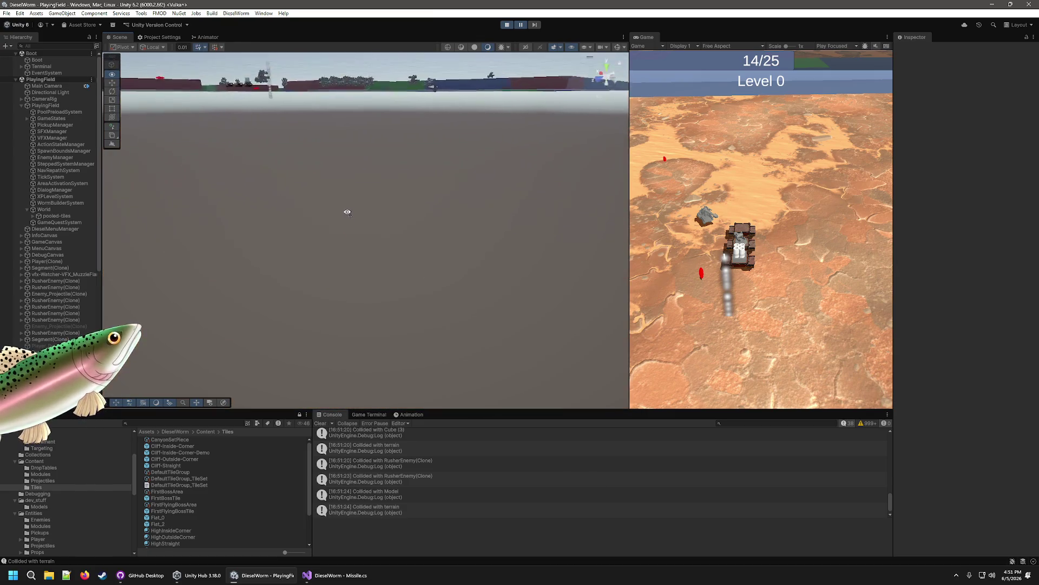
pyautogui.moveTo(329, 201); pyautogui.dragTo(329, 195)
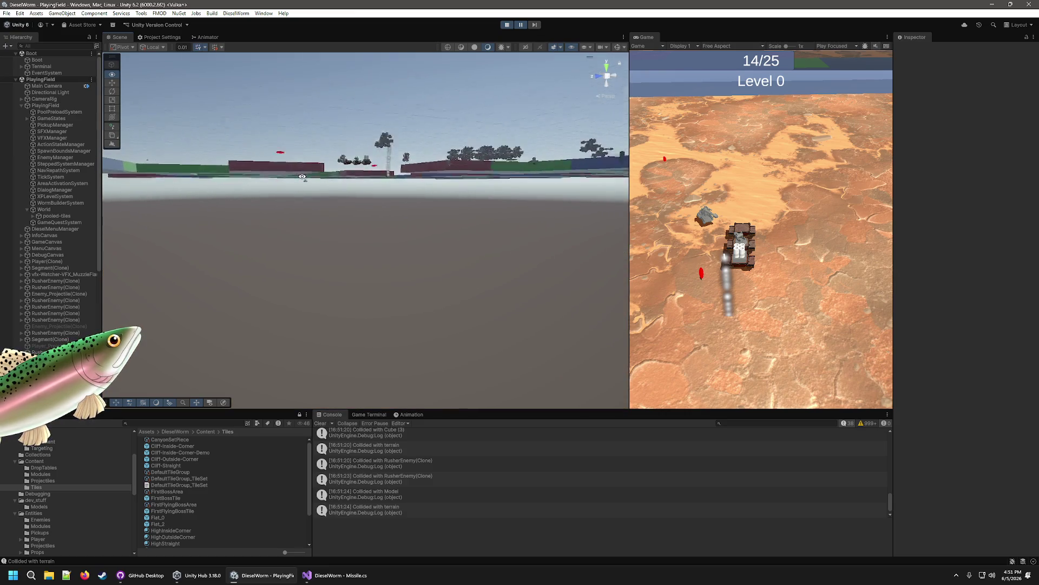
pyautogui.moveTo(311, 160)
pyautogui.mouseDown()
pyautogui.moveTo(320, 114)
pyautogui.moveTo(411, 170)
pyautogui.moveTo(504, 204)
pyautogui.moveTo(497, 278)
pyautogui.moveTo(498, 267)
pyautogui.moveTo(229, 211)
pyautogui.moveTo(417, 216)
pyautogui.moveTo(464, 188)
pyautogui.mouseUp()
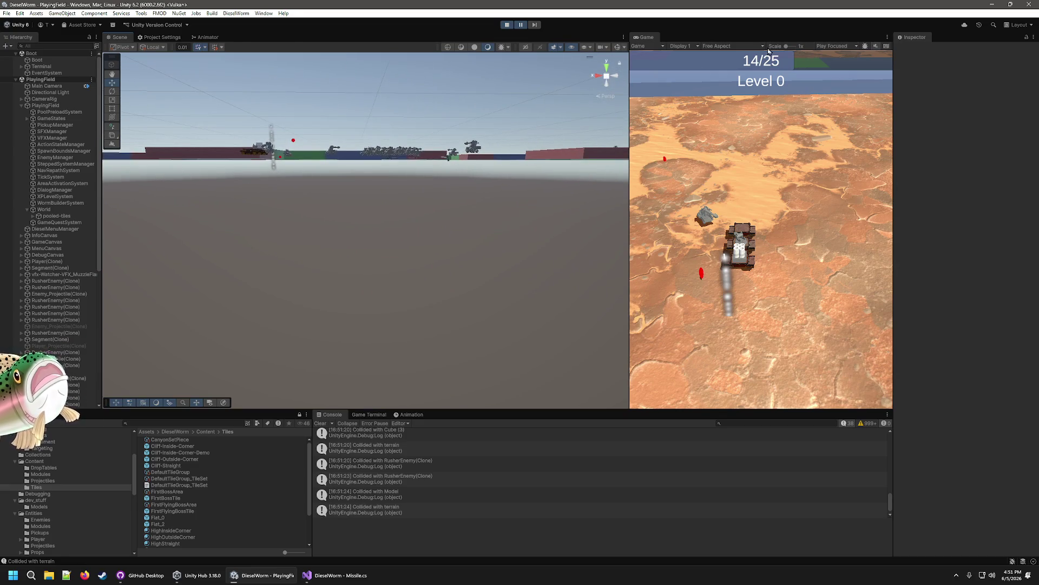
pyautogui.moveTo(631, 162); pyautogui.dragTo(560, 162)
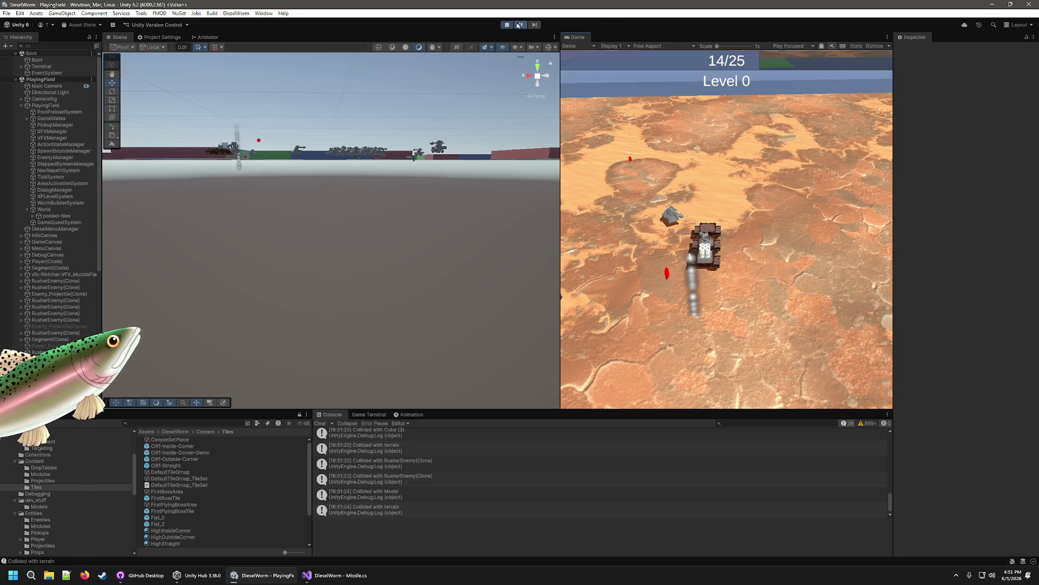
pyautogui.click(519, 25)
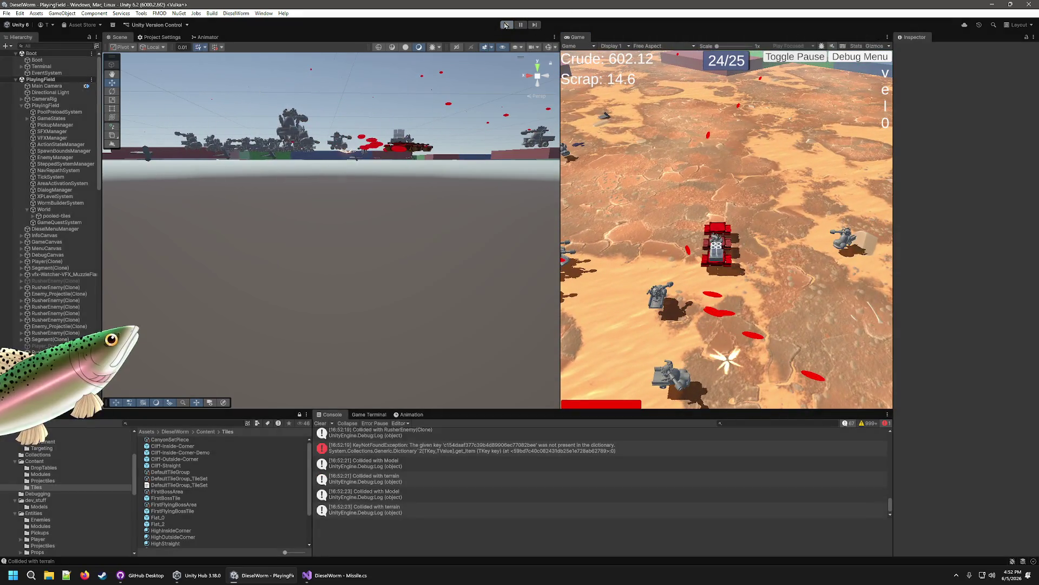
pyautogui.click(507, 24)
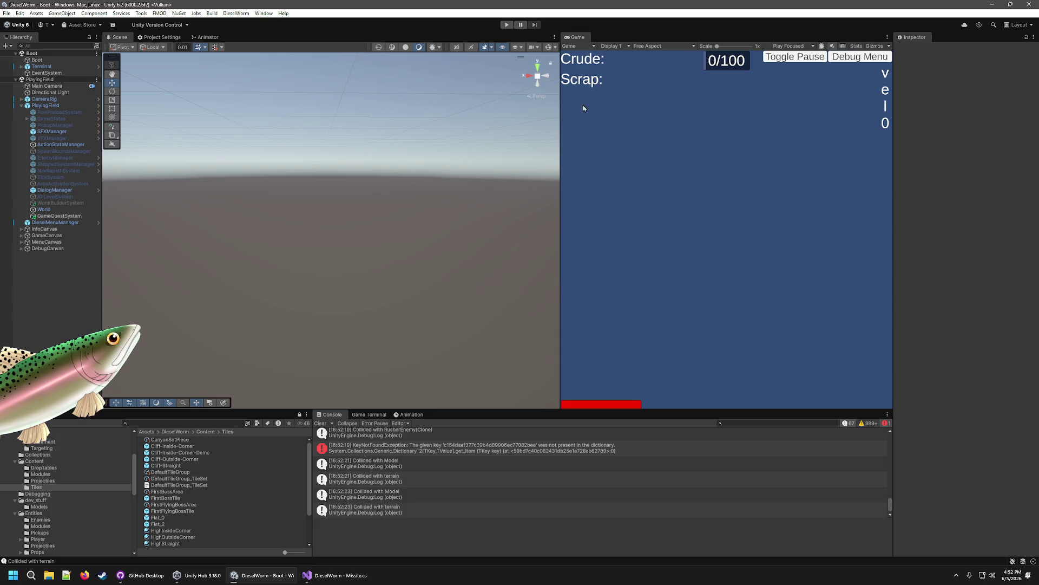
# Step: Dock the Game view back as a tab next to the Scene view
pyautogui.moveTo(561, 113); pyautogui.dragTo(457, 111)
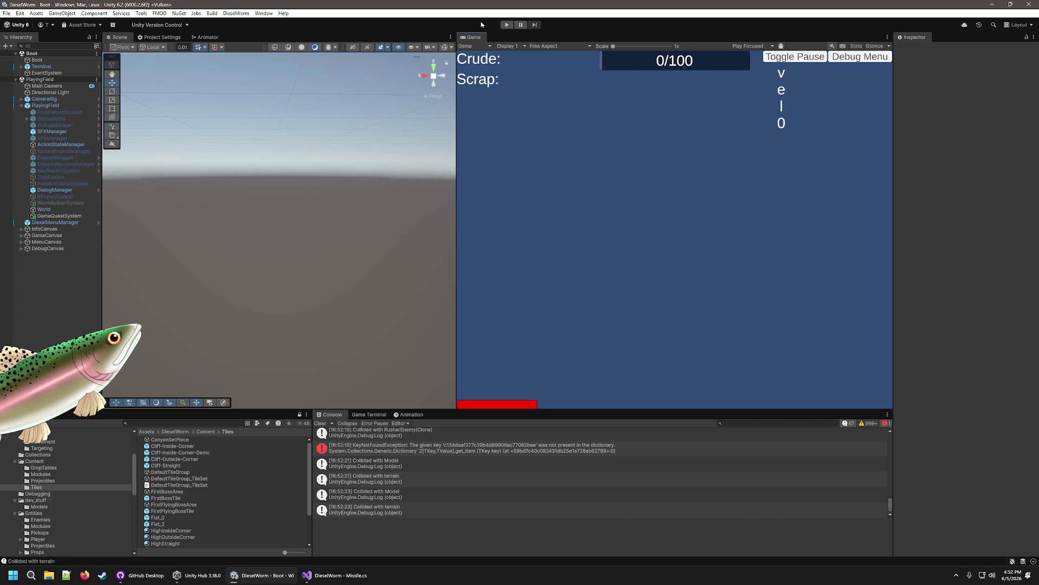
pyautogui.moveTo(476, 36)
pyautogui.mouseDown()
pyautogui.moveTo(145, 47)
pyautogui.moveTo(191, 79)
pyautogui.mouseUp()
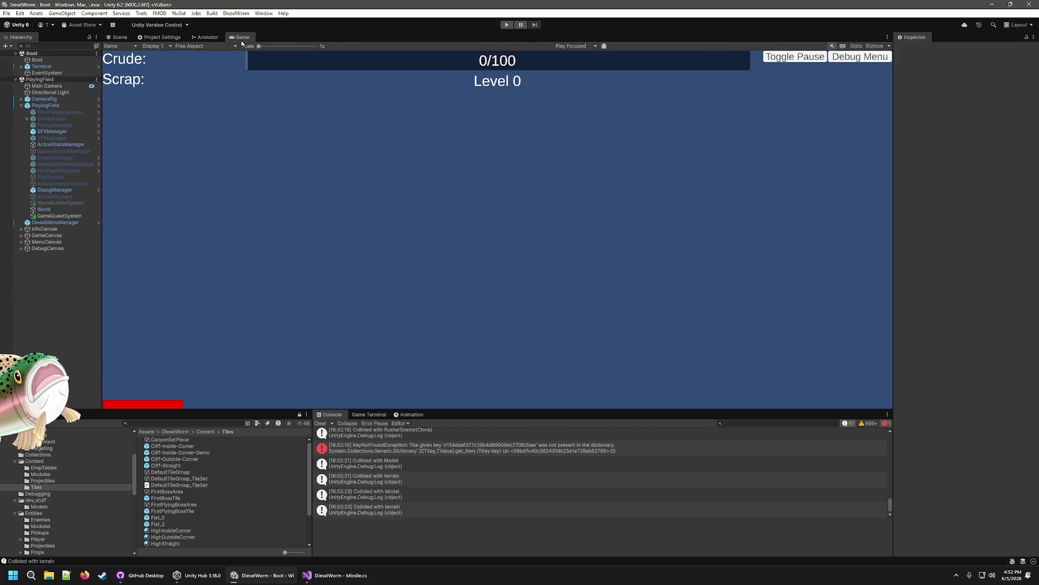
pyautogui.moveTo(242, 39); pyautogui.dragTo(142, 38)
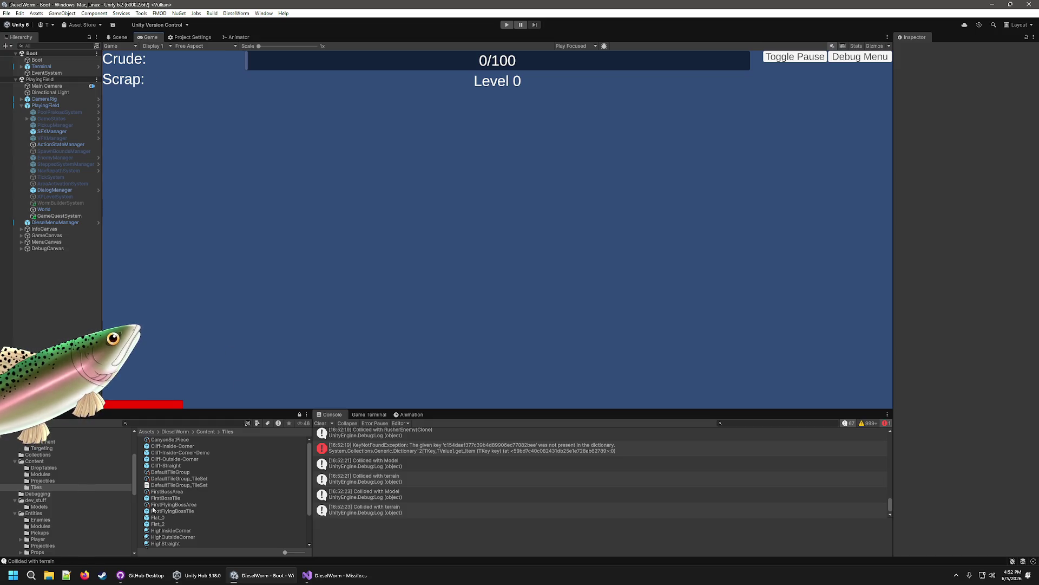
# Step: Select the Flat_0 prefab in the Project Tiles folder and bring GitHub Desktop to the front
pyautogui.click(169, 499)
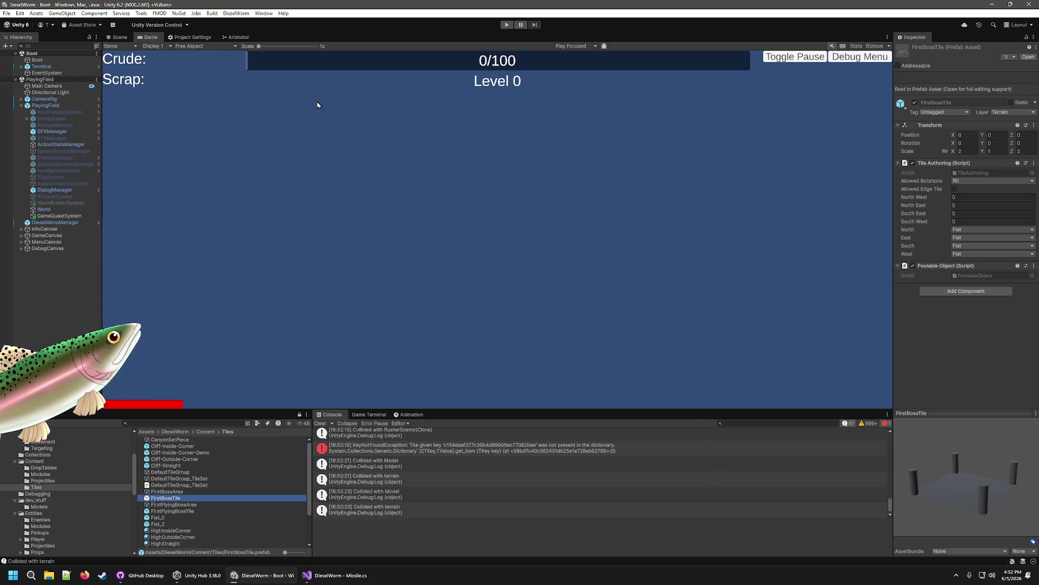
pyautogui.scroll(-4, 196, 514)
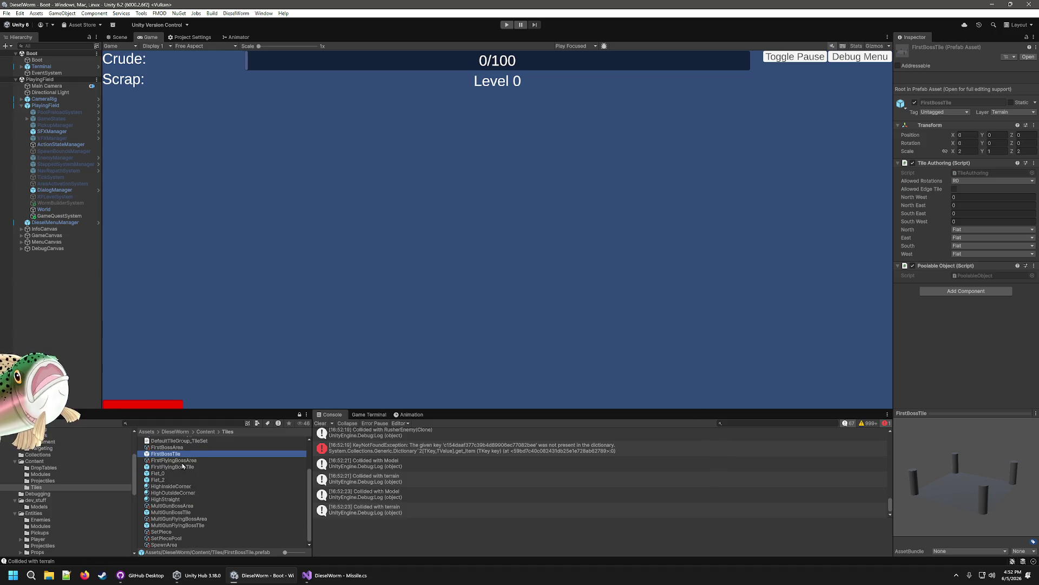
pyautogui.click(185, 473)
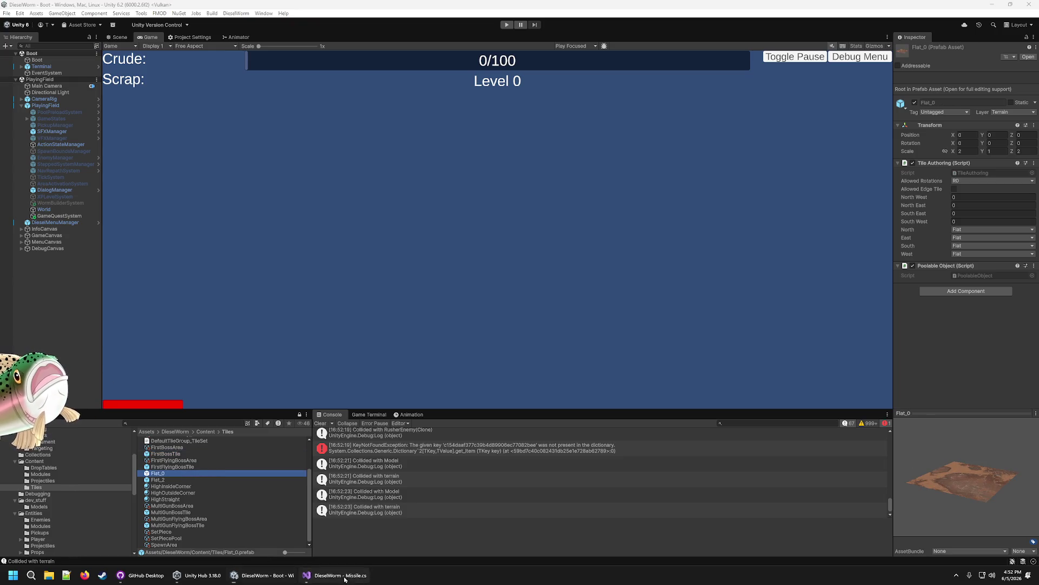
pyautogui.click(140, 575)
pyautogui.scroll(-5, 335, 272)
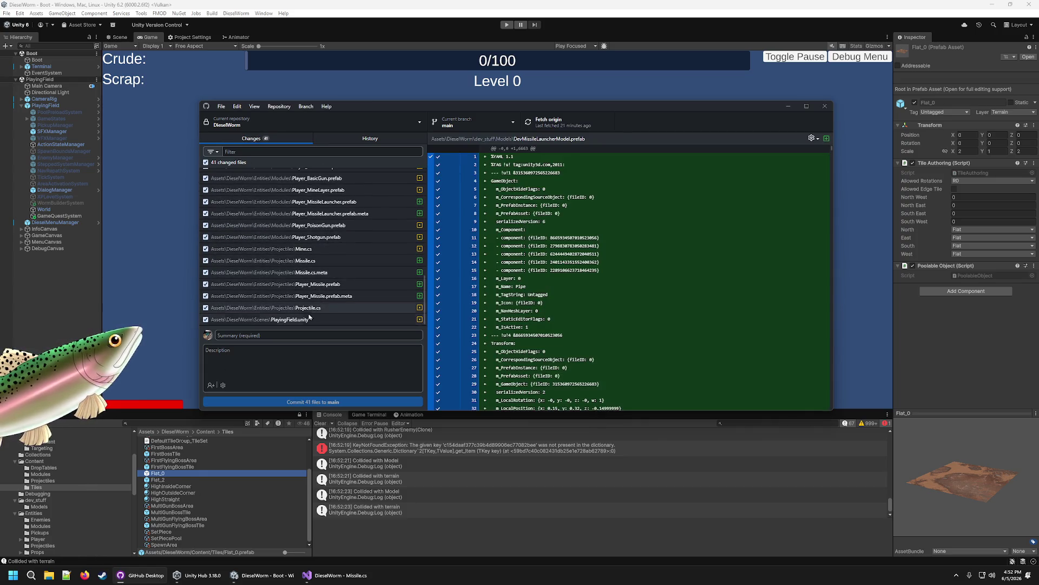
# Step: Discard the uncommitted changes to Flat_0.prefab
pyautogui.scroll(3, 324, 268)
pyautogui.scroll(5, 320, 265)
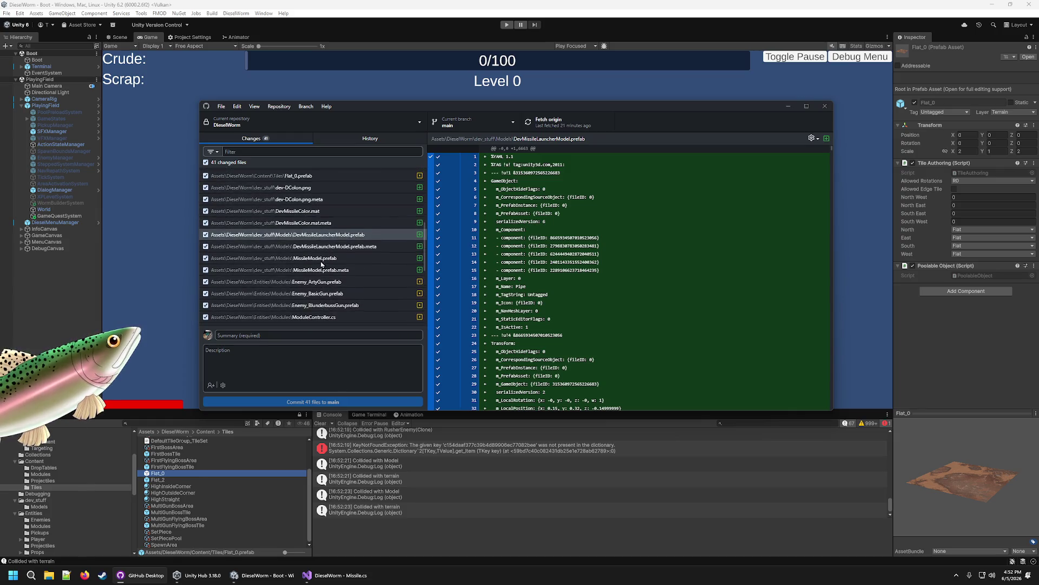
pyautogui.click(298, 218)
pyautogui.rightClick(298, 222)
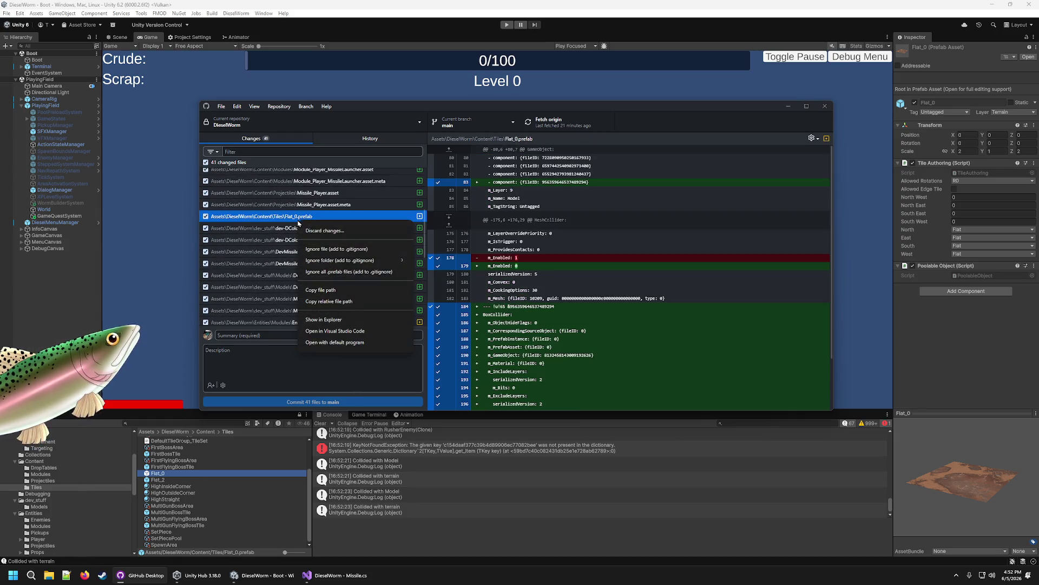
pyautogui.click(333, 233)
pyautogui.click(523, 298)
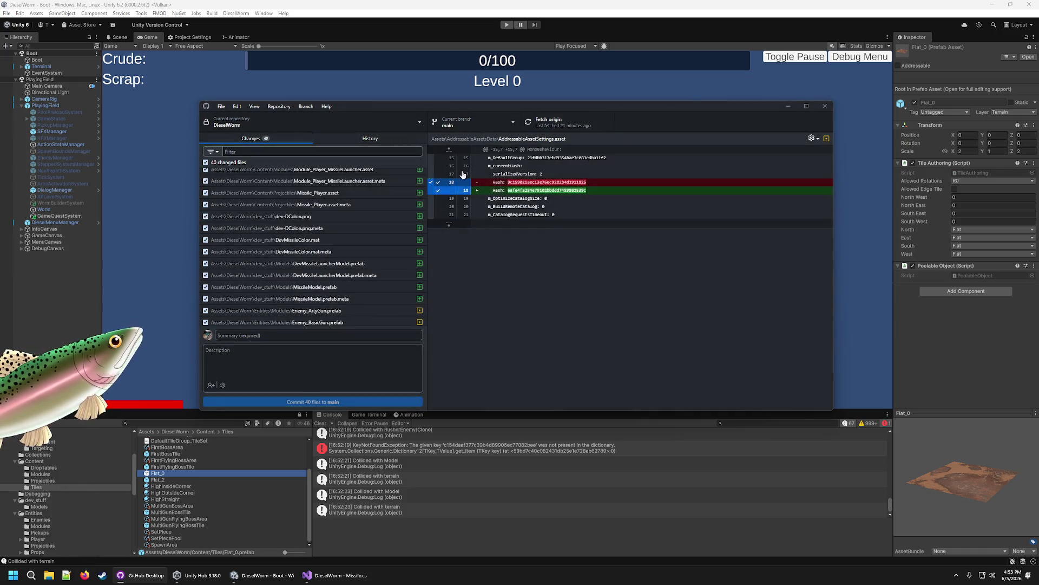
# Step: Create branch feature/phil/missile-launcher from main, bringing the uncommitted changes along
pyautogui.click(509, 122)
pyautogui.click(554, 154)
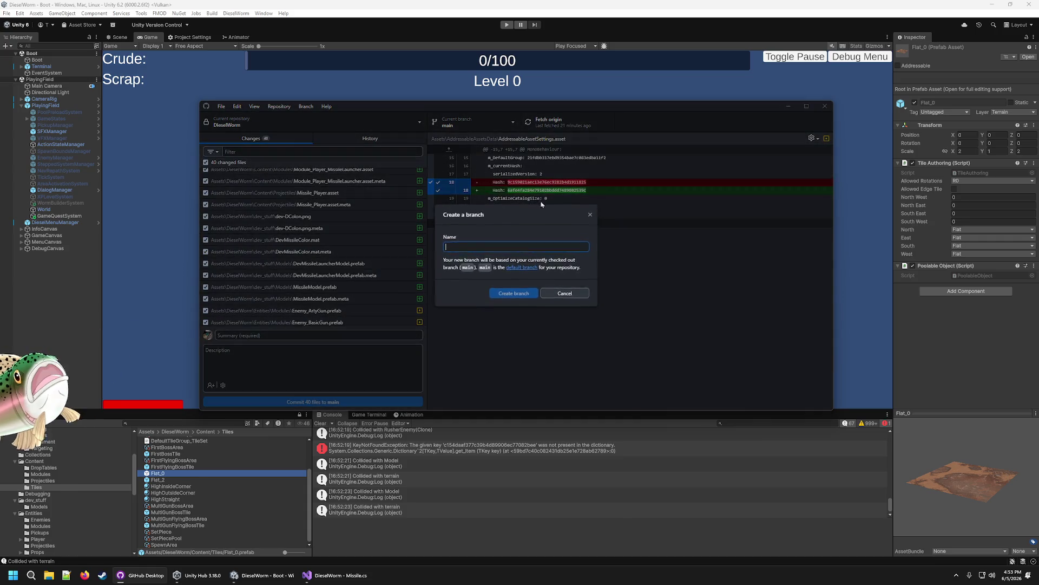
pyautogui.write('feature/phil')
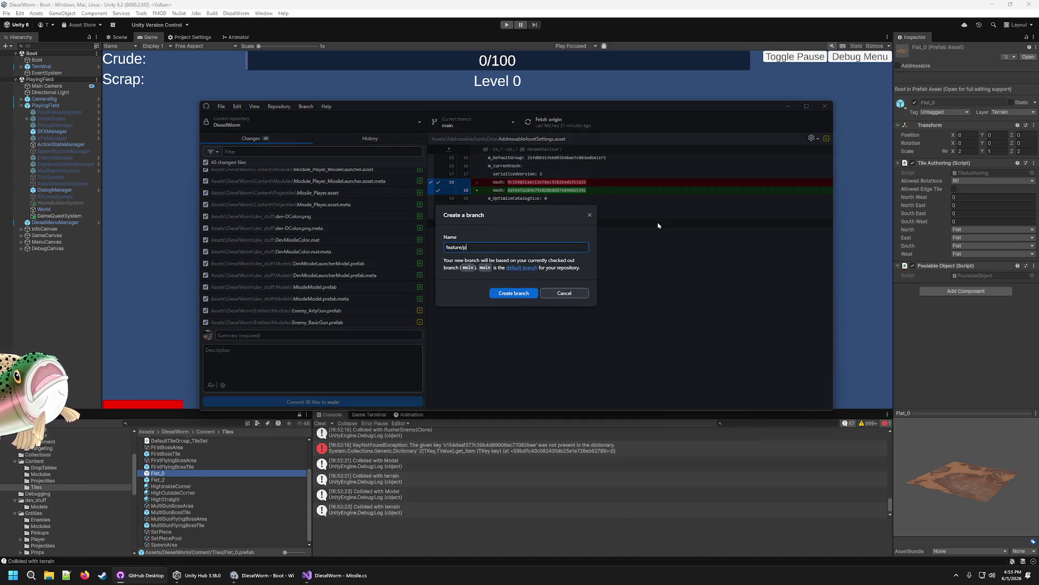
pyautogui.write('/missile-launcher')
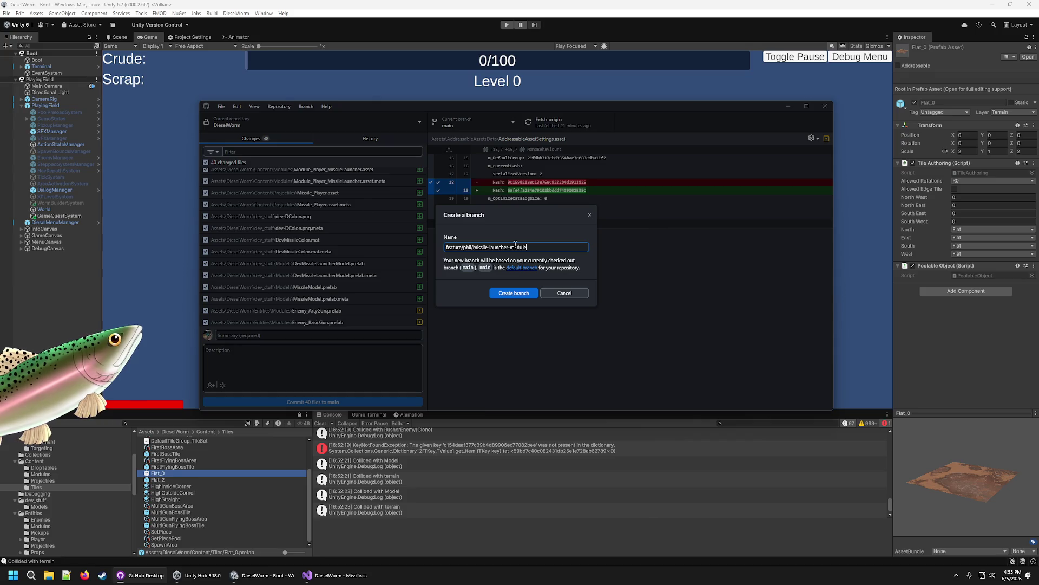
pyautogui.click(533, 295)
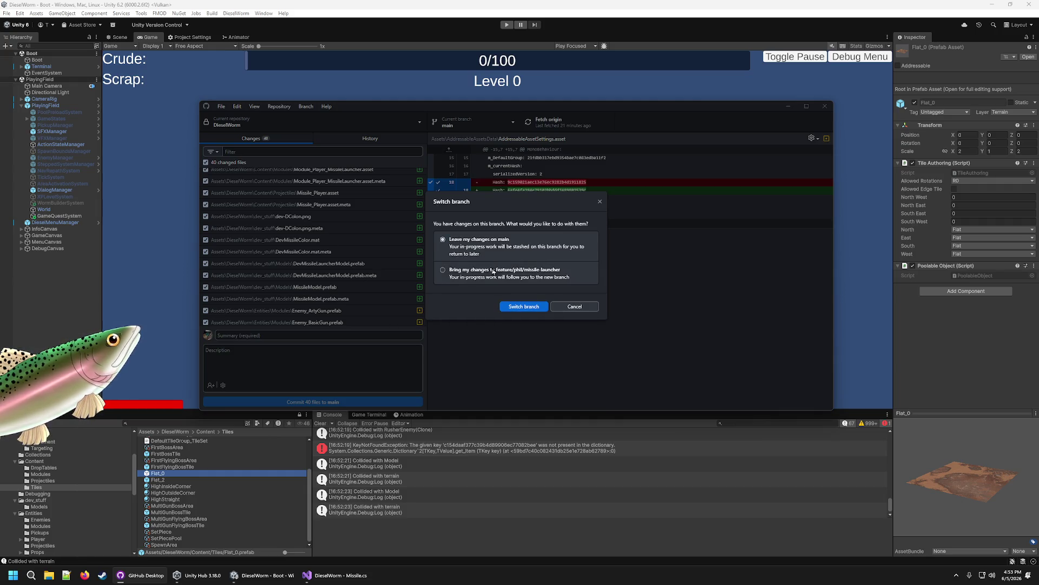
pyautogui.click(443, 270)
pyautogui.click(524, 306)
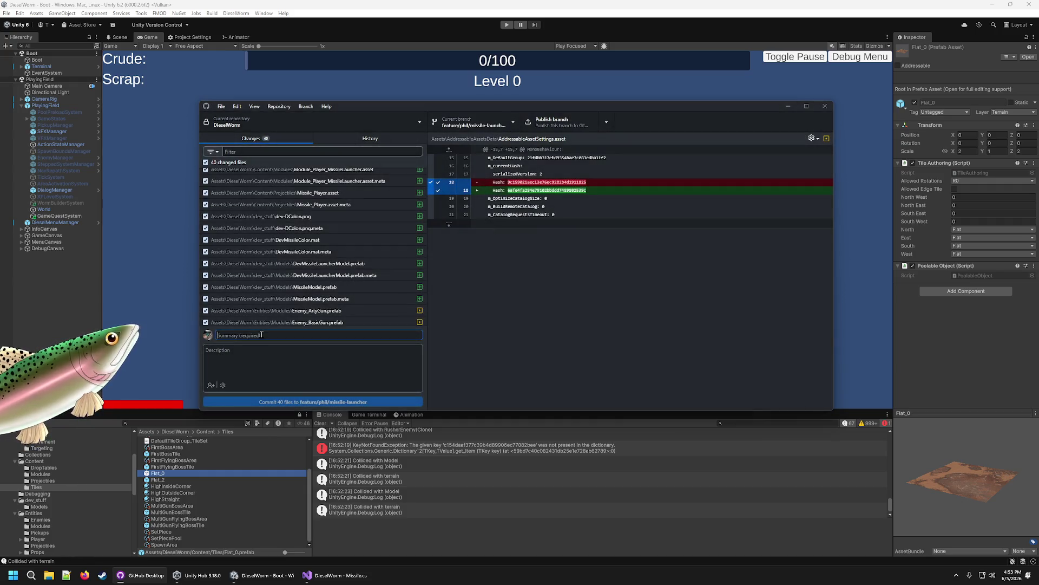
# Step: Commit the 40 files as 'Created Missiles', with a description of target-seeking missiles and multiple firepoints
pyautogui.write('c')
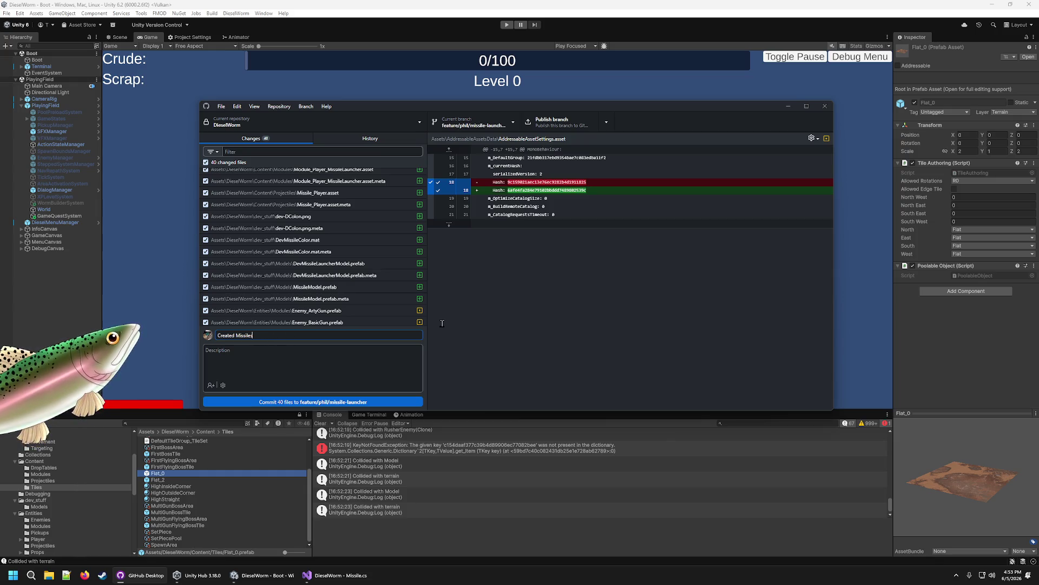
pyautogui.click(302, 382)
pyautogui.write('A')
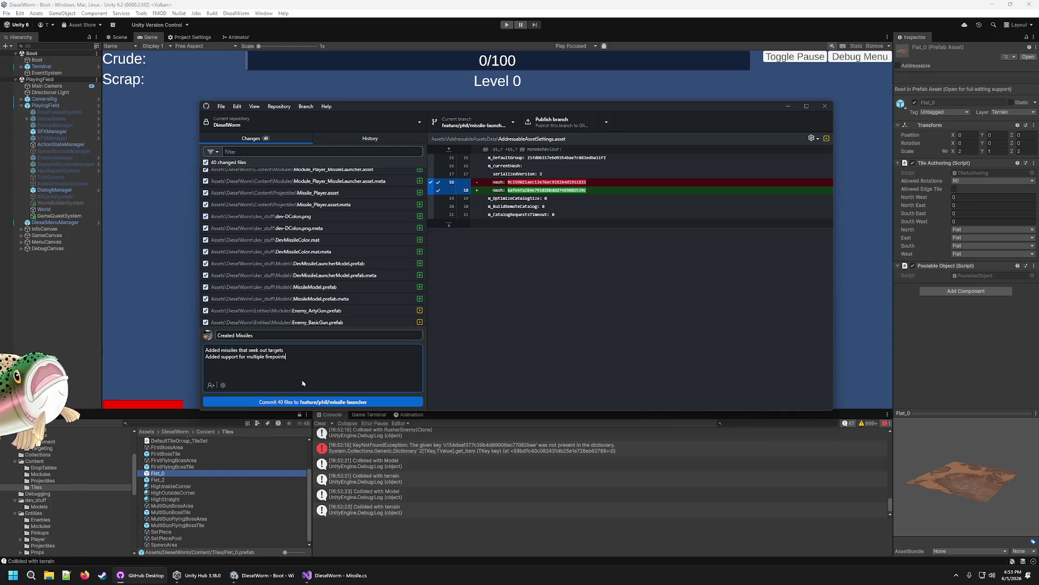
pyautogui.click(303, 403)
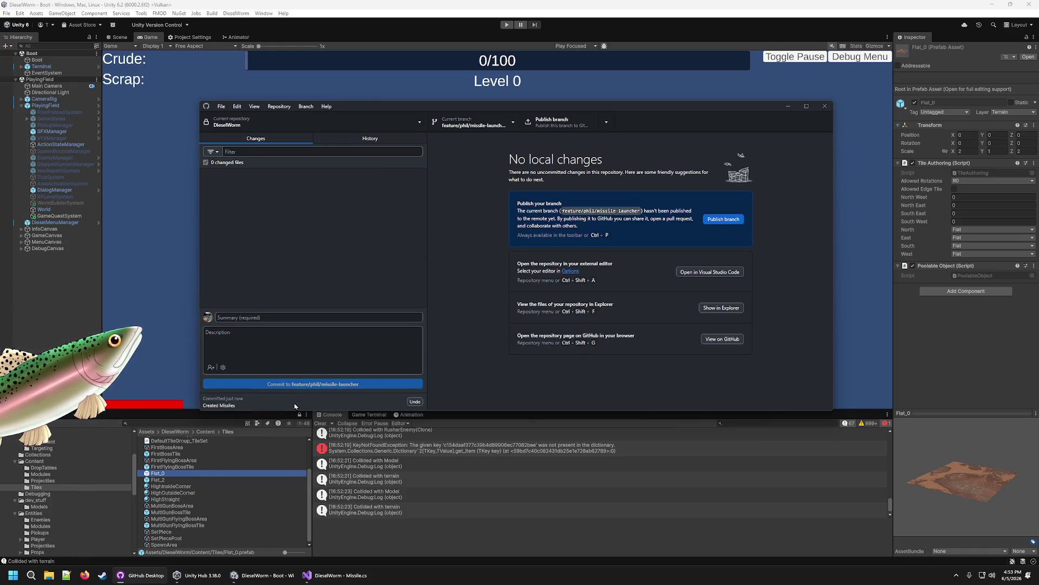
pyautogui.hotkey('alt', 'Tab')
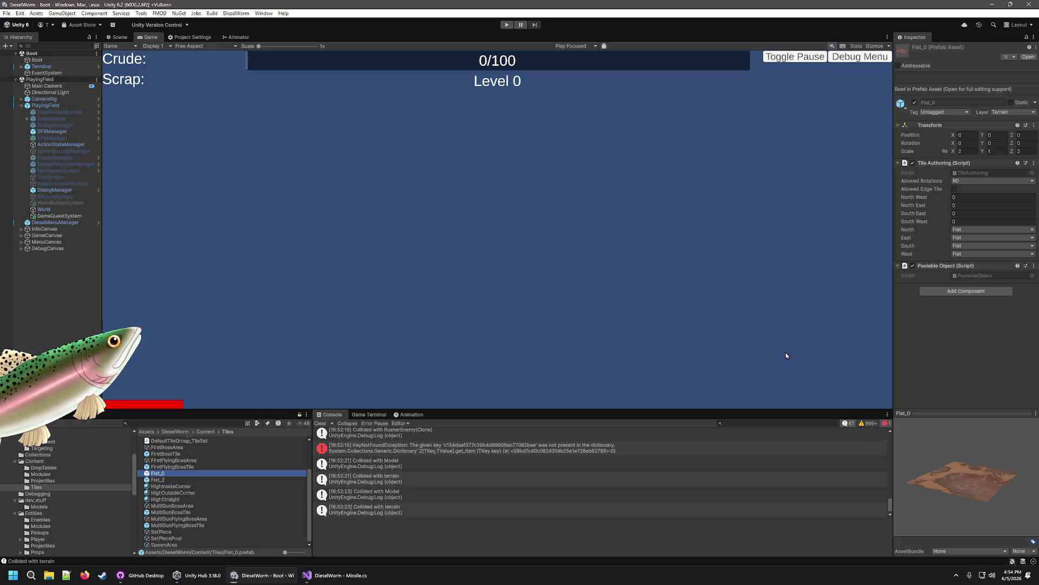
# Step: Collapse PlayingField, reselect Flat_0, and select the debug log lines 81–88 in Missile.cs
pyautogui.click(930, 358)
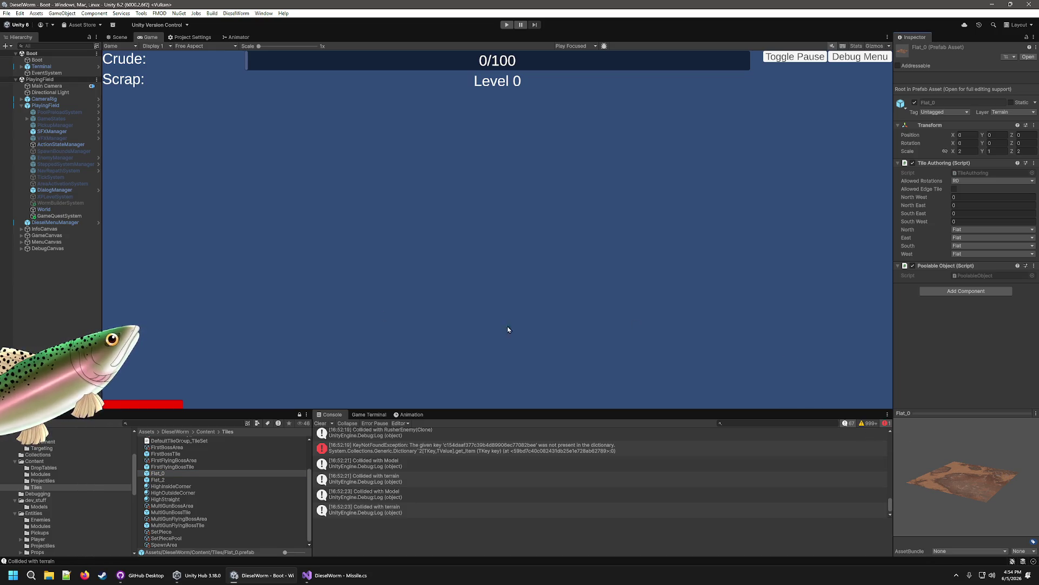
pyautogui.click(22, 106)
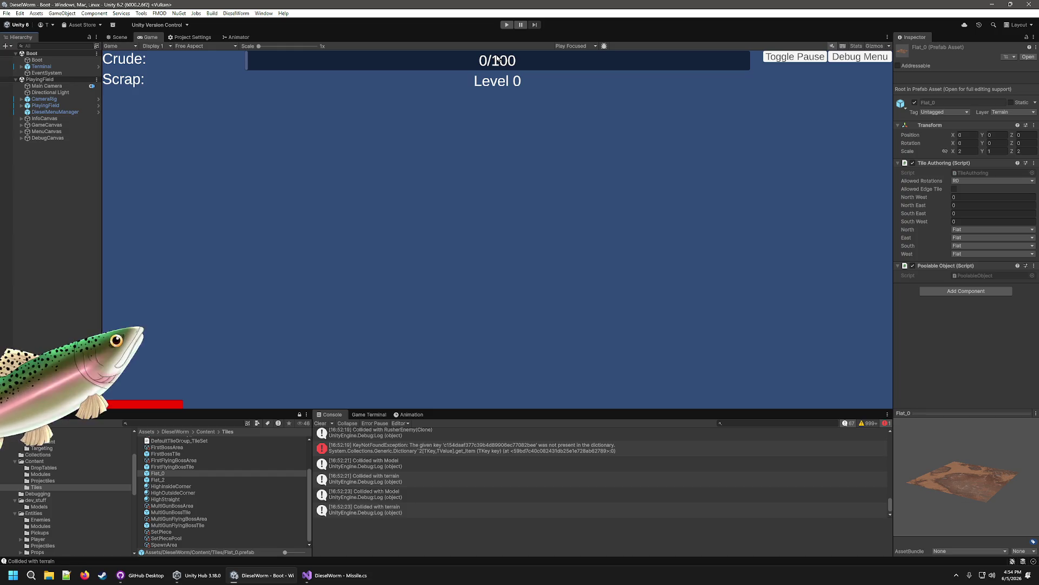
pyautogui.click(179, 466)
pyautogui.click(172, 473)
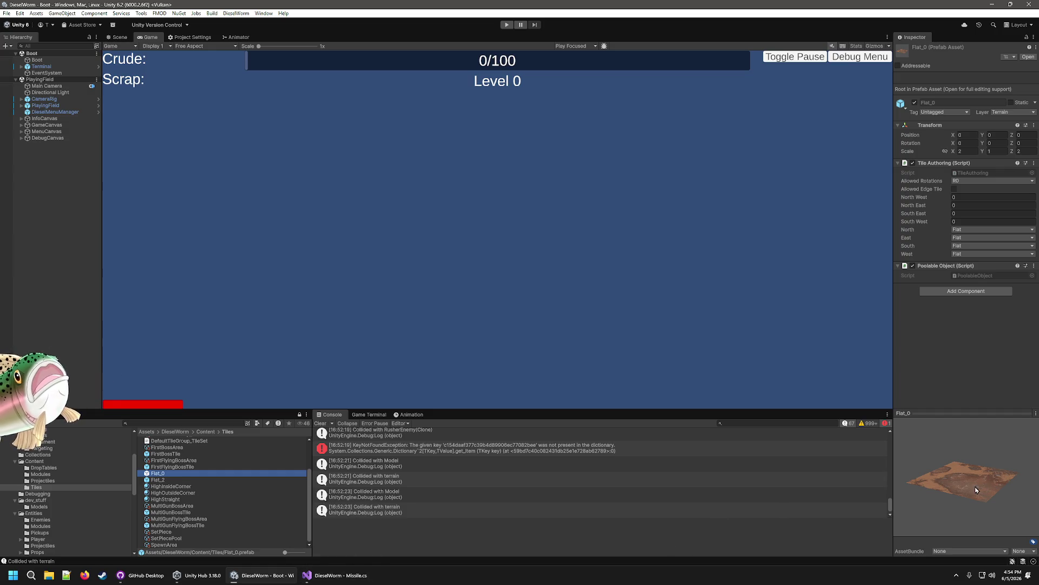
pyautogui.click(331, 575)
pyautogui.moveTo(479, 327); pyautogui.dragTo(442, 270)
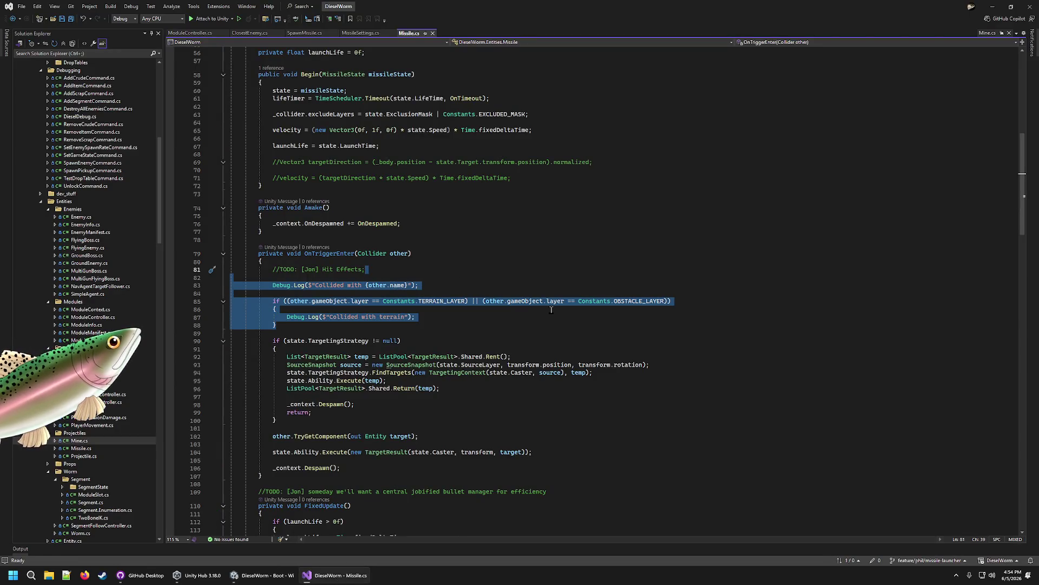
# Step: Delete the Debug.Log calls, terrain check and commented-out targeting lines from Missile.cs, then save
pyautogui.press('Delete')
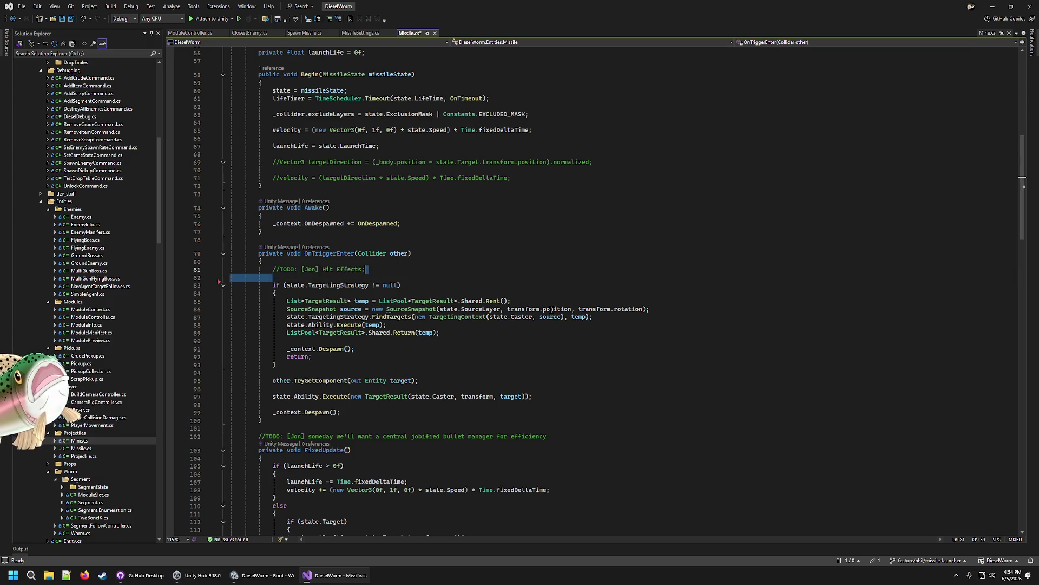
pyautogui.press('Delete')
pyautogui.scroll(5, 504, 191)
pyautogui.moveTo(526, 299); pyautogui.dragTo(514, 270)
pyautogui.hotkey('shift', 'Left')
pyautogui.press('Delete')
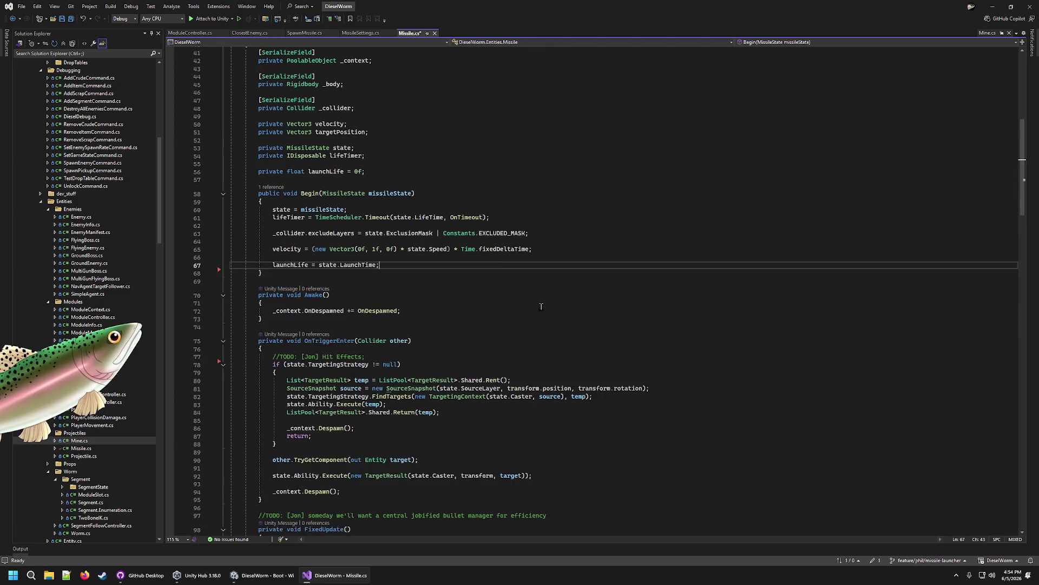
pyautogui.scroll(-8, 438, 307)
pyautogui.scroll(7, 437, 307)
pyautogui.scroll(3, 437, 307)
pyautogui.scroll(-19, 411, 281)
pyautogui.scroll(20, 393, 262)
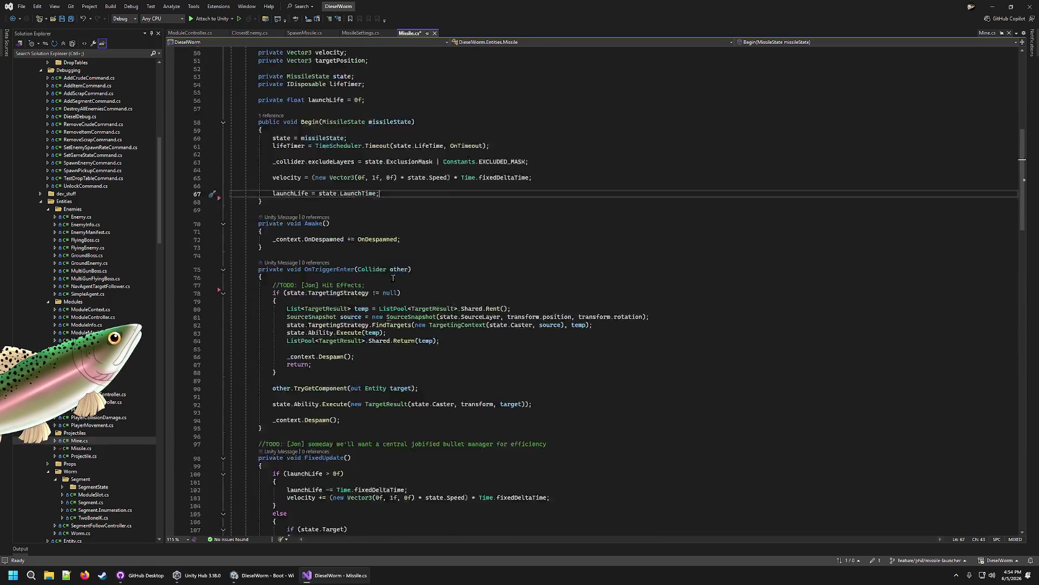
pyautogui.click(379, 222)
pyautogui.hotkey('ctrl', 's')
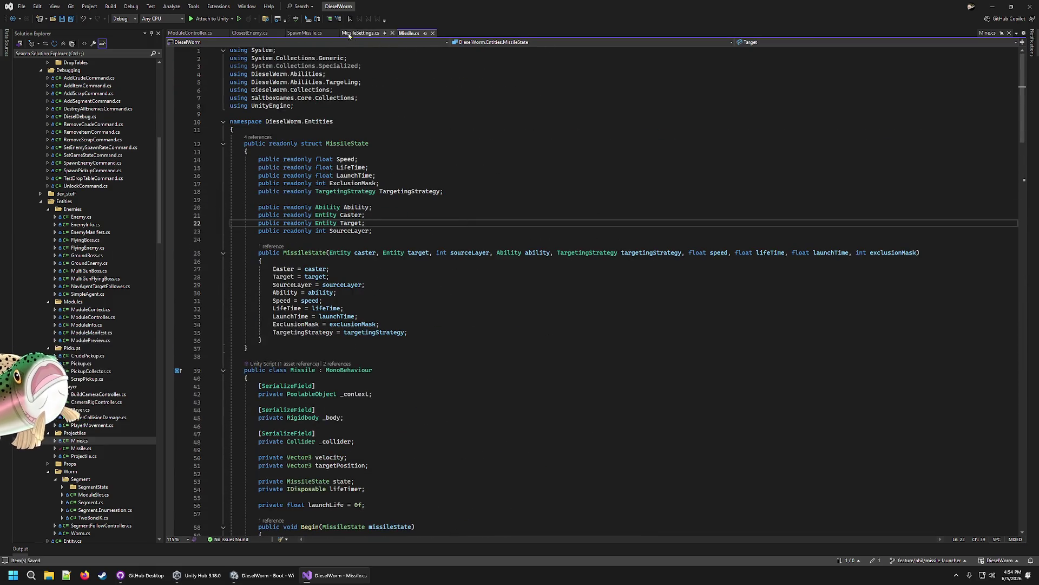
# Step: Review MissileSettings.cs, SpawnMissile.cs, ClosestEnemy.cs and ModuleController.cs
pyautogui.click(349, 33)
pyautogui.click(310, 20)
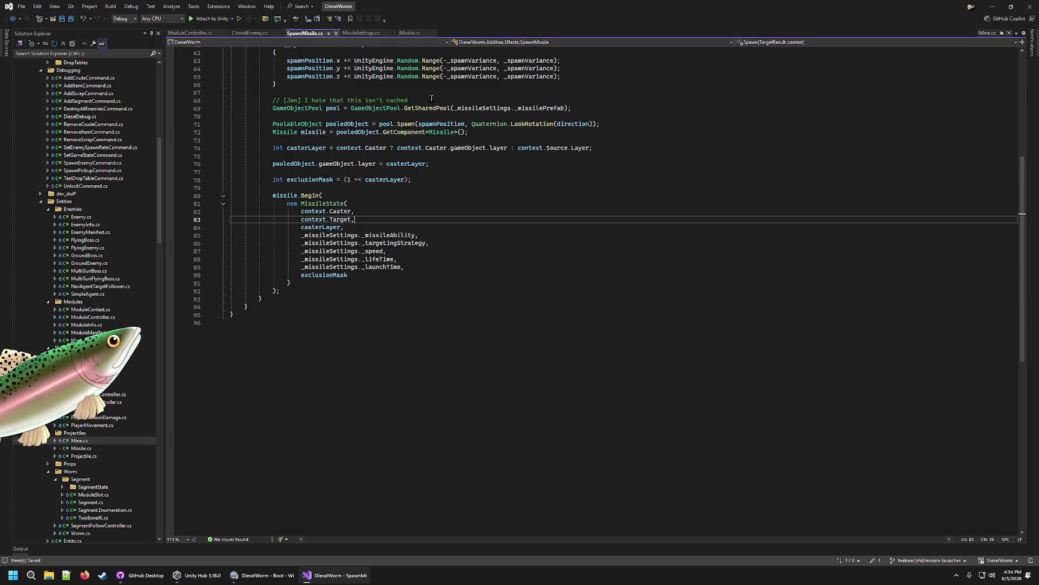
pyautogui.scroll(9, 268, 58)
pyautogui.click(250, 33)
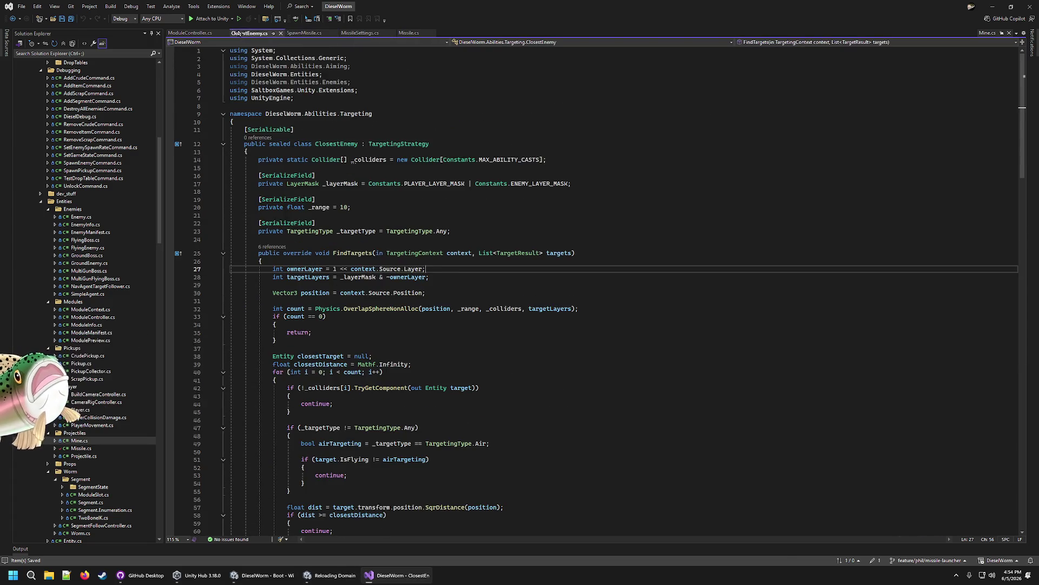
pyautogui.scroll(-6, 378, 90)
pyautogui.click(189, 33)
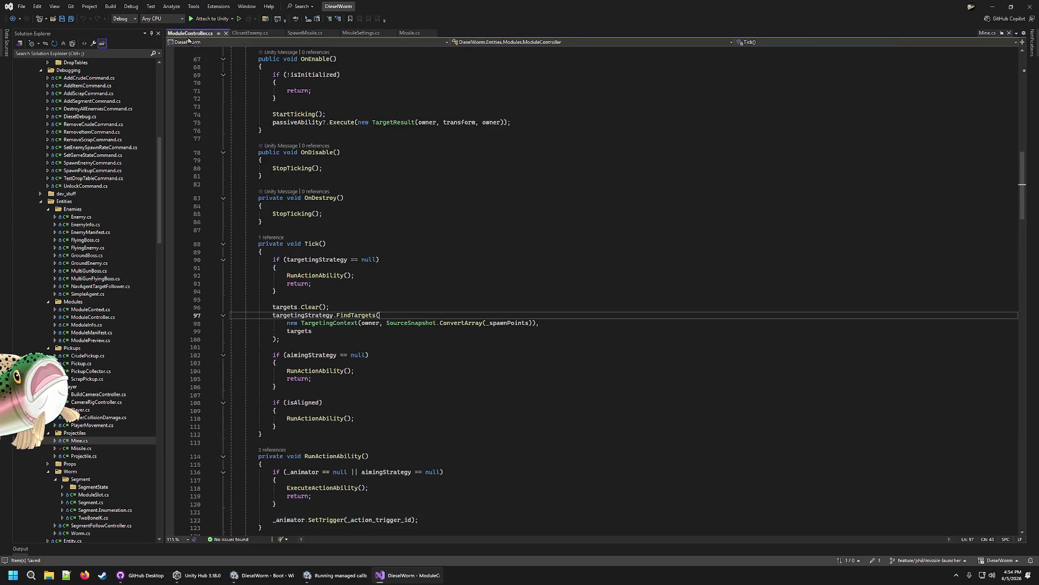
pyautogui.click(250, 578)
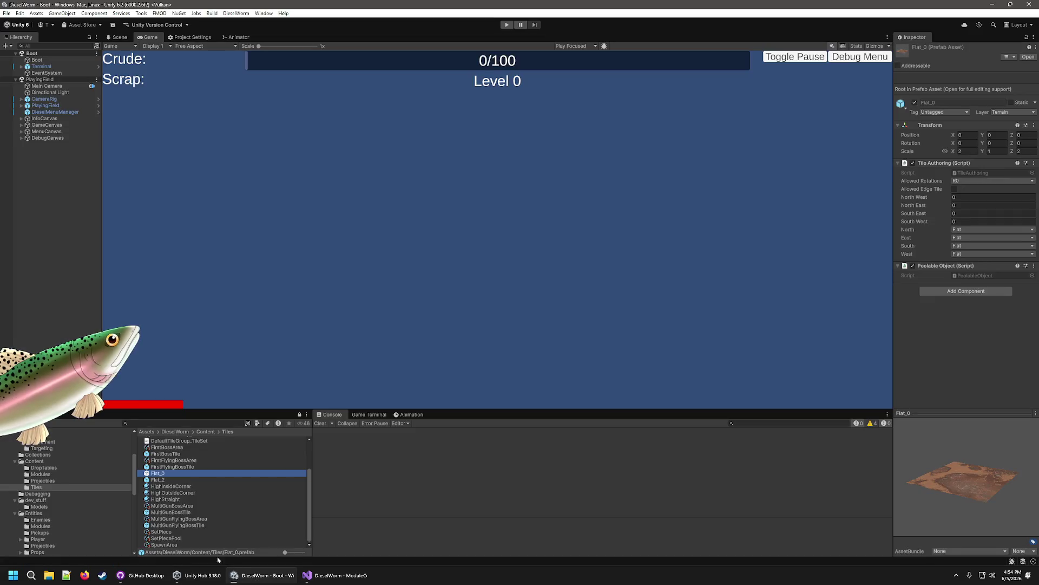
# Step: Open the Flat_0 prefab, go back to the Boot scene, and bring up GitHub Desktop
pyautogui.doubleClick(162, 475)
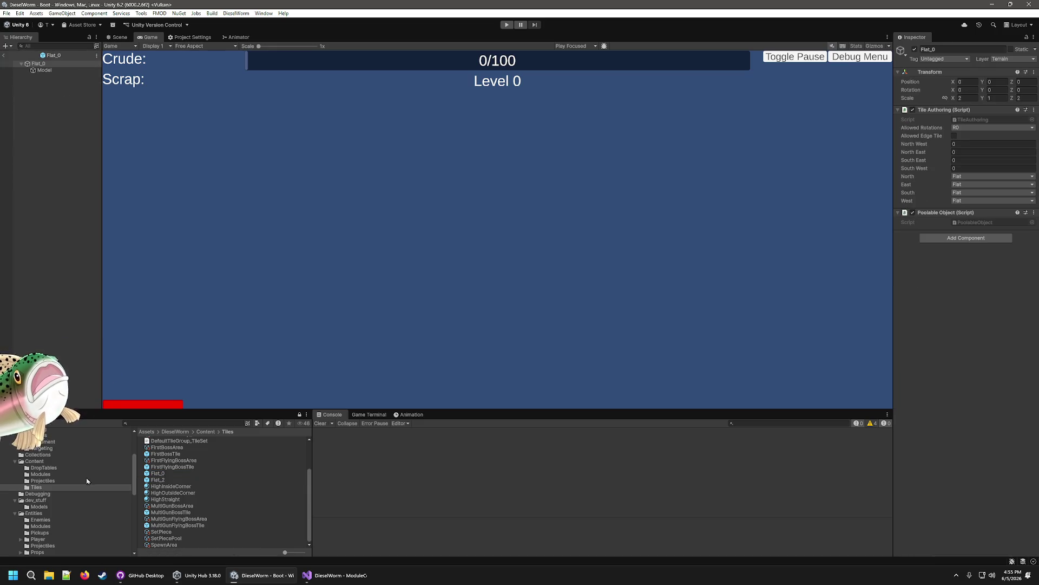
pyautogui.click(5, 55)
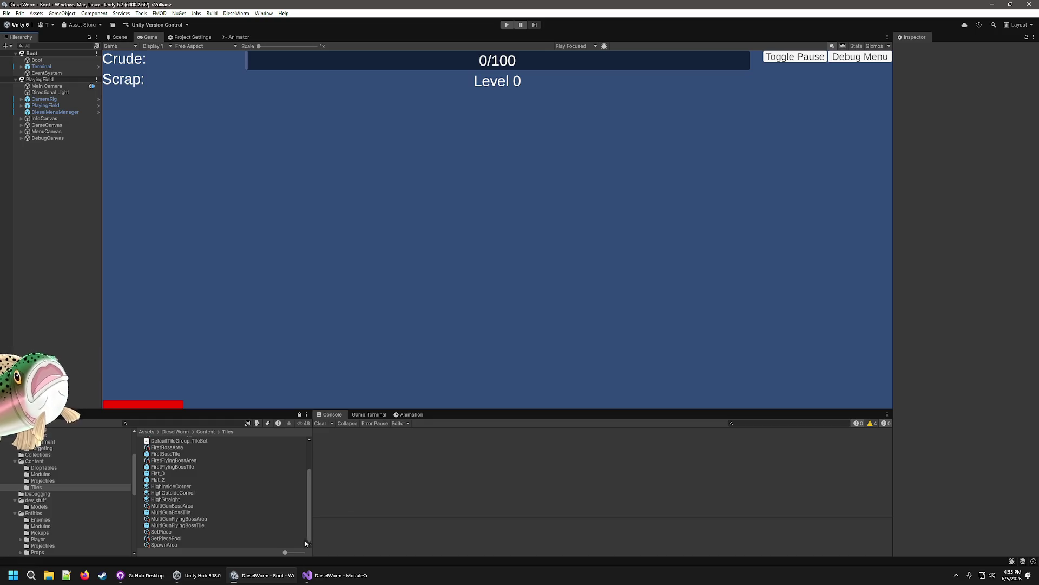
pyautogui.click(334, 534)
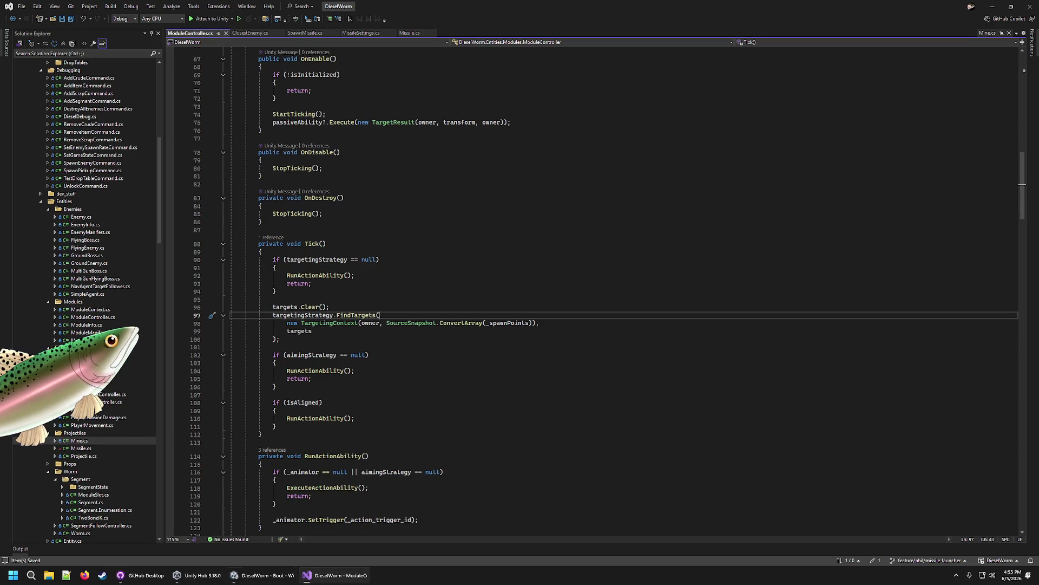
pyautogui.click(142, 575)
# Step: Commit the Missile.cs change as 'Cleaned up Debug Logs', then return to the Unity editor
pyautogui.click(325, 315)
pyautogui.write('C')
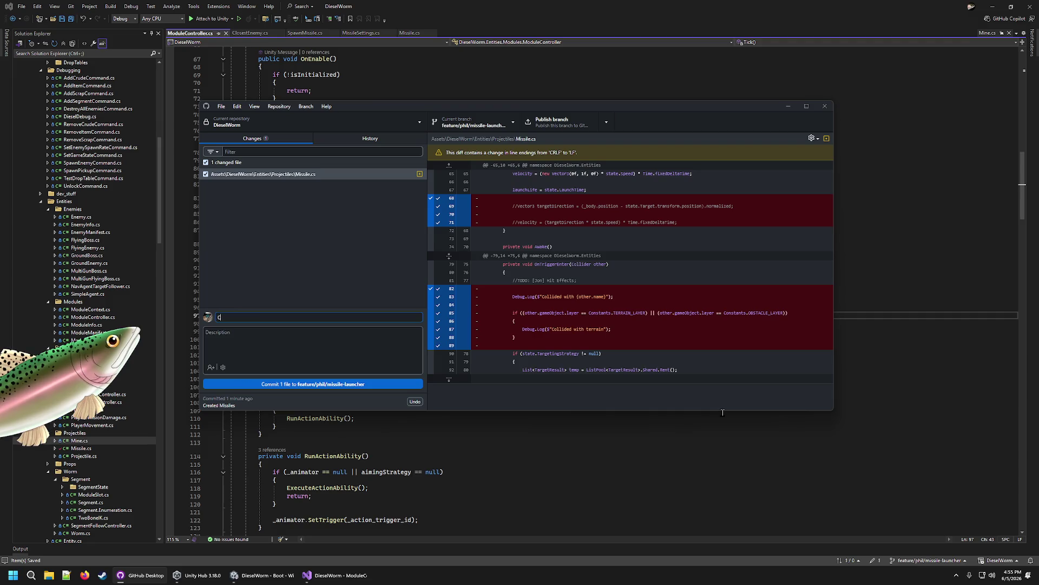
pyautogui.write('leaned up Debug Logs')
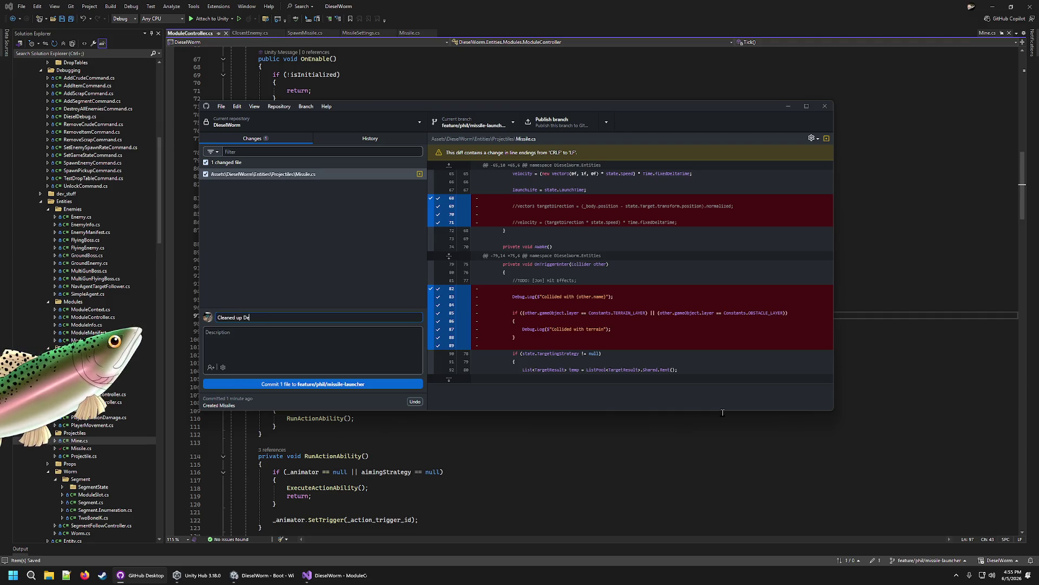
pyautogui.click(313, 384)
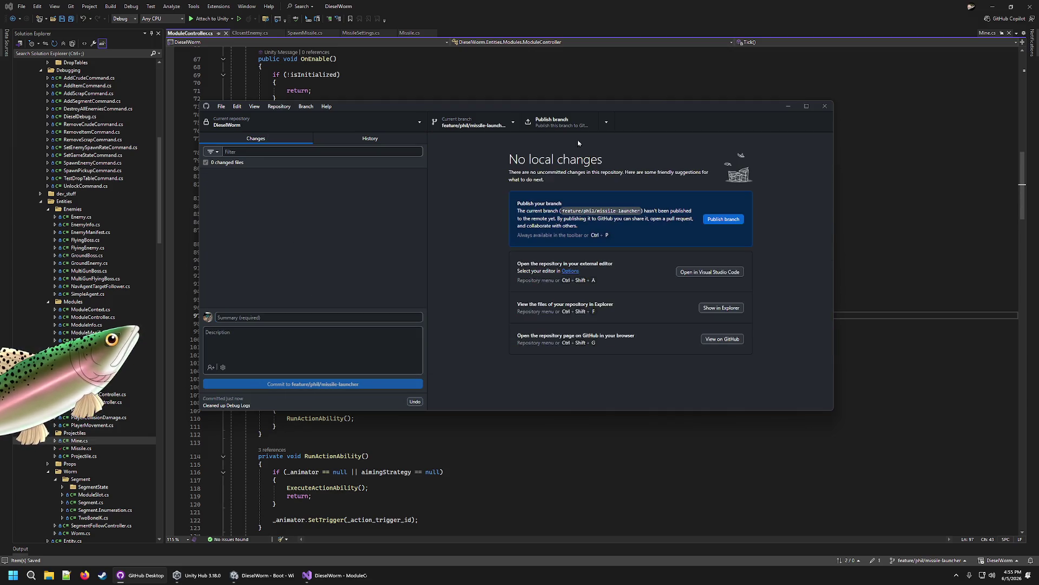
pyautogui.click(662, 16)
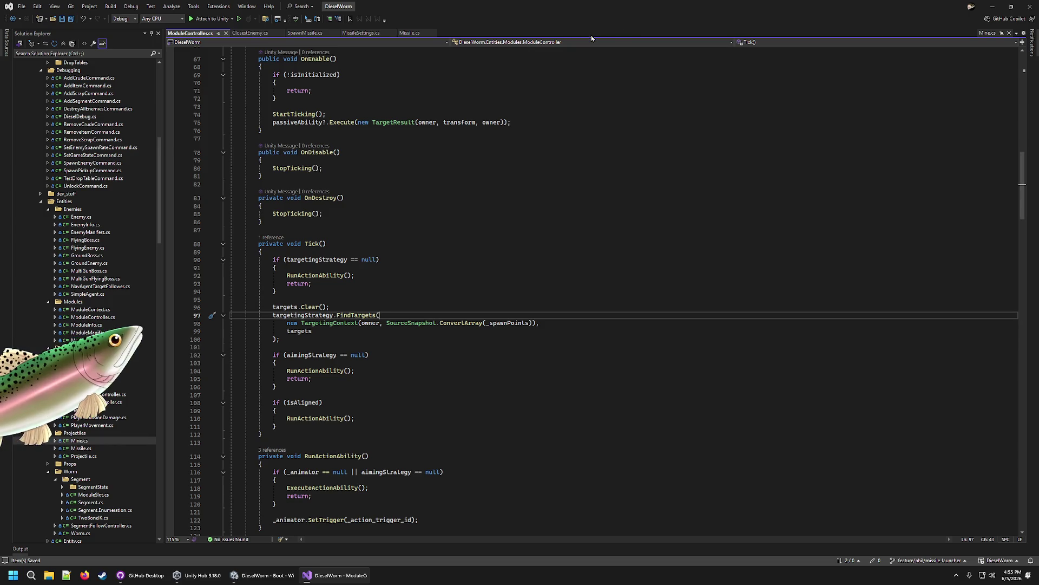
pyautogui.click(262, 575)
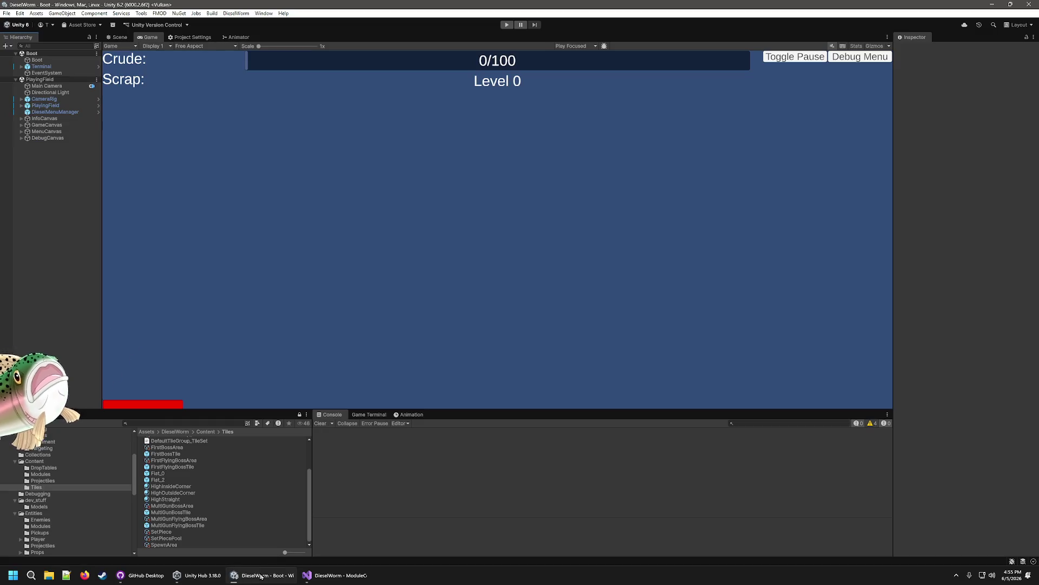